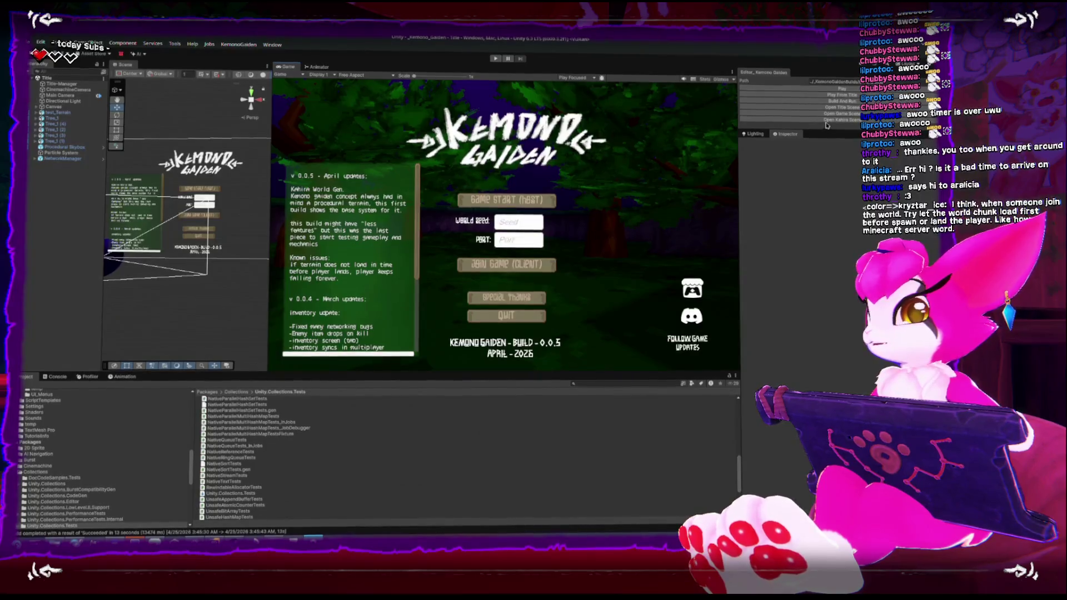
Dismiss the Unity Bug Reporter window so the Kemono_Gaiden project relaunches
{"action": "left_click", "coordinate": [735, 123]}
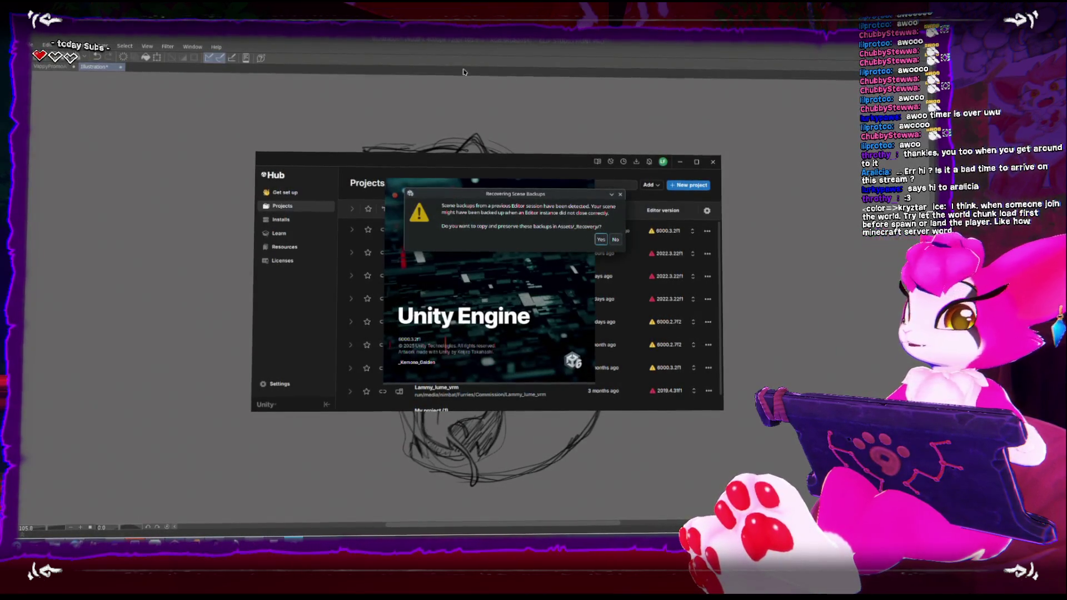
Decline the Recovering Scene Backups prompt and let Kemono_Gaiden load to its Title scene
{"action": "left_click", "coordinate": [616, 237]}
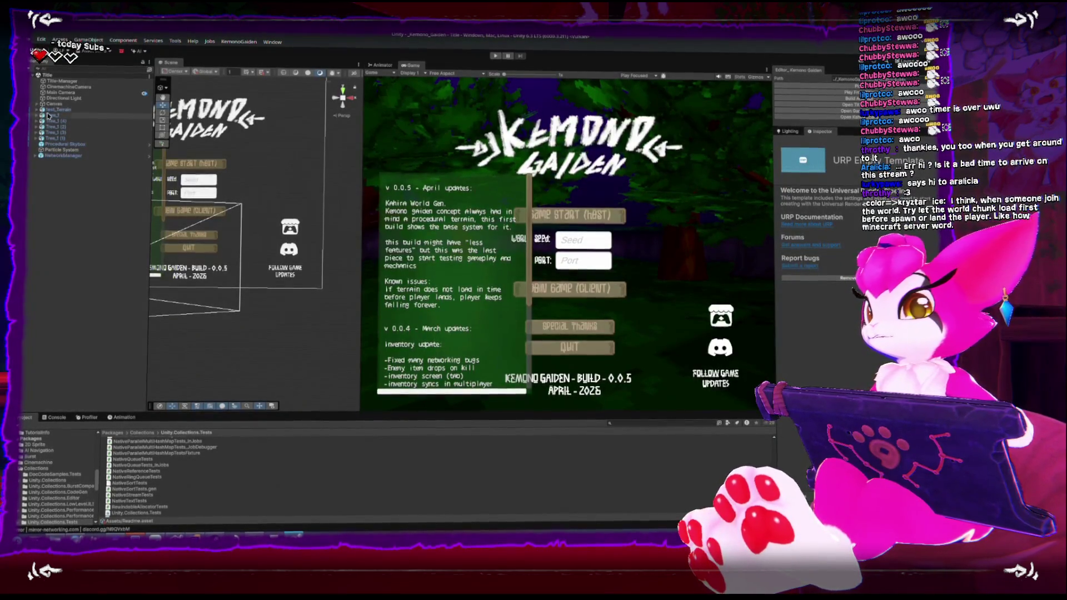
Open the Kahira scene, frame PlayerSpawn in the Scene view, and switch to its script
{"action": "left_click", "coordinate": [838, 120]}
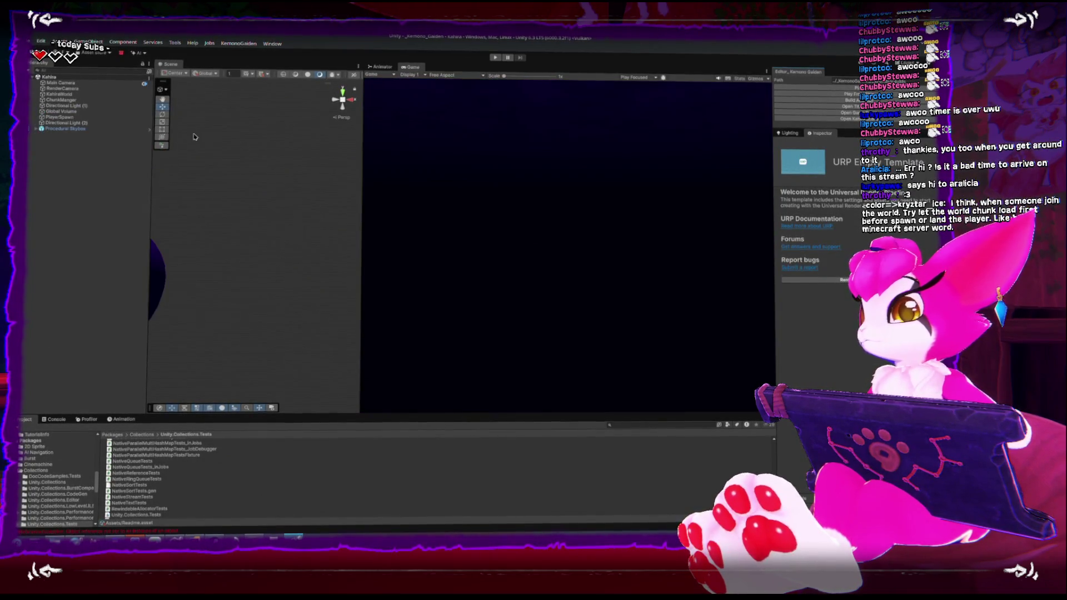
{"action": "left_click", "coordinate": [66, 118]}
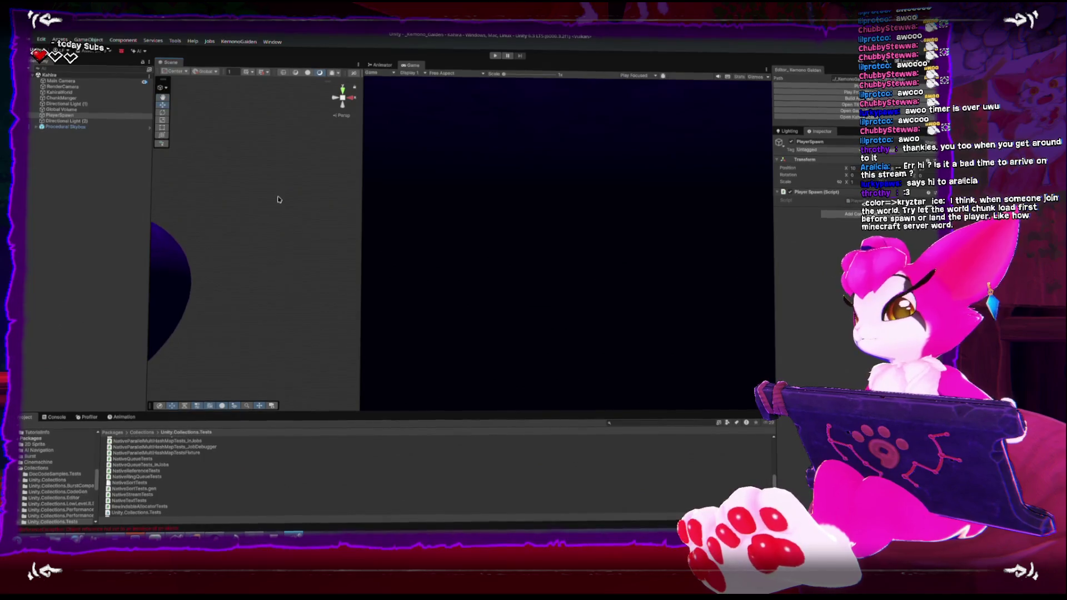
{"action": "key", "text": "f"}
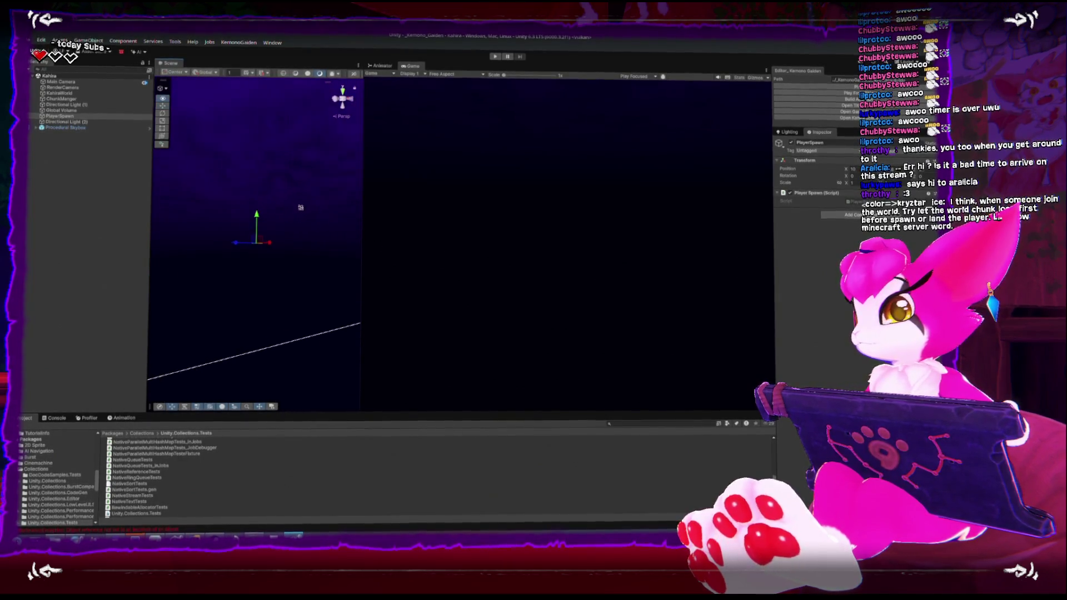
{"action": "mouse_move", "coordinate": [284, 197]}
{"action": "left_mouse_down"}
{"action": "mouse_move", "coordinate": [284, 230]}
{"action": "mouse_move", "coordinate": [272, 168]}
{"action": "left_mouse_up"}
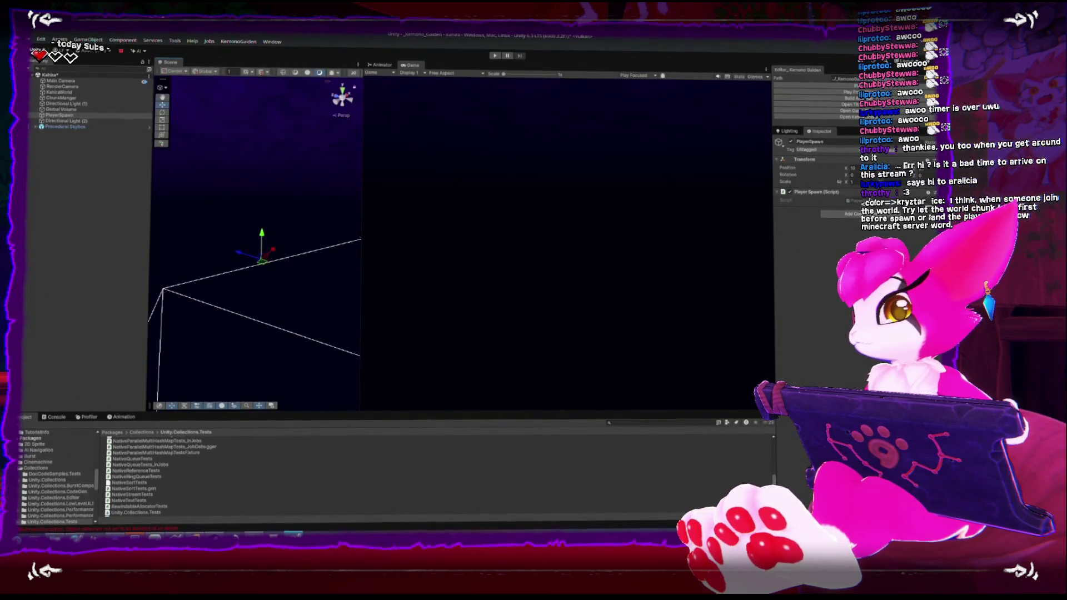
{"action": "key", "text": "alt+Tab"}
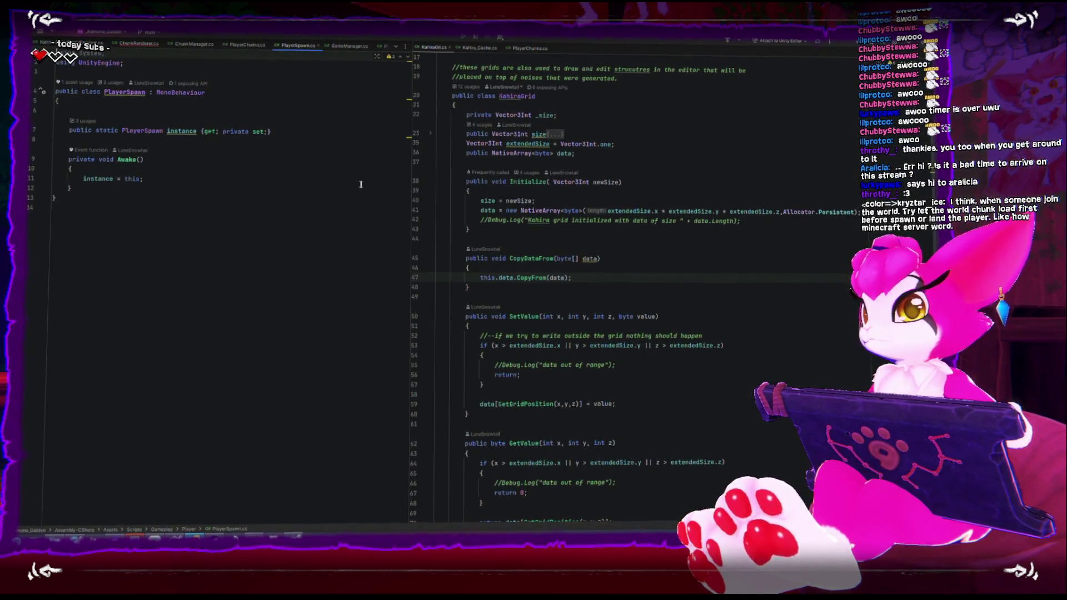
Add an empty Update() method after Awake, removing its placeholder exception line
{"action": "left_click", "coordinate": [298, 194]}
{"action": "key", "text": "Return"}
{"action": "key", "text": "Return"}
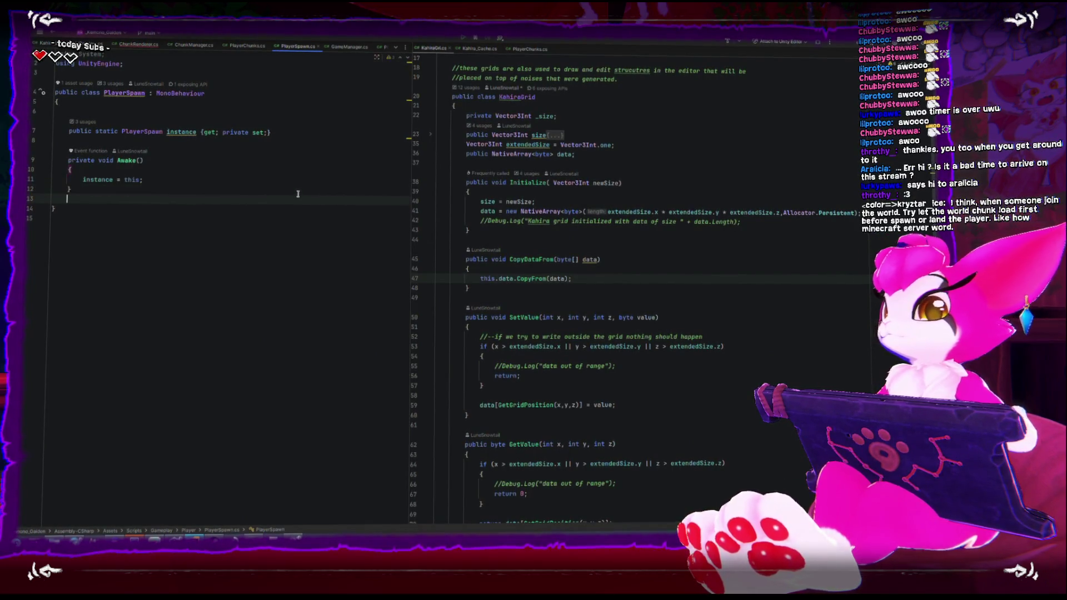
{"action": "type", "text": "Upd"}
{"action": "key", "text": "Return"}
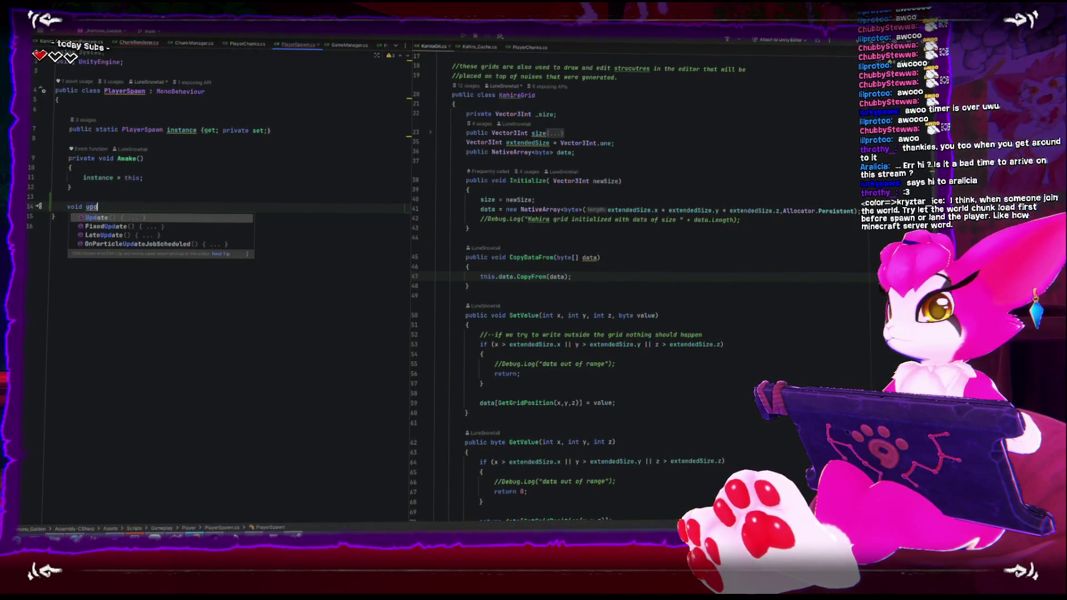
{"action": "key", "text": "shift+Home"}
{"action": "key", "text": "BackSpace"}
{"action": "key", "text": "Up"}
{"action": "key", "text": "Up"}
{"action": "key", "text": "Up"}
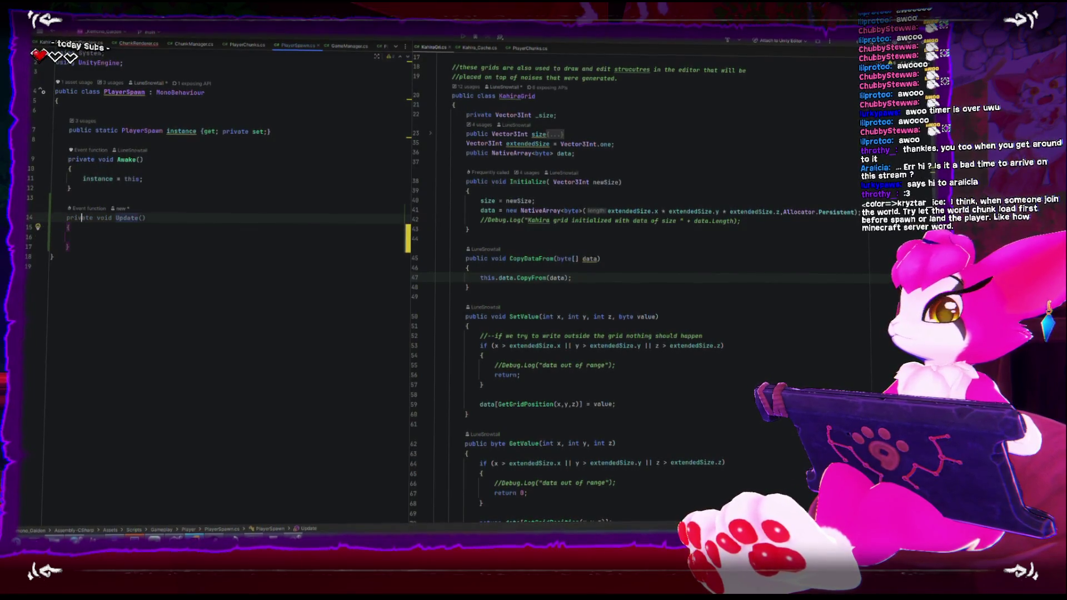
{"action": "key", "text": "Return"}
Add private Ray ray and RaycastHit hit fields and move them beneath the instance property
{"action": "type", "text": "Ray"}
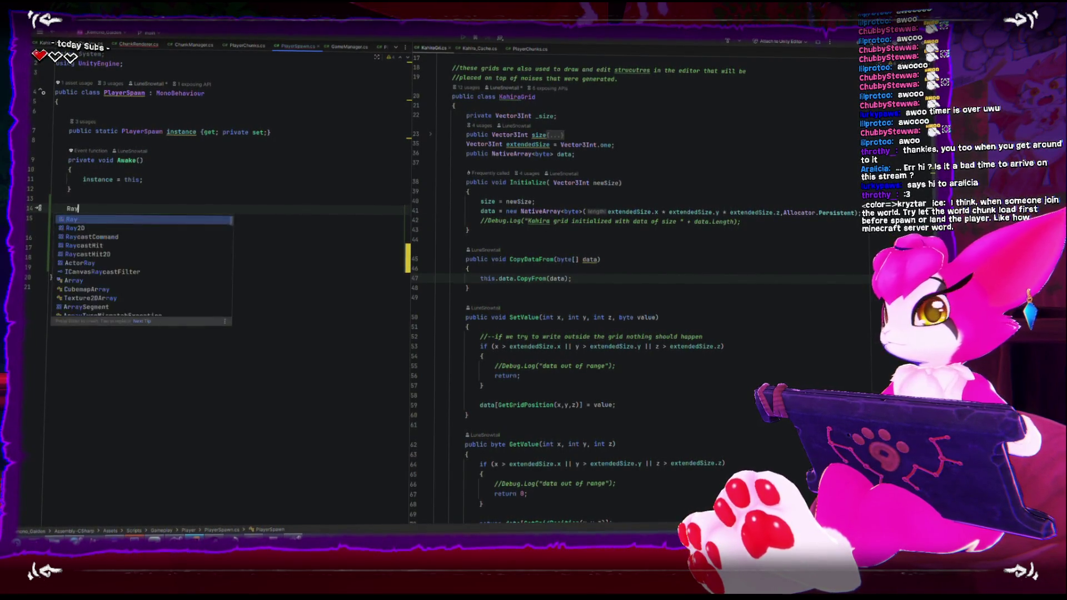
{"action": "type", "text": " ray;"}
{"action": "key", "text": "Return"}
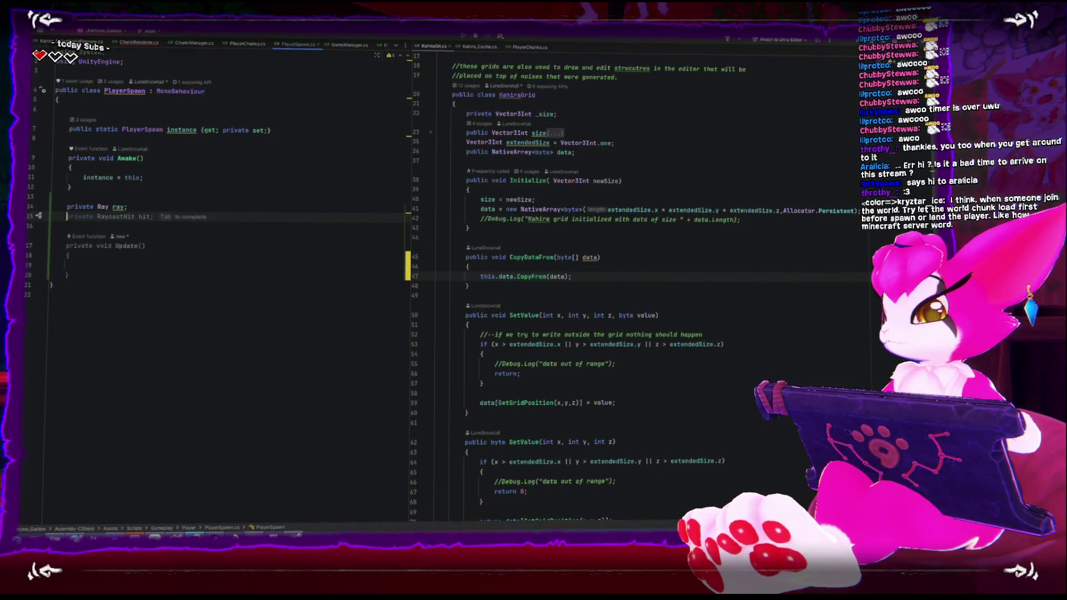
{"action": "key", "text": "Down"}
{"action": "key", "text": "Down"}
{"action": "key", "text": "Down"}
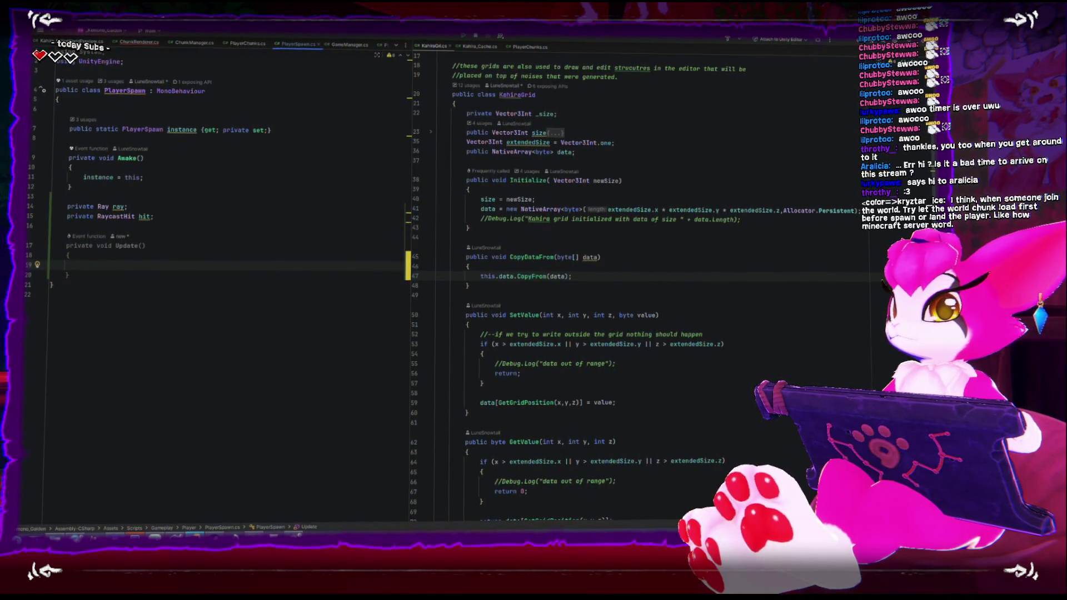
{"action": "type", "text": "if("}
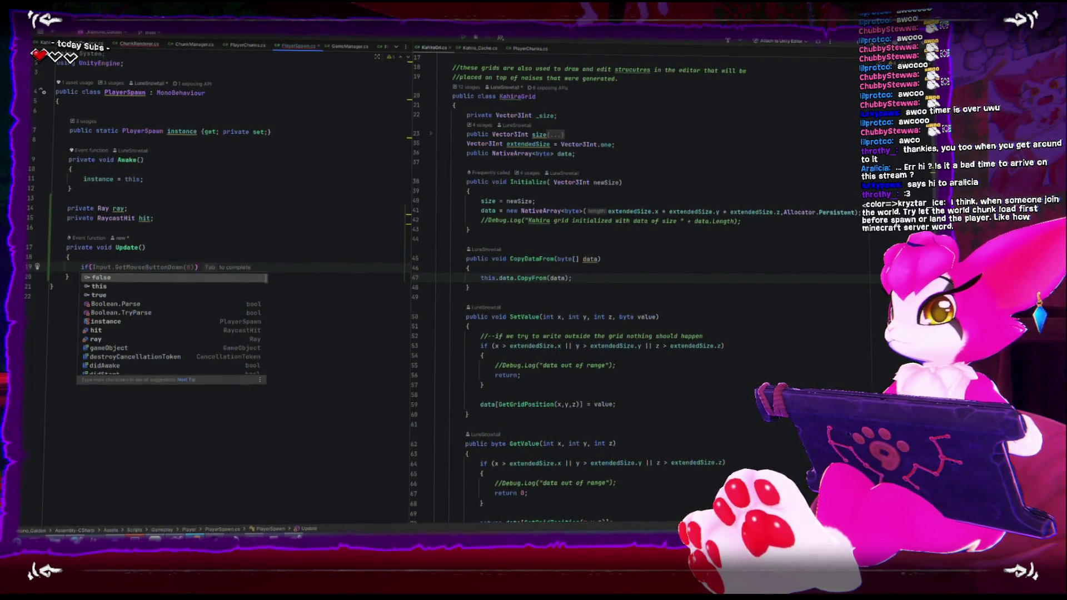
{"action": "key", "text": "BackSpace"}
{"action": "key", "text": "BackSpace"}
{"action": "key", "text": "BackSpace"}
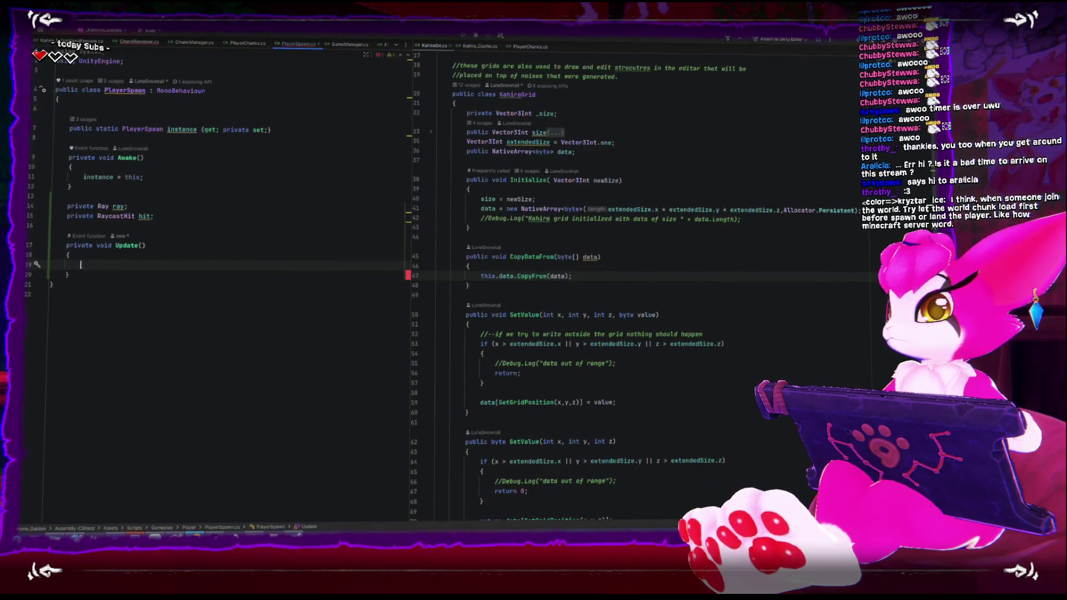
{"action": "key", "text": "Up"}
{"action": "key", "text": "Up"}
{"action": "key", "text": "Up"}
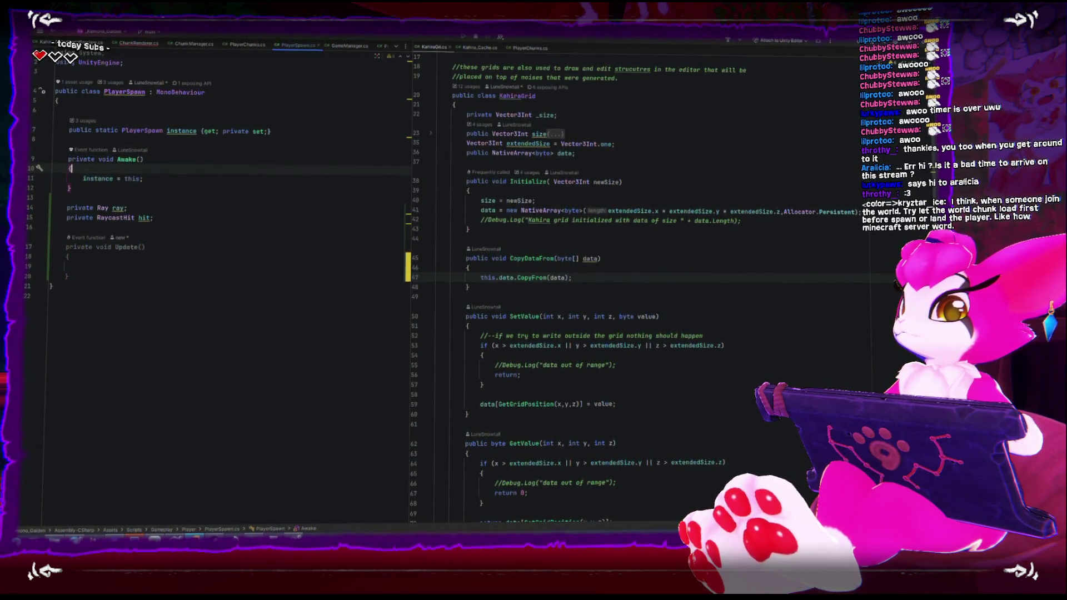
{"action": "key", "text": "Down"}
{"action": "key", "text": "Down"}
{"action": "key", "text": "Down"}
{"action": "key", "text": "shift+Down"}
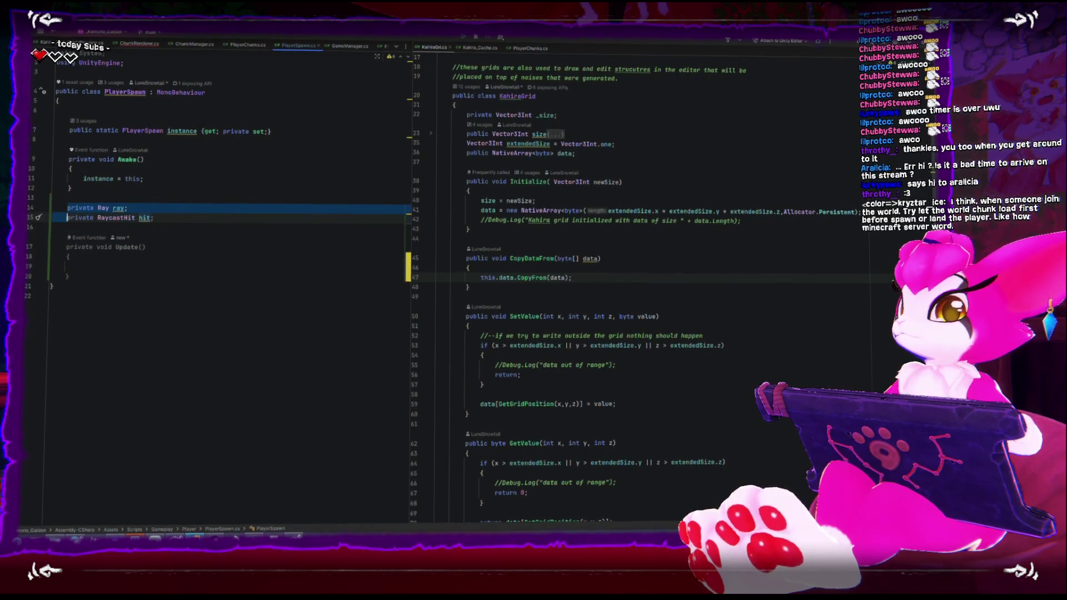
{"action": "key", "text": "shift+End"}
{"action": "key", "text": "alt+shift+Up"}
{"action": "key", "text": "alt+shift+Up"}
{"action": "key", "text": "alt+shift+Up"}
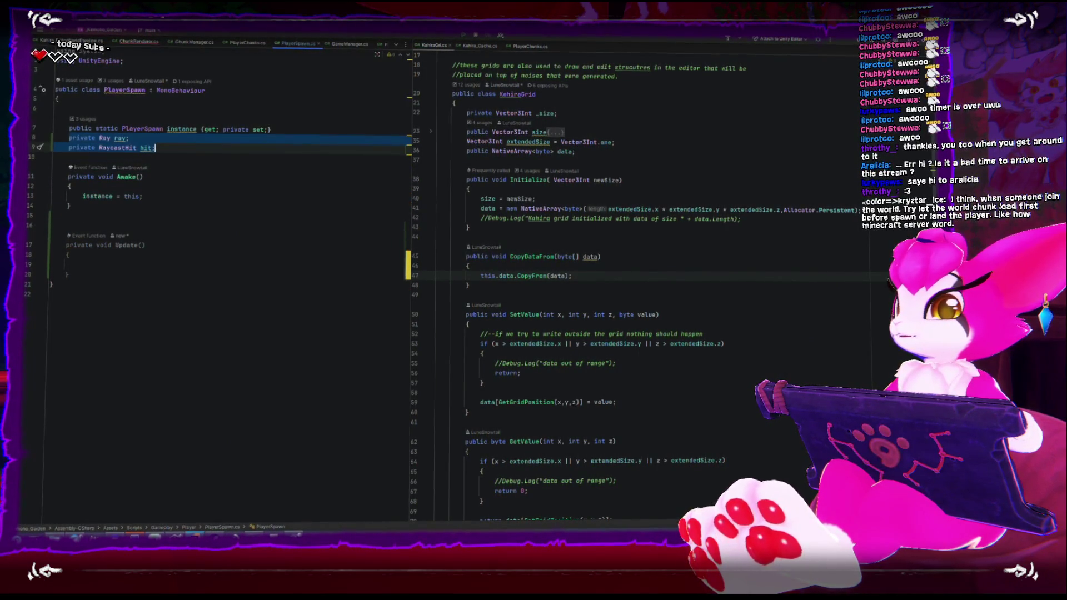
Tidy the blank lines around the new fields and Update(), opening a line below RaycastHit hit
{"action": "key", "text": "Up"}
{"action": "key", "text": "Up"}
{"action": "key", "text": "End"}
{"action": "key", "text": "Return"}
{"action": "key", "text": "Return"}
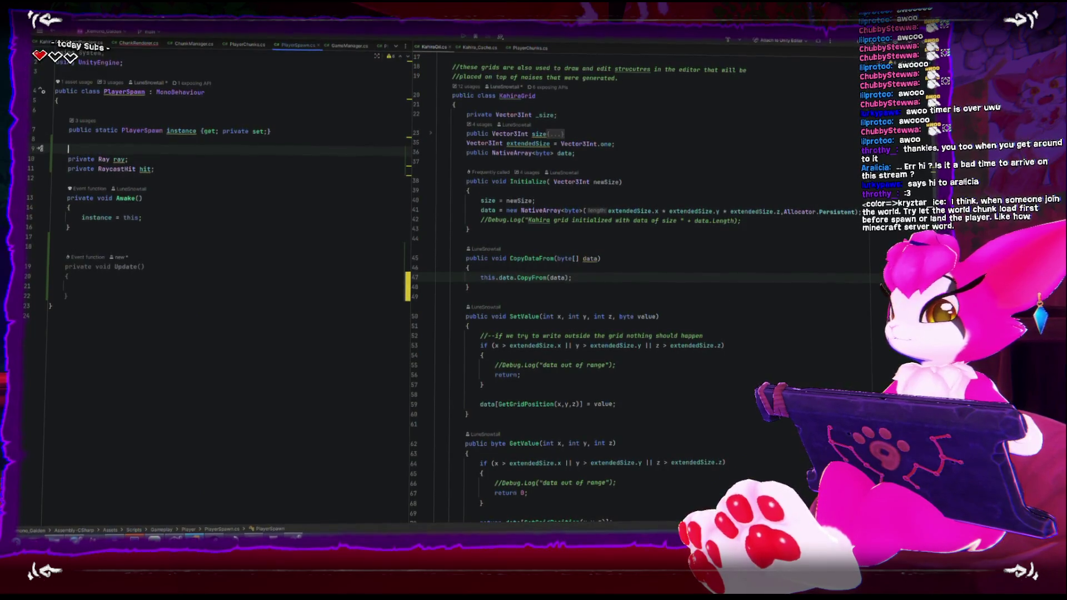
{"action": "key", "text": "BackSpace"}
{"action": "key", "text": "Down"}
{"action": "key", "text": "Down"}
{"action": "key", "text": "Down"}
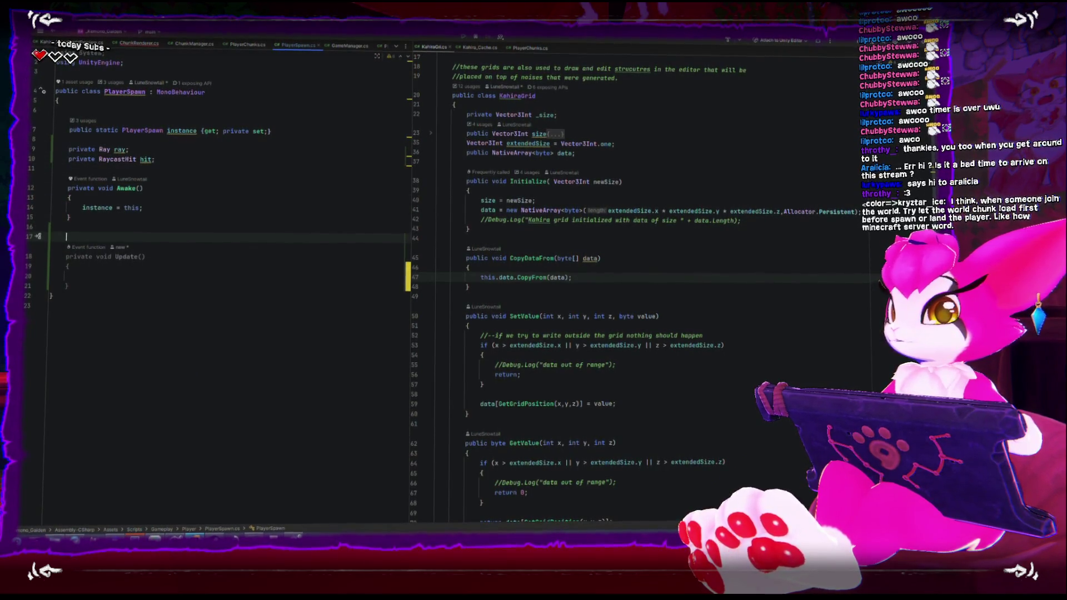
{"action": "key", "text": "Up"}
{"action": "key", "text": "Up"}
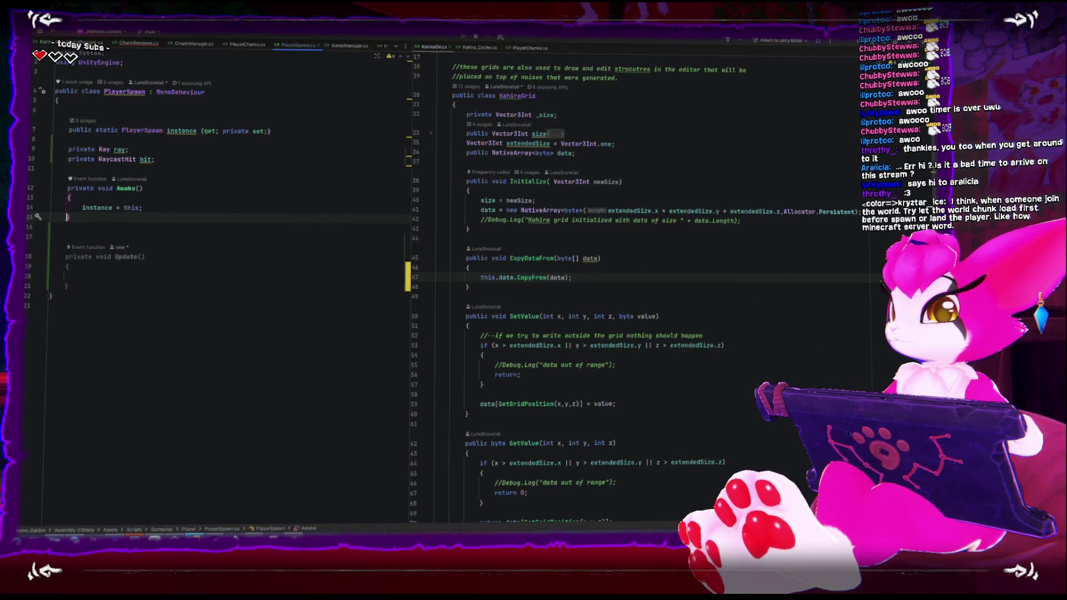
{"action": "key", "text": "Down"}
{"action": "key", "text": "Down"}
{"action": "key", "text": "Down"}
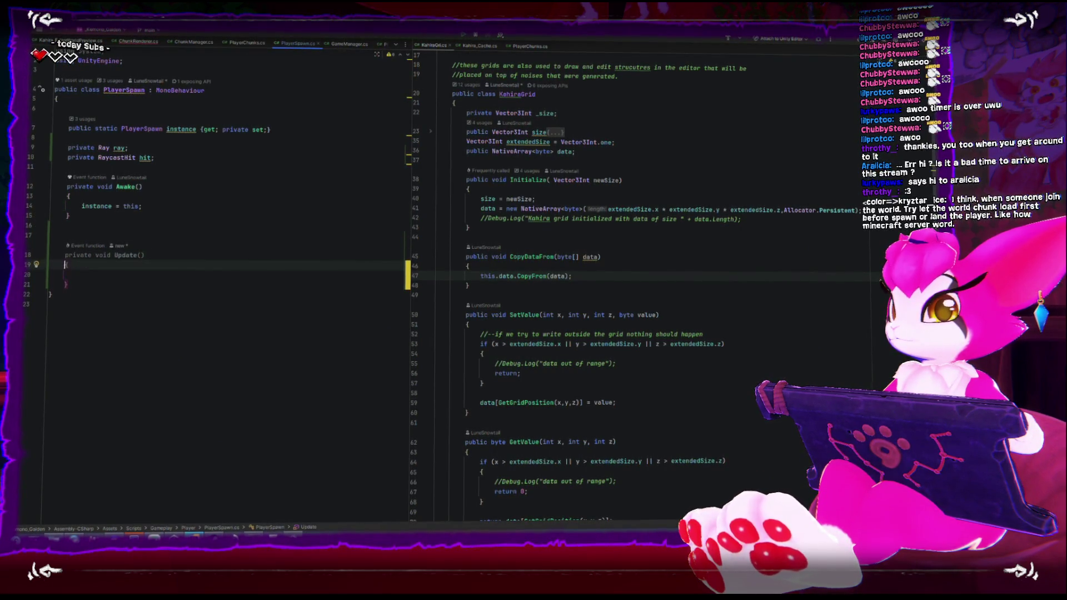
{"action": "key", "text": "Up"}
{"action": "key", "text": "Up"}
{"action": "key", "text": "Up"}
{"action": "key", "text": "Up"}
{"action": "key", "text": "Up"}
{"action": "key", "text": "Up"}
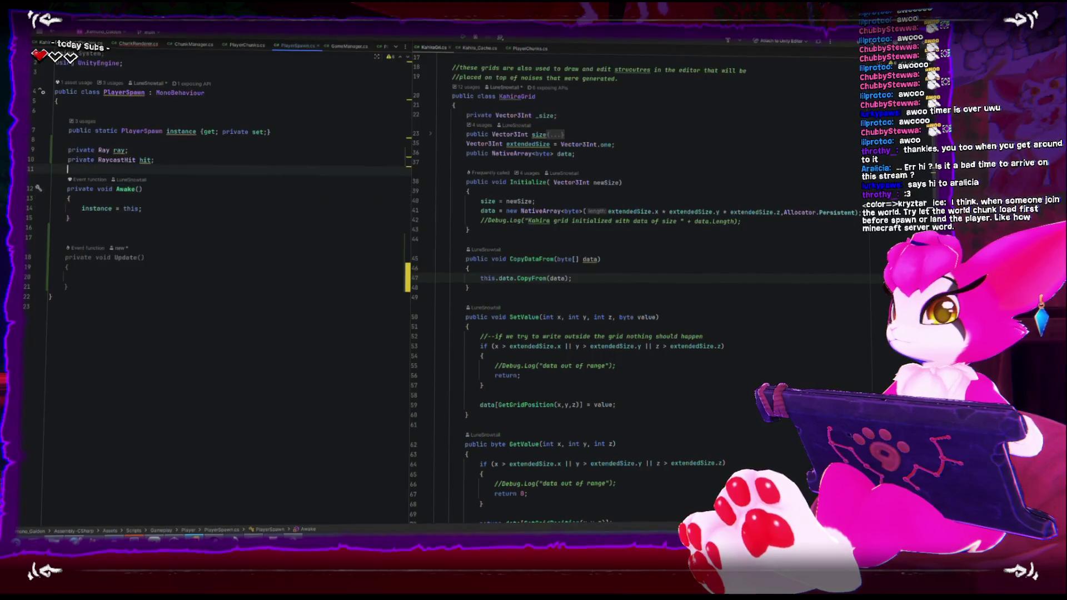
{"action": "key", "text": "End"}
{"action": "key", "text": "Return"}
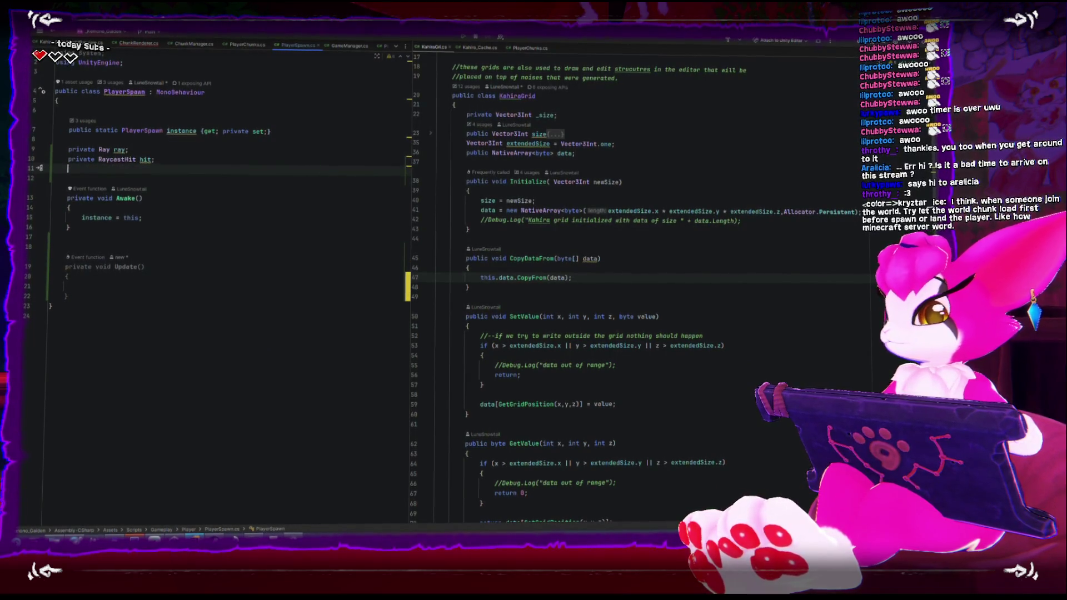
Add a Transform playerTransform field, assigned in Update from PlayerDescriptor.playerInstance.transform when unset
{"action": "type", "text": "Transform"}
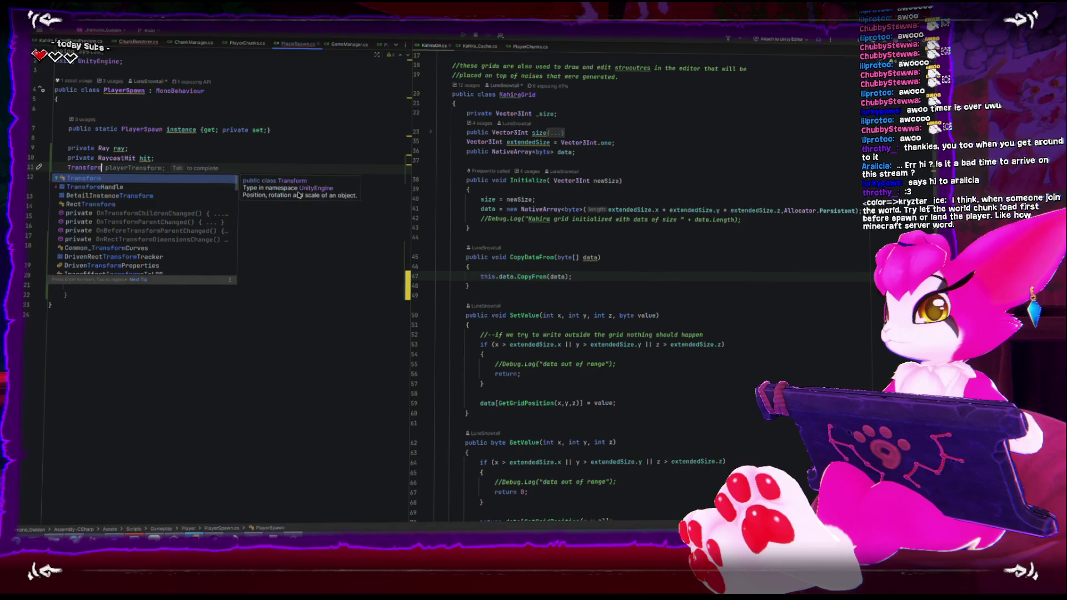
{"action": "key", "text": "Tab"}
{"action": "key", "text": "Down"}
{"action": "key", "text": "Down"}
{"action": "key", "text": "Down"}
{"action": "key", "text": "Down"}
{"action": "key", "text": "Down"}
{"action": "key", "text": "Down"}
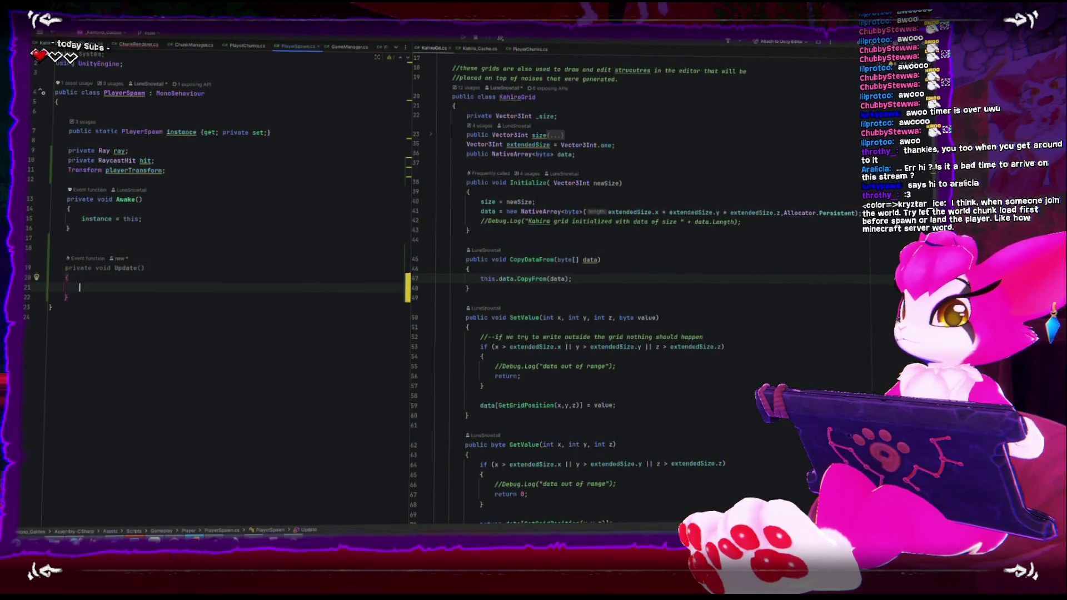
{"action": "type", "text": "if(!"}
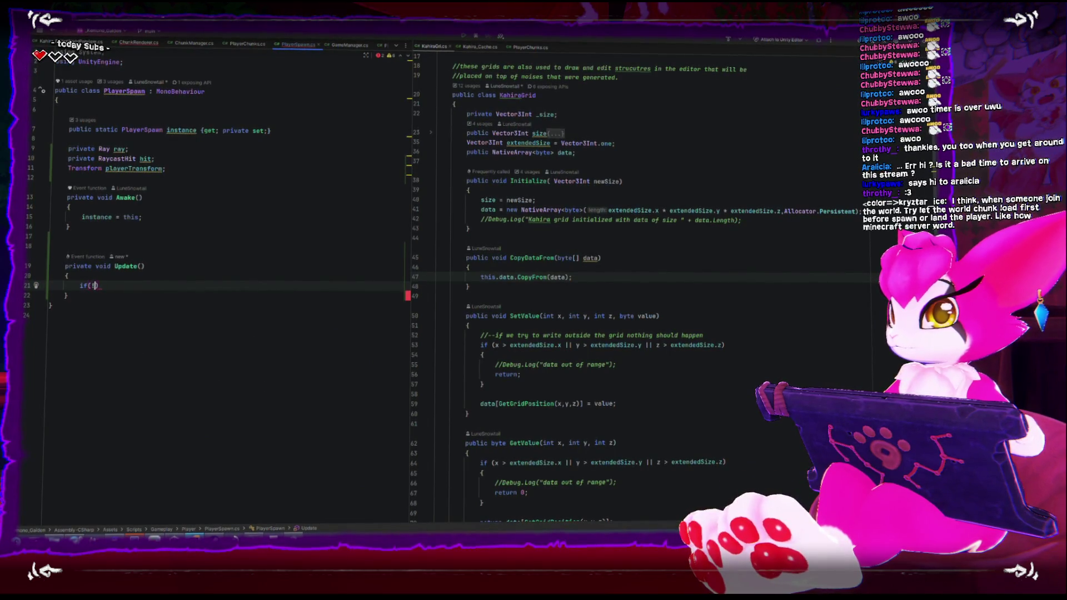
{"action": "type", "text": "player"}
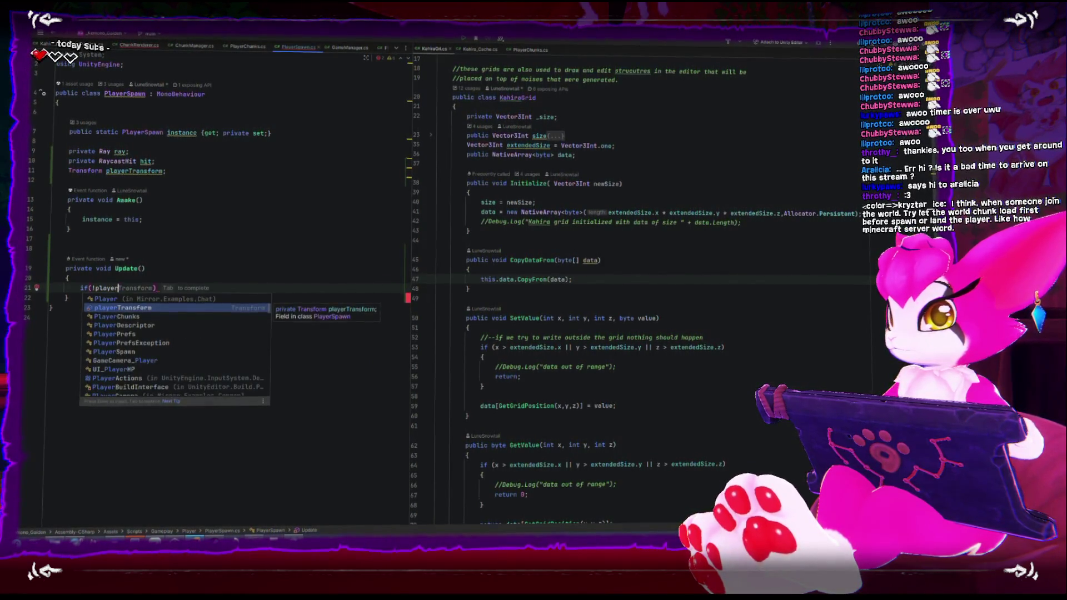
{"action": "key", "text": "Tab"}
{"action": "key", "text": "Return"}
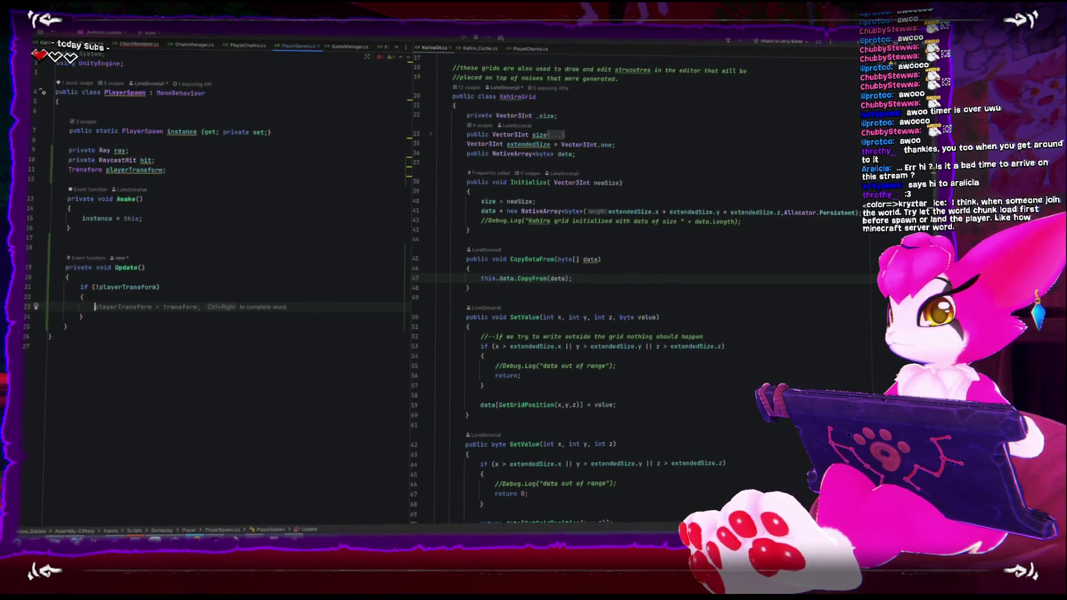
{"action": "type", "text": "pla"}
{"action": "key", "text": "Tab"}
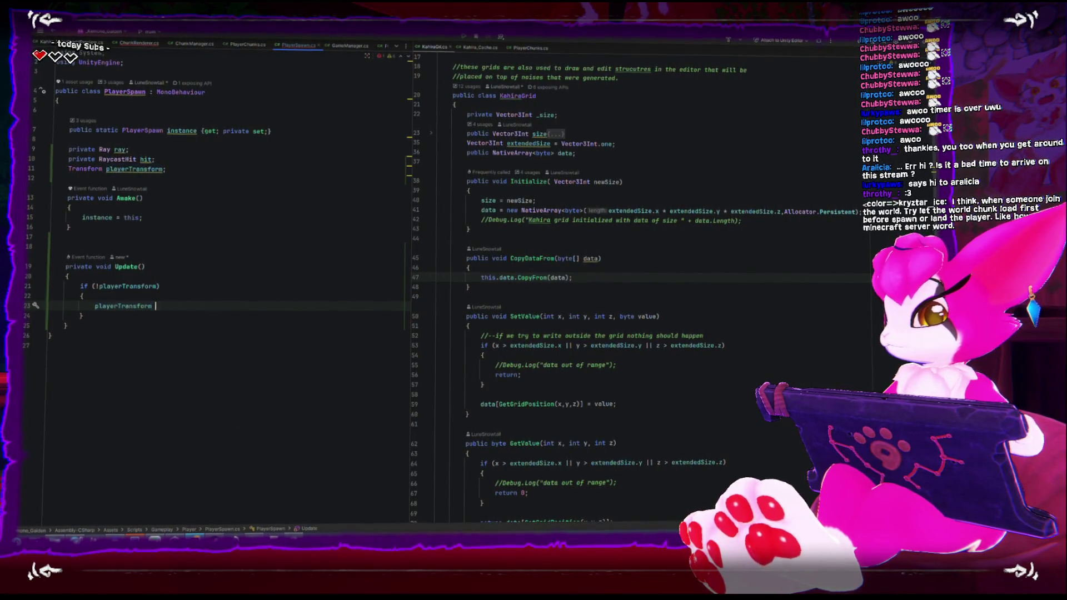
{"action": "type", "text": "= Playerd"}
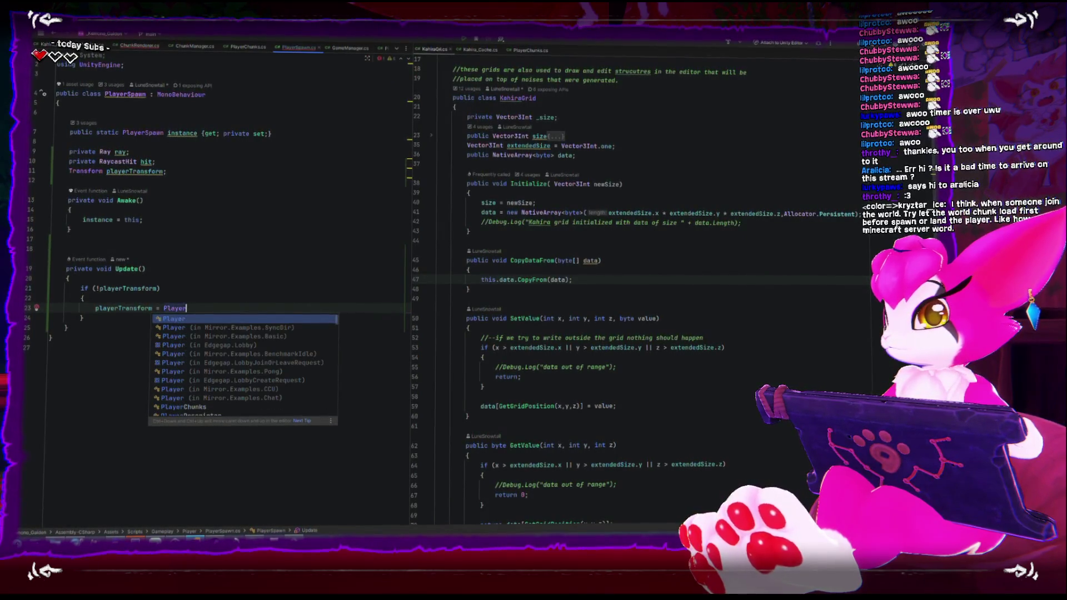
{"action": "key", "text": "Tab"}
{"action": "type", "text": "."}
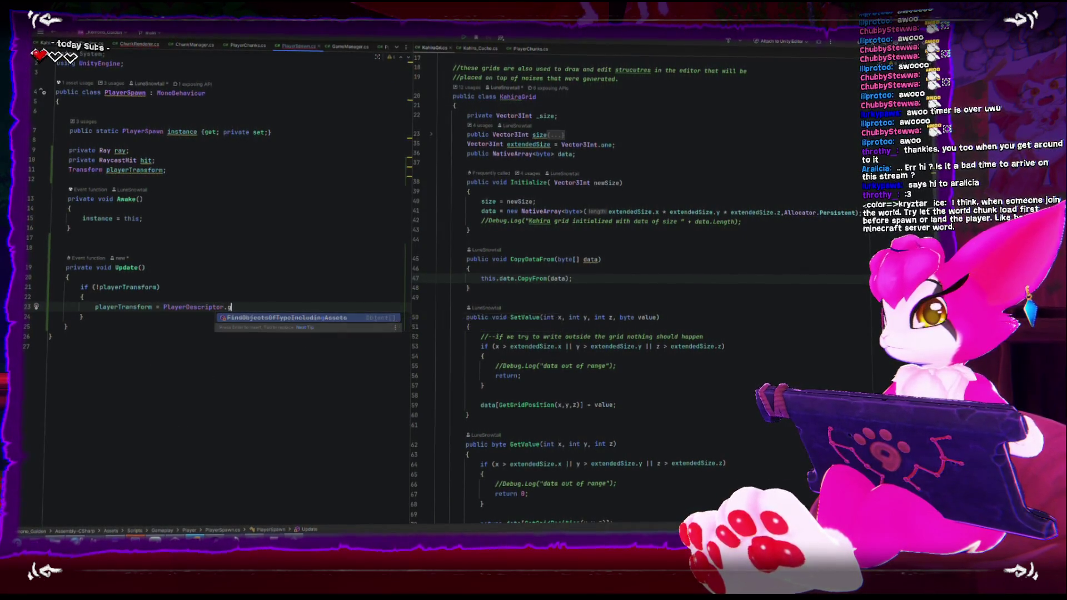
{"action": "type", "text": "playerInstance.transform;"}
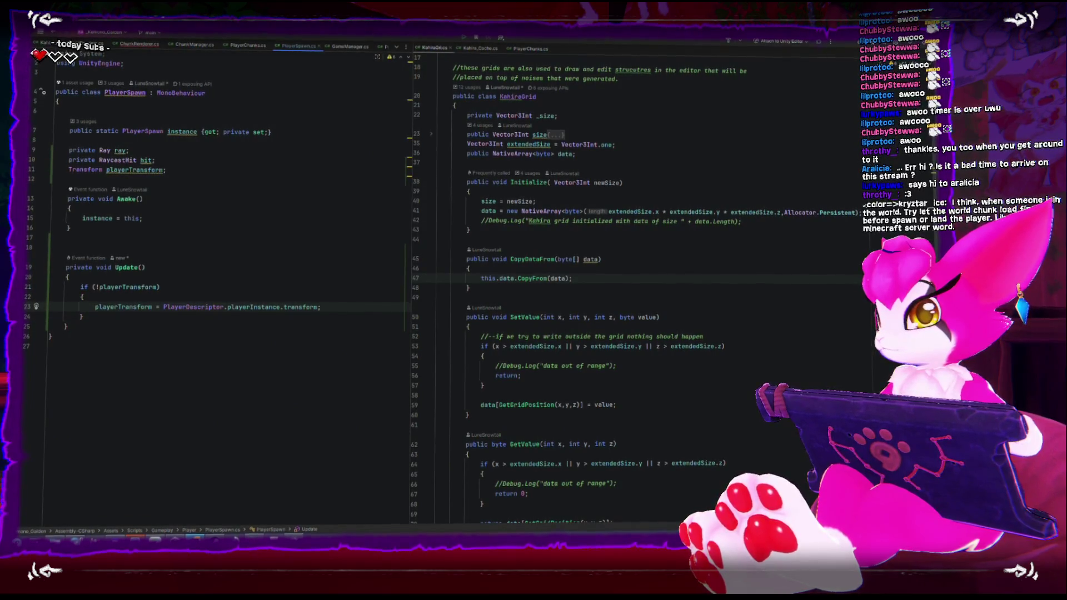
Start a second if check in Update, then open a new line after instance = this in Awake
{"action": "key", "text": "Down"}
{"action": "key", "text": "Return"}
{"action": "key", "text": "Return"}
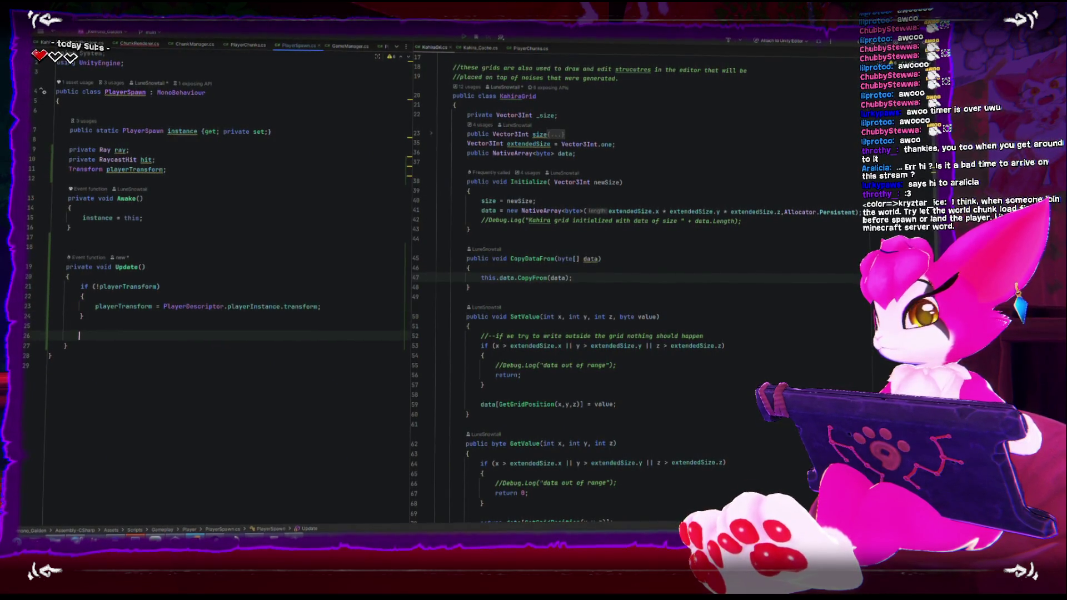
{"action": "type", "text": "if(!ph"}
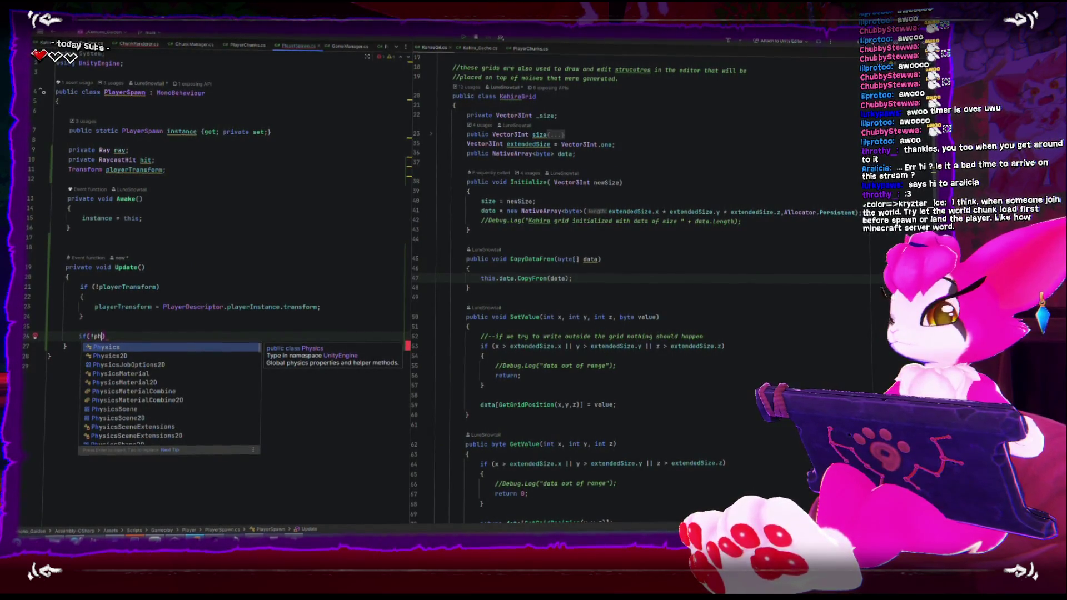
{"action": "key", "text": "Escape"}
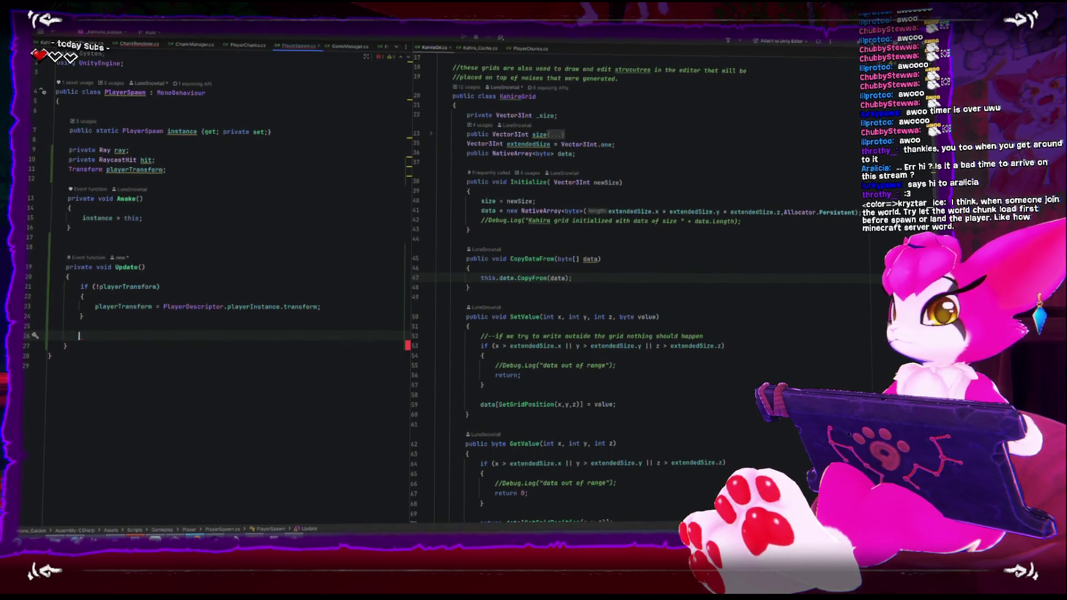
{"action": "key", "text": "Up"}
{"action": "key", "text": "Up"}
{"action": "key", "text": "Up"}
{"action": "key", "text": "End"}
{"action": "key", "text": "Return"}
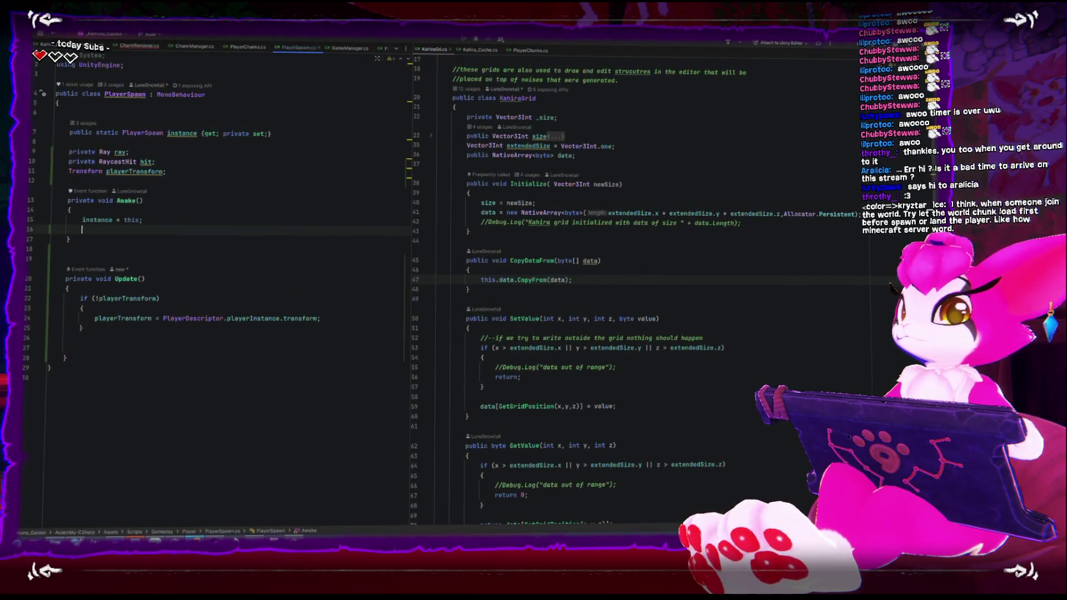
In Awake, create a new Ray and set its origin to transform.position
{"action": "type", "text": "ray"}
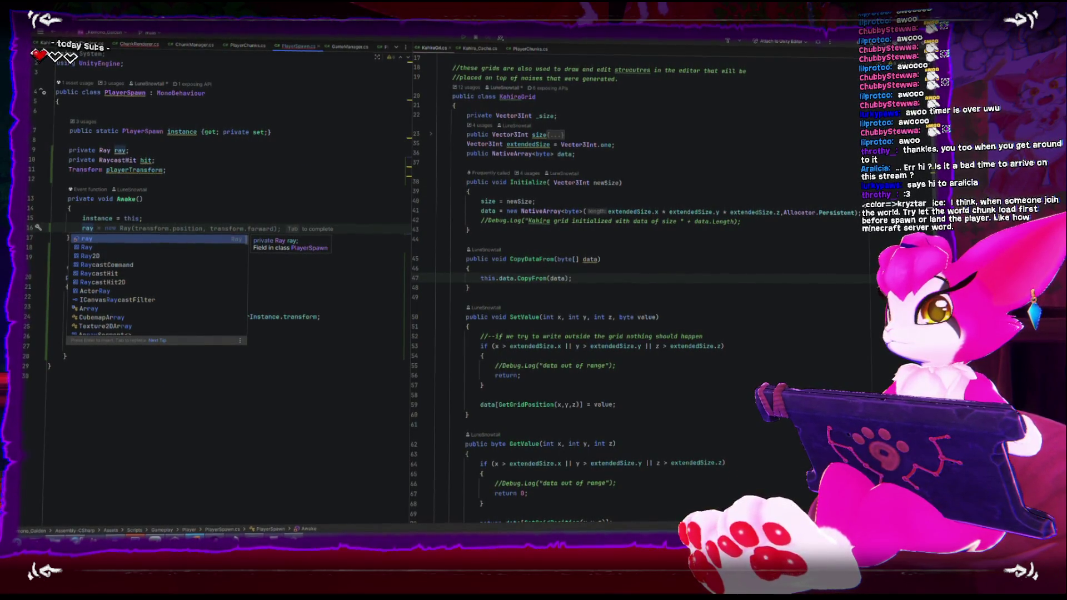
{"action": "type", "text": " = new Ray"}
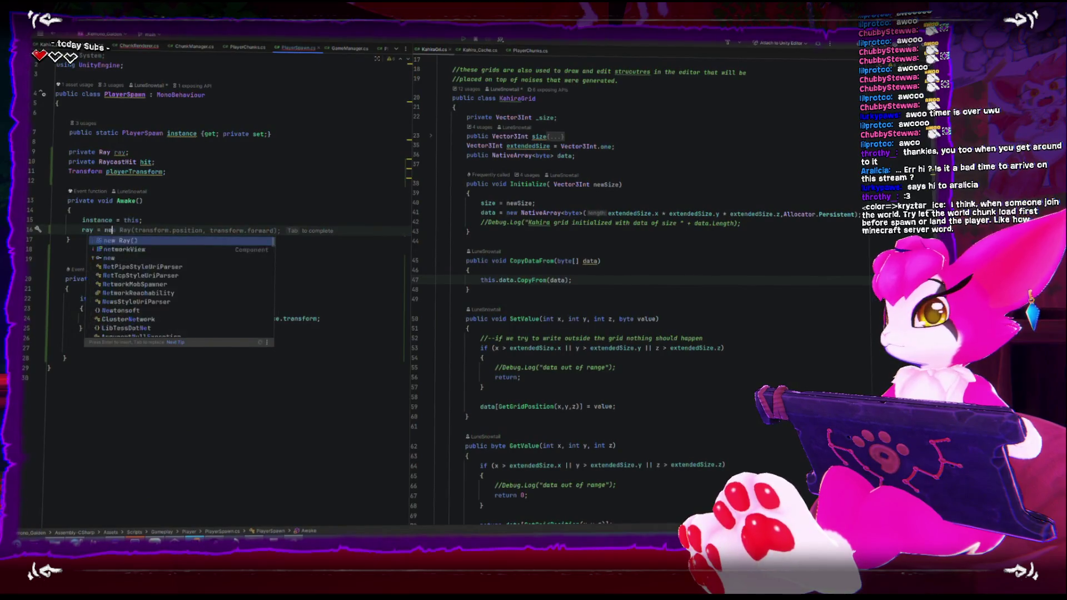
{"action": "key", "text": "Return"}
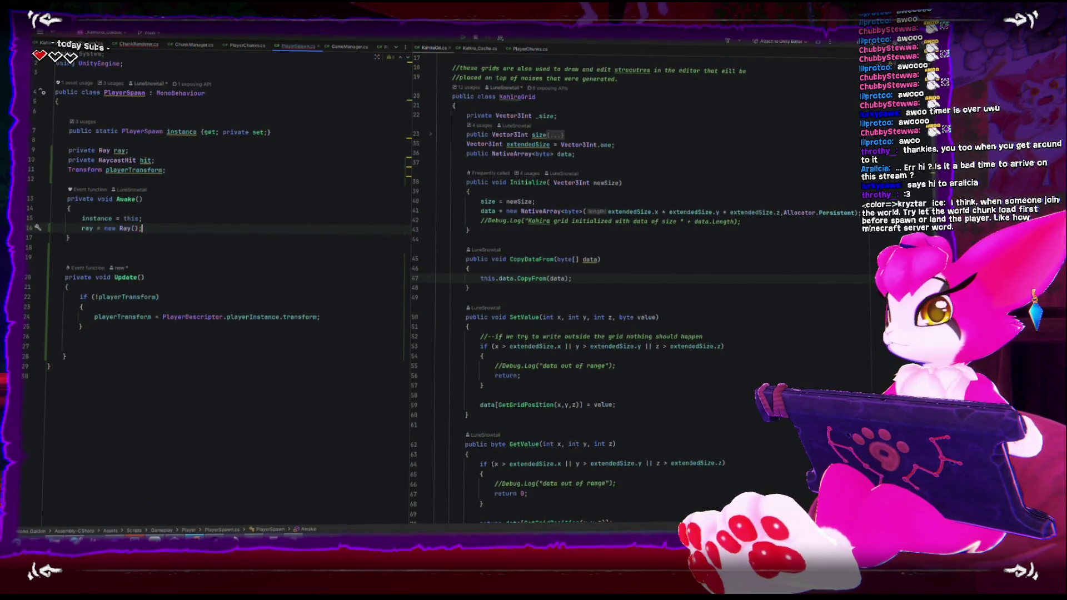
{"action": "key", "text": "Return"}
{"action": "type", "text": "ray.pr"}
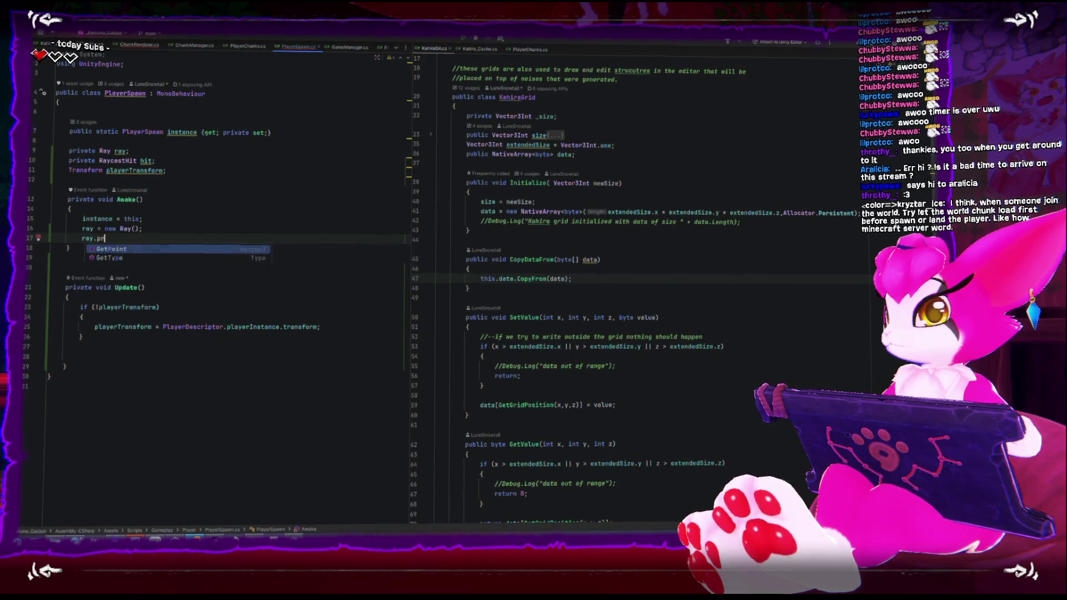
{"action": "key", "text": "BackSpace"}
{"action": "key", "text": "BackSpace"}
{"action": "type", "text": "origin = transform.position;"}
{"action": "key", "text": "Return"}
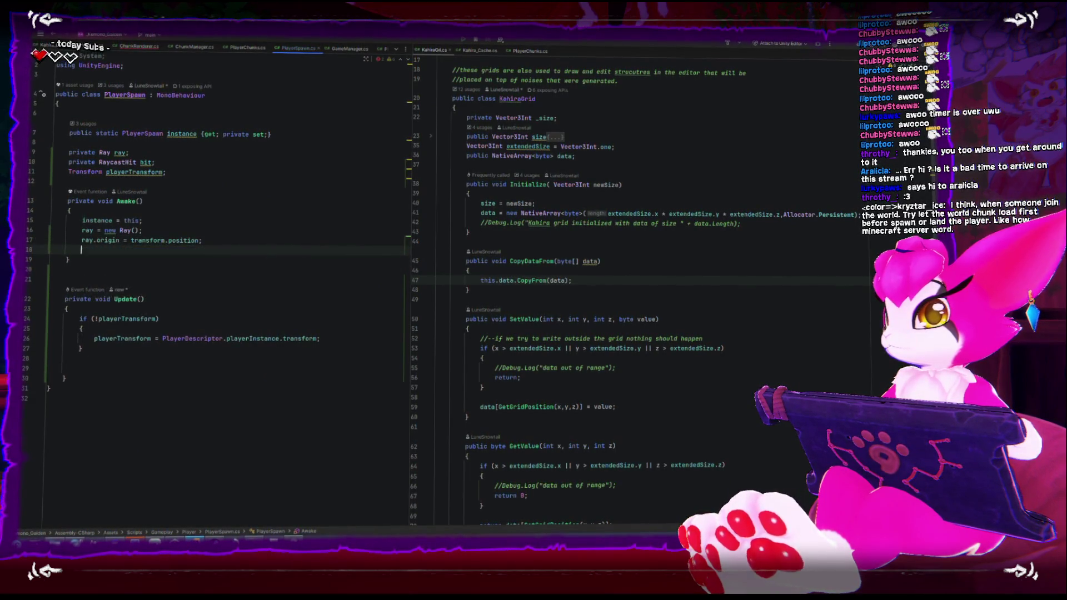
Set the ray direction to Vector3.down and begin an if(!Physics...) check in Update
{"action": "type", "text": "ray.direction"}
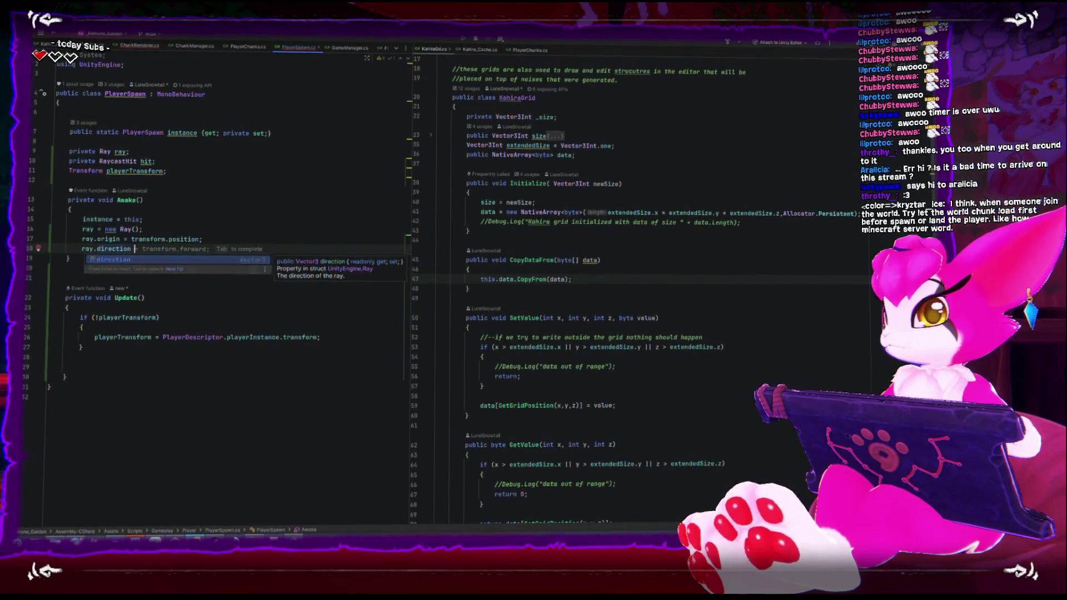
{"action": "key", "text": "Return"}
{"action": "type", "text": "= vec"}
{"action": "key", "text": "Down"}
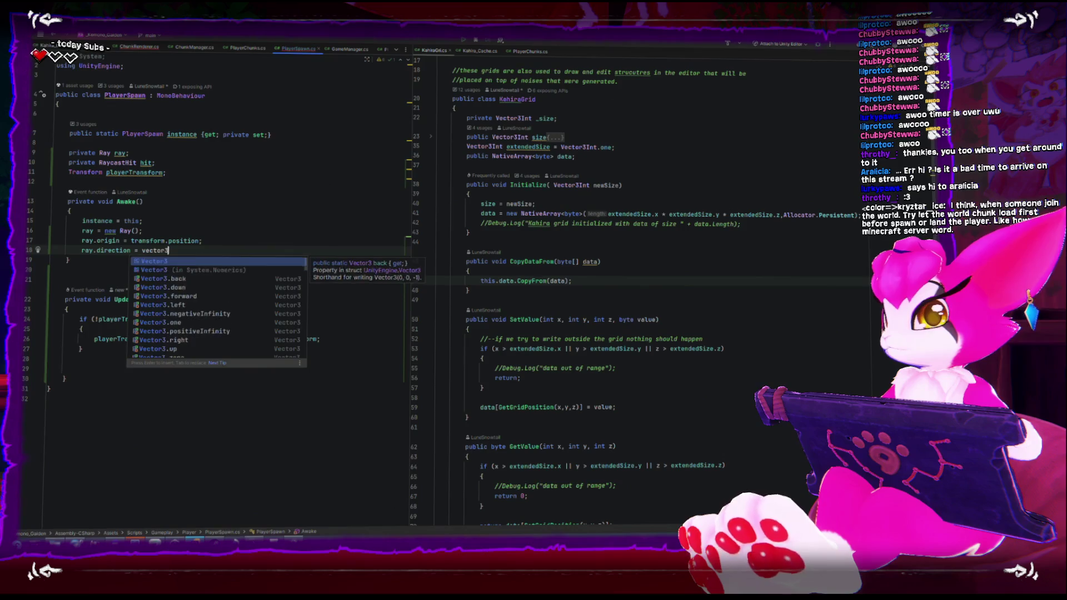
{"action": "key", "text": "Return"}
{"action": "type", "text": ";"}
{"action": "key", "text": "Down"}
{"action": "key", "text": "Down"}
{"action": "key", "text": "Down"}
{"action": "key", "text": "Down"}
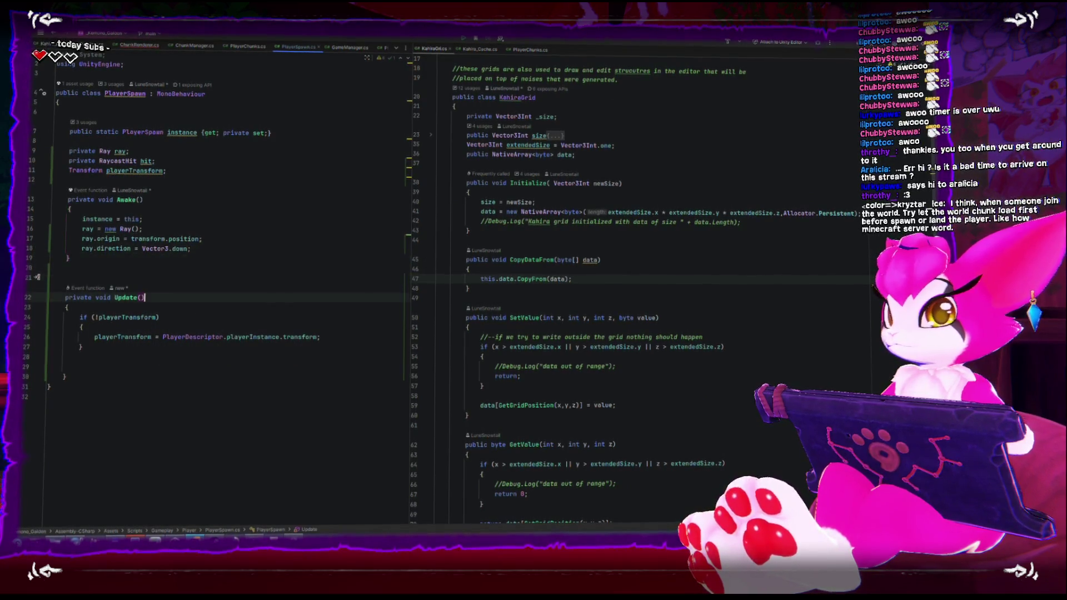
{"action": "key", "text": "Return"}
{"action": "type", "text": "if(!"}
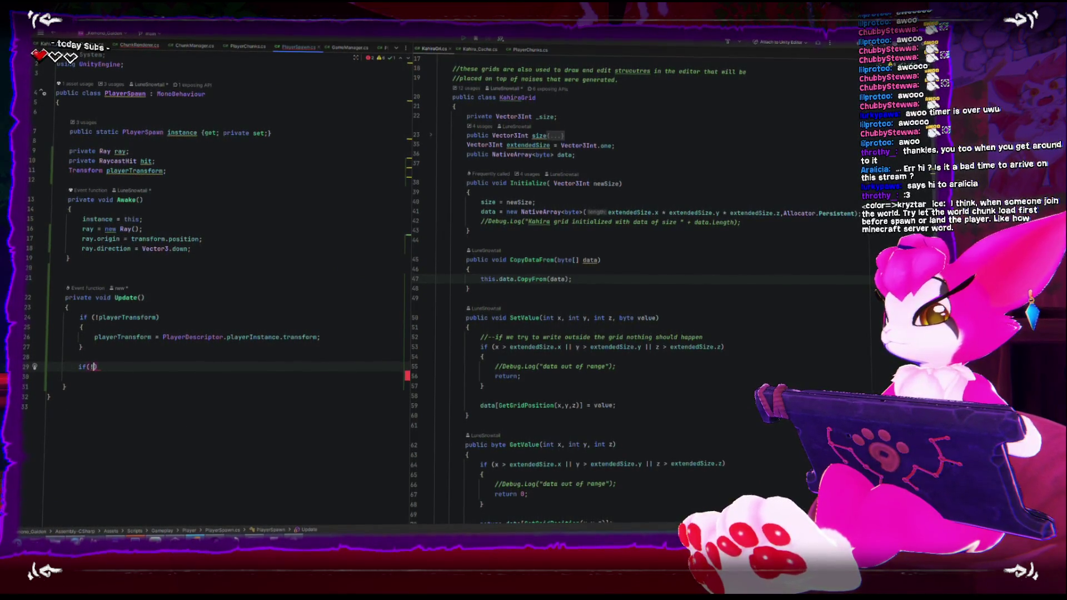
{"action": "type", "text": "Phys"}
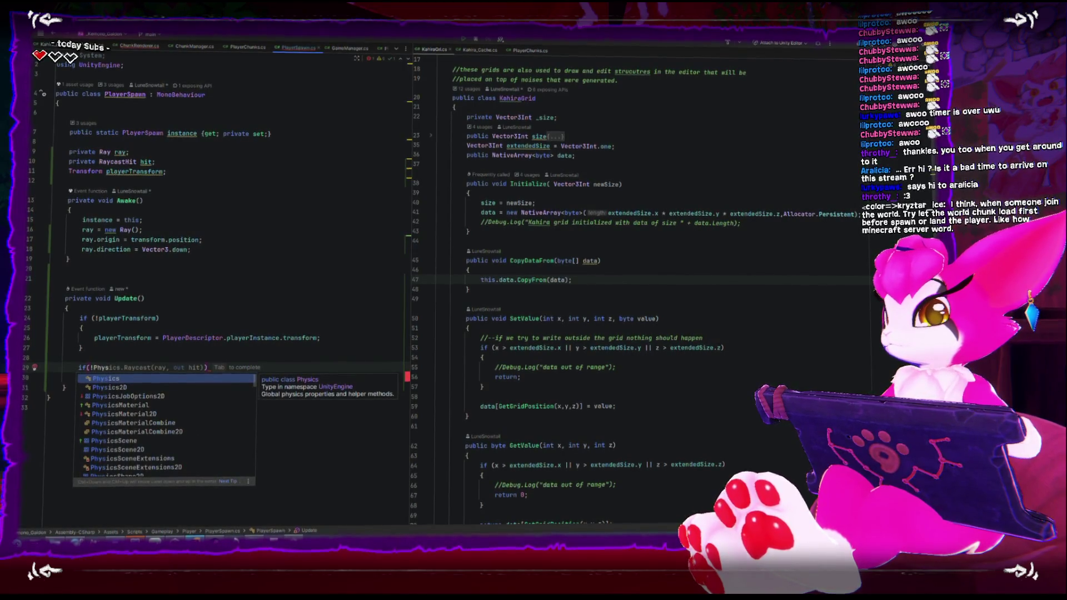
Complete the Physics.Raycast(ray, out hit) block moving playerTransform to transform.position, and declare bool groundFound
{"action": "key", "text": "Tab"}
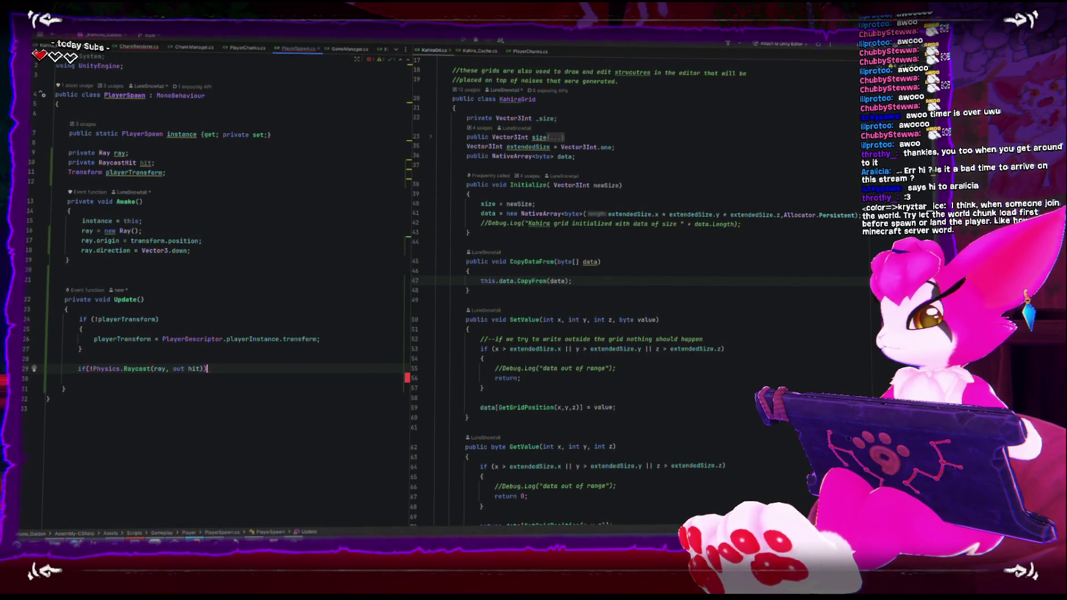
{"action": "type", "text": "{"}
{"action": "key", "text": "Return"}
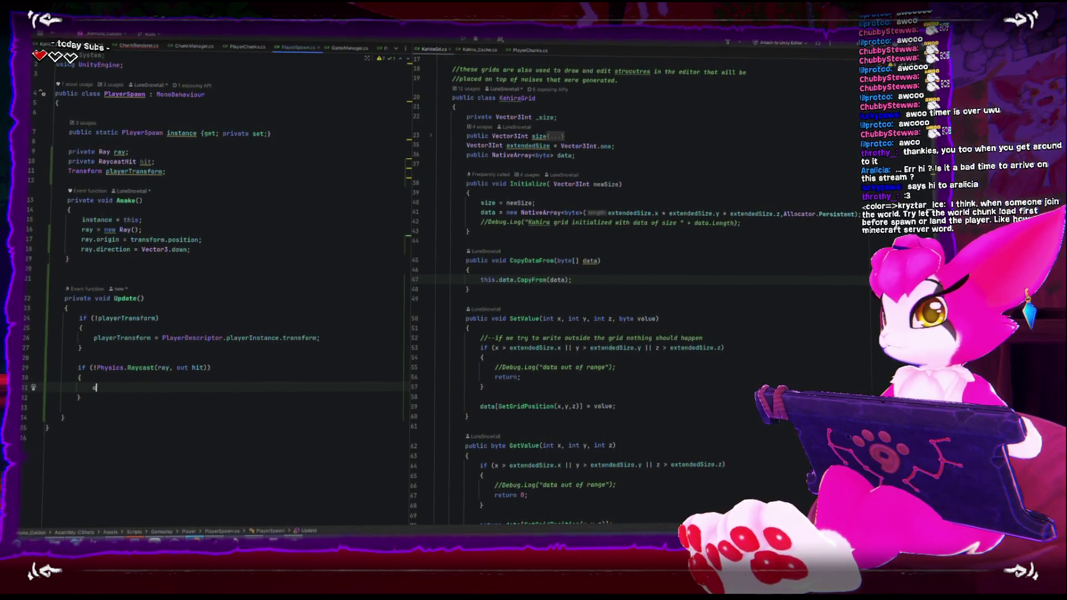
{"action": "type", "text": "l"}
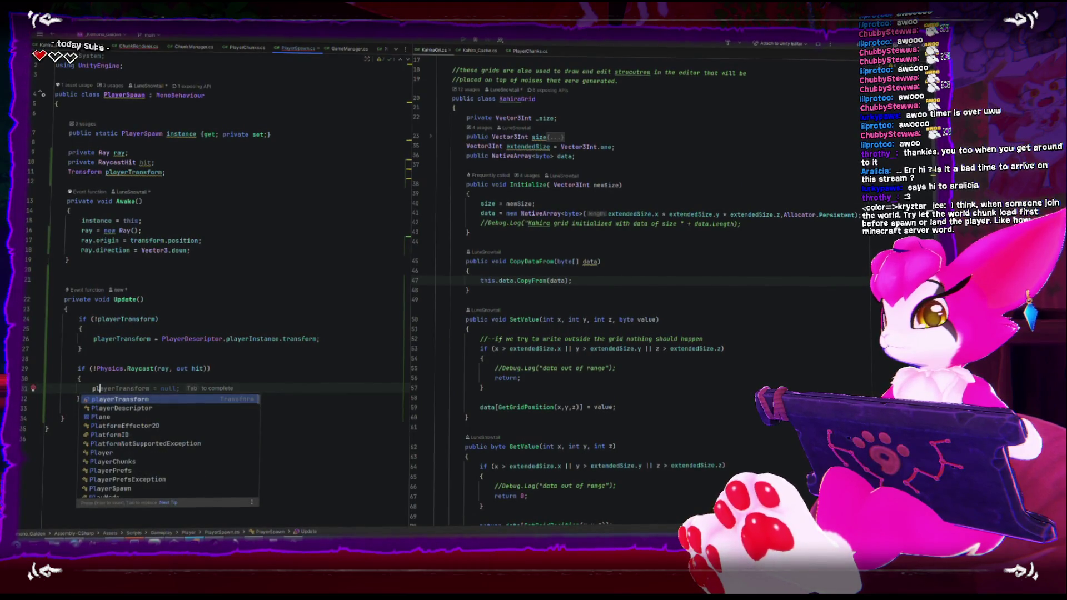
{"action": "type", "text": "ayerTransform.position ="}
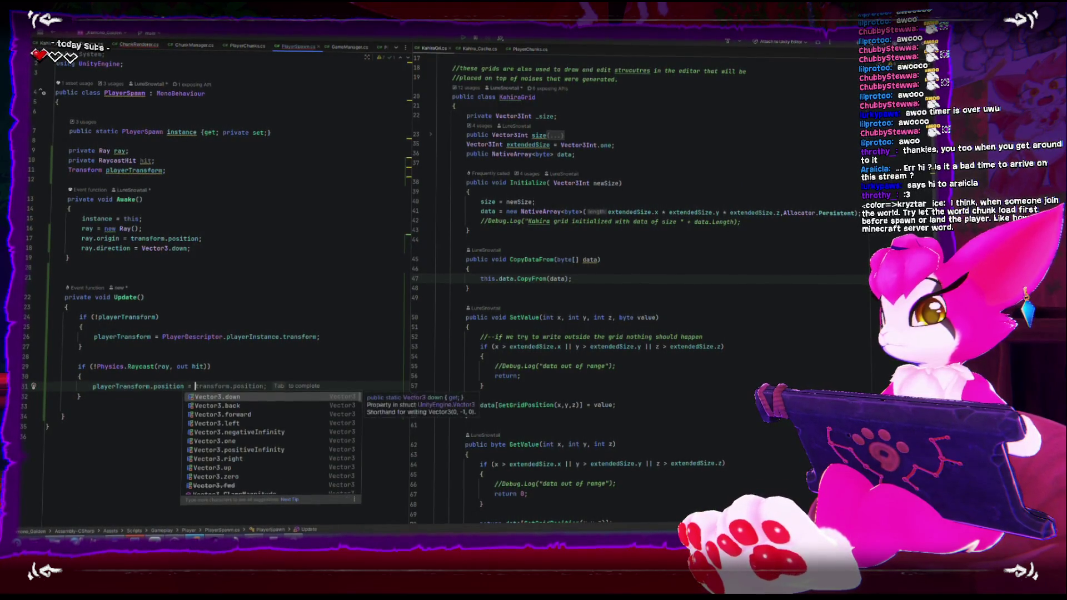
{"action": "key", "text": "Tab"}
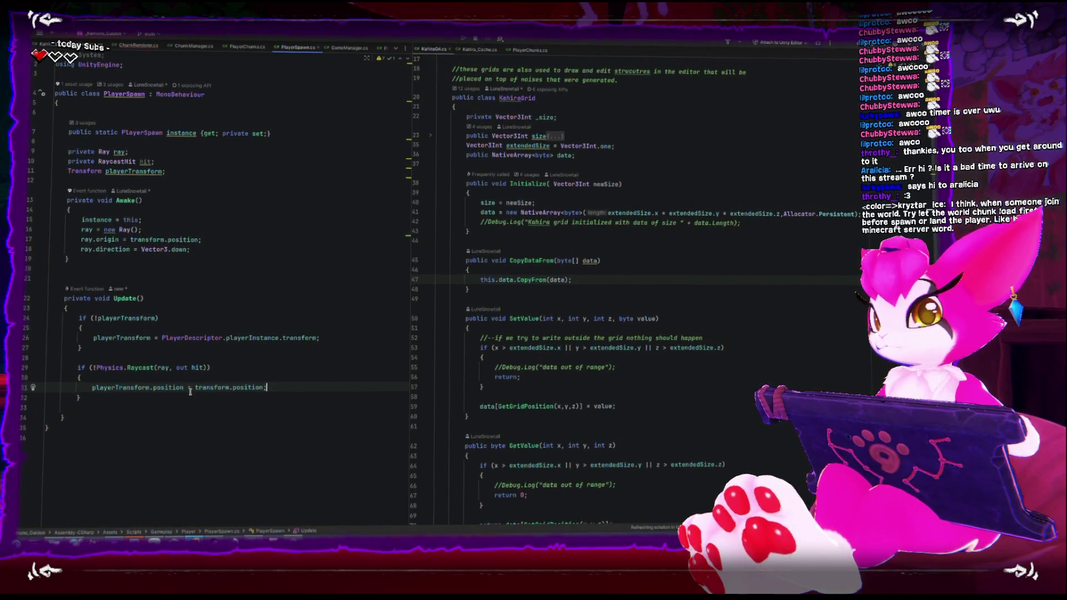
{"action": "left_click", "coordinate": [269, 191]}
{"action": "key", "text": "Return"}
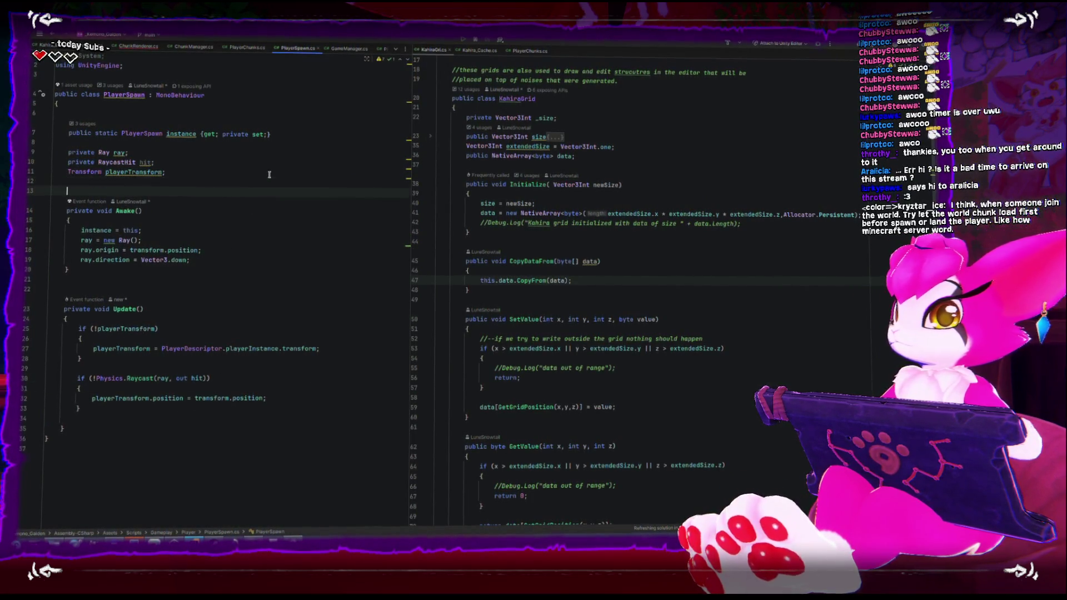
{"action": "type", "text": "bool "}
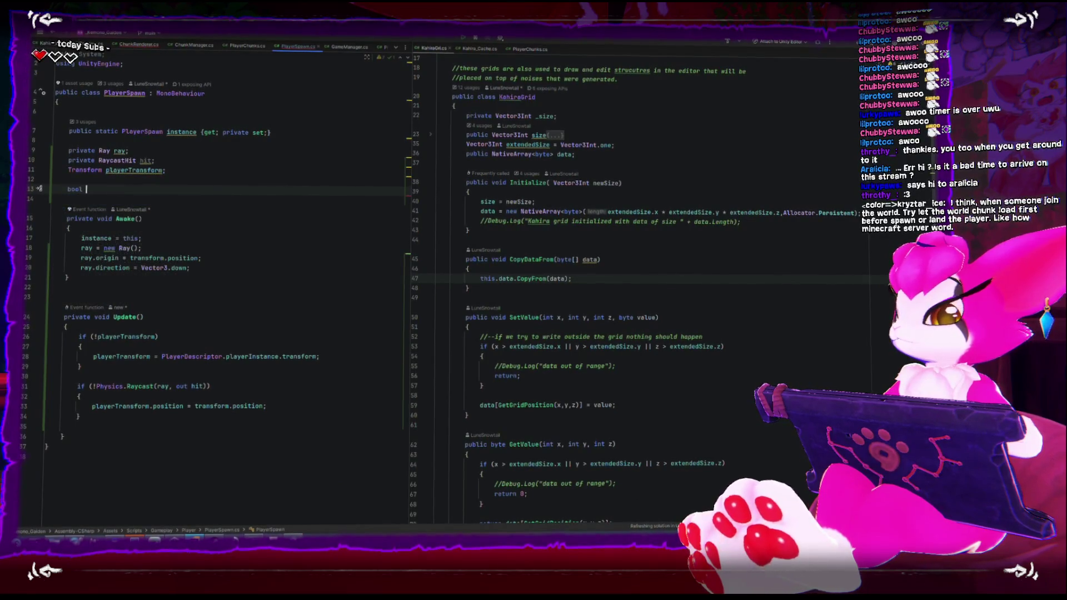
{"action": "type", "text": "groundFound;"}
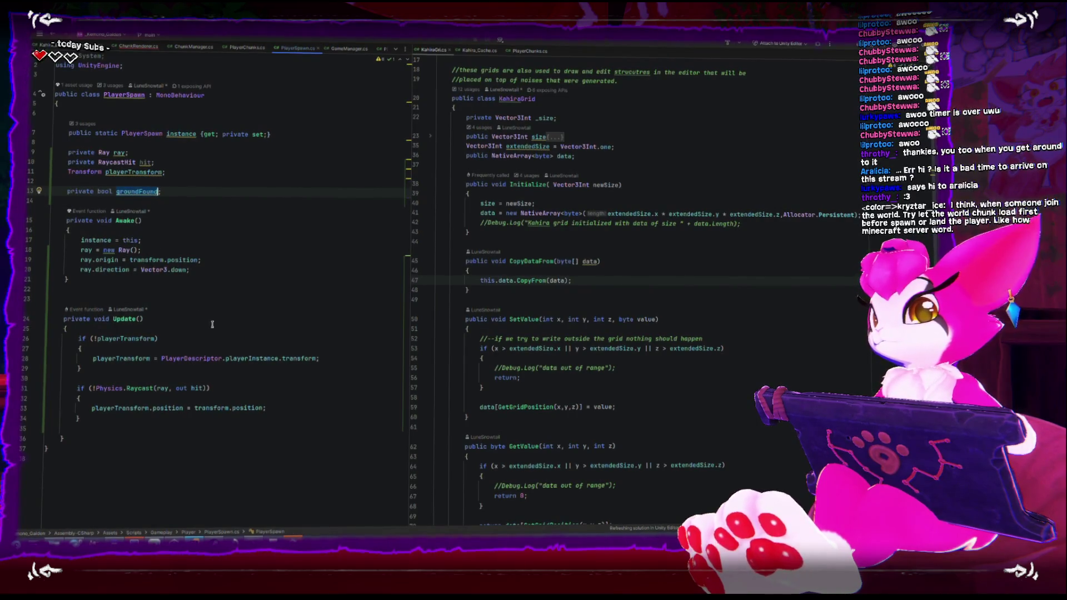
Wrap the raycast block in if(!groundFound) and set groundFound = true after positioning the player
{"action": "left_click", "coordinate": [230, 373]}
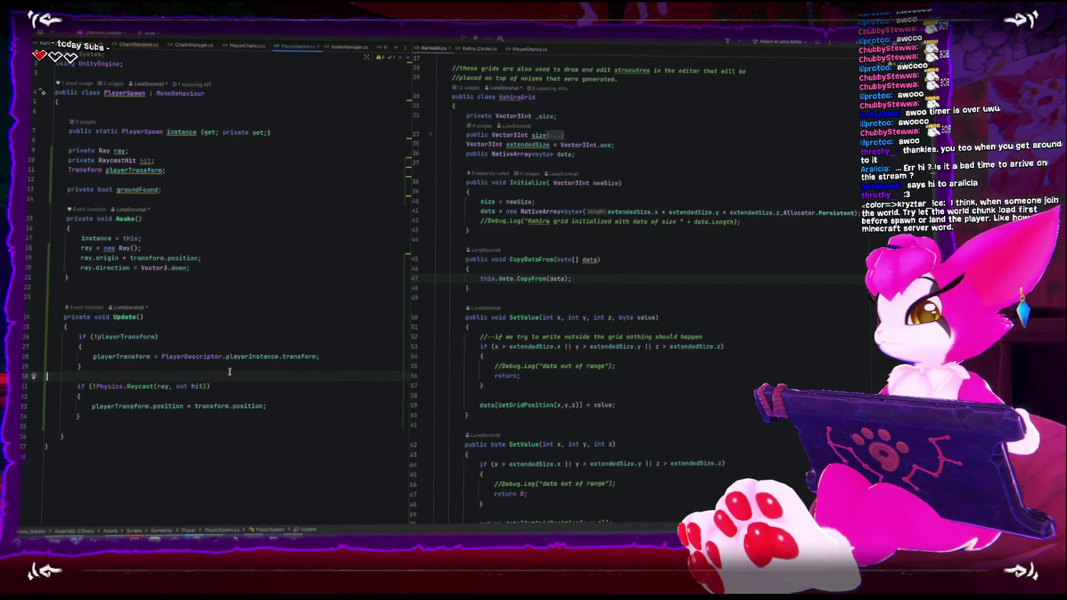
{"action": "key", "text": "Return"}
{"action": "type", "text": "if(!groundFound"}
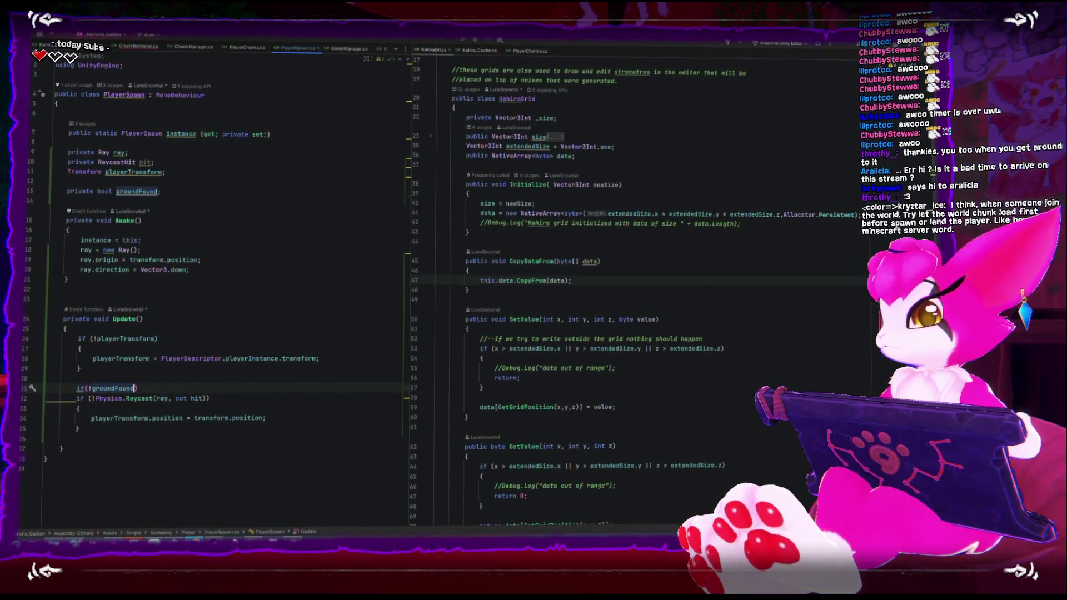
{"action": "key", "text": "Down"}
{"action": "key", "text": "Home"}
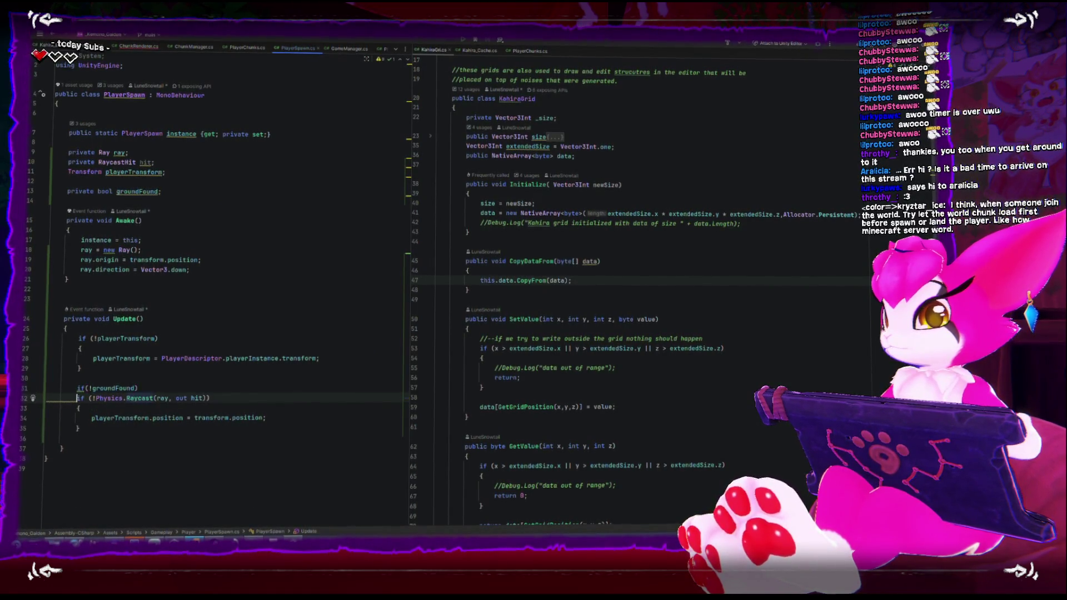
{"action": "key", "text": "shift+Down"}
{"action": "key", "text": "shift+Down"}
{"action": "key", "text": "shift+Down"}
{"action": "key", "text": "Up"}
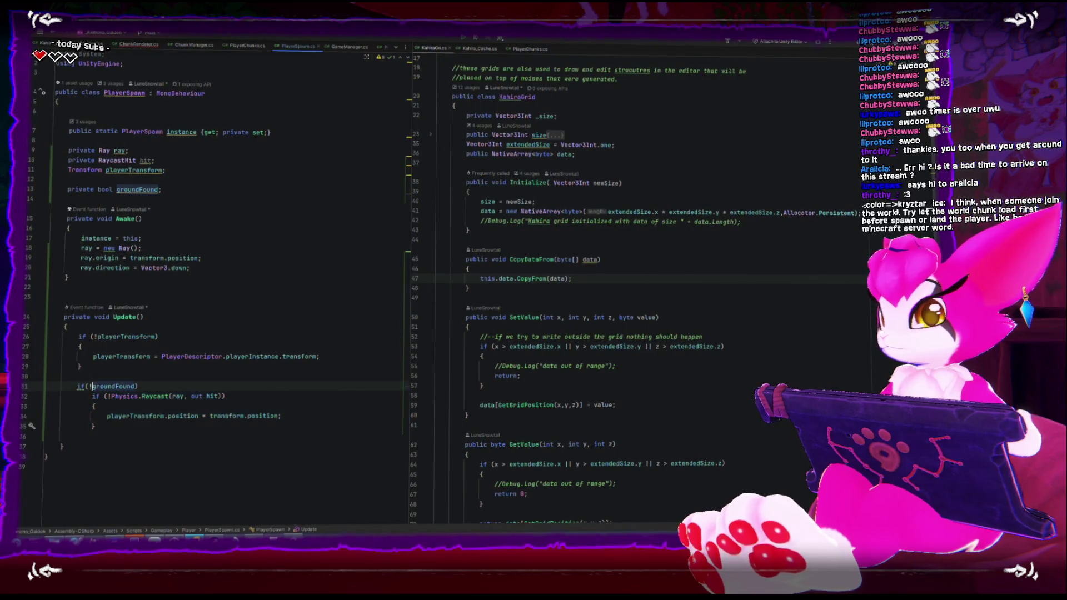
{"action": "key", "text": "End"}
{"action": "key", "text": "Return"}
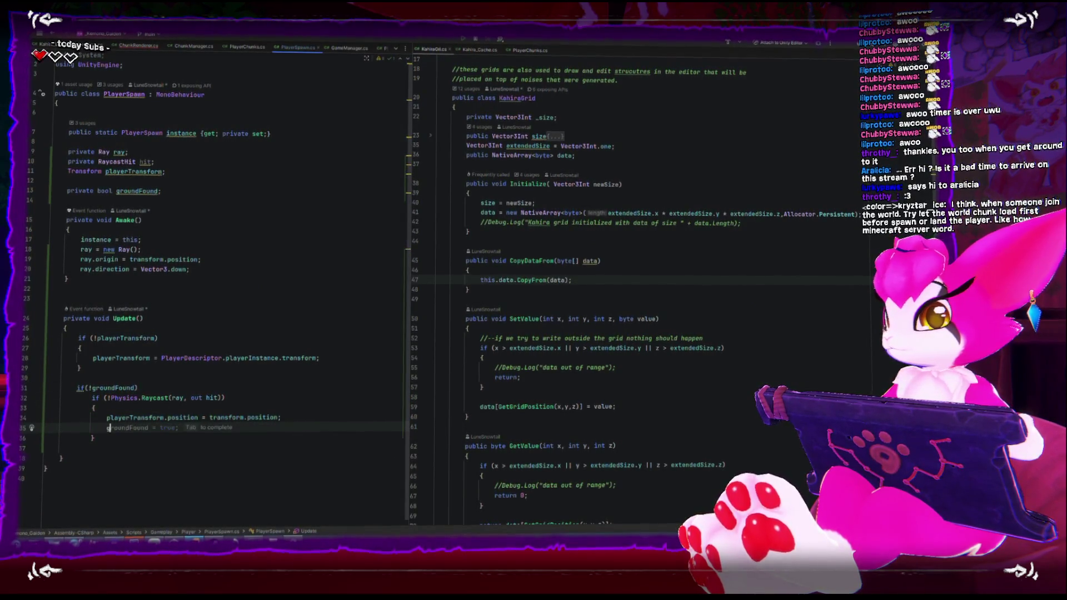
{"action": "key", "text": "Tab"}
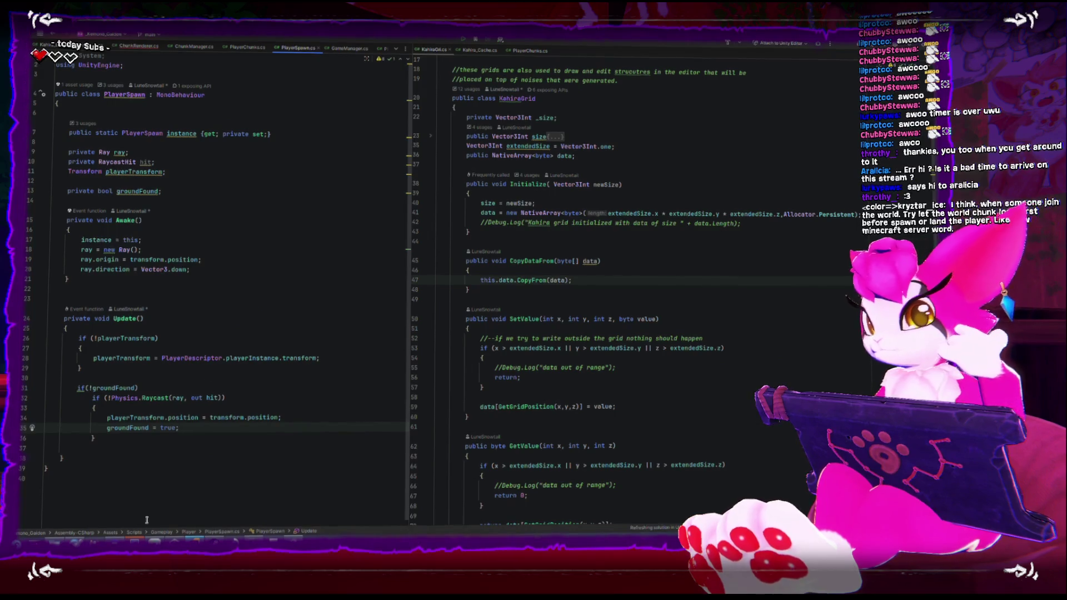
{"action": "mouse_move", "coordinate": [293, 538]}
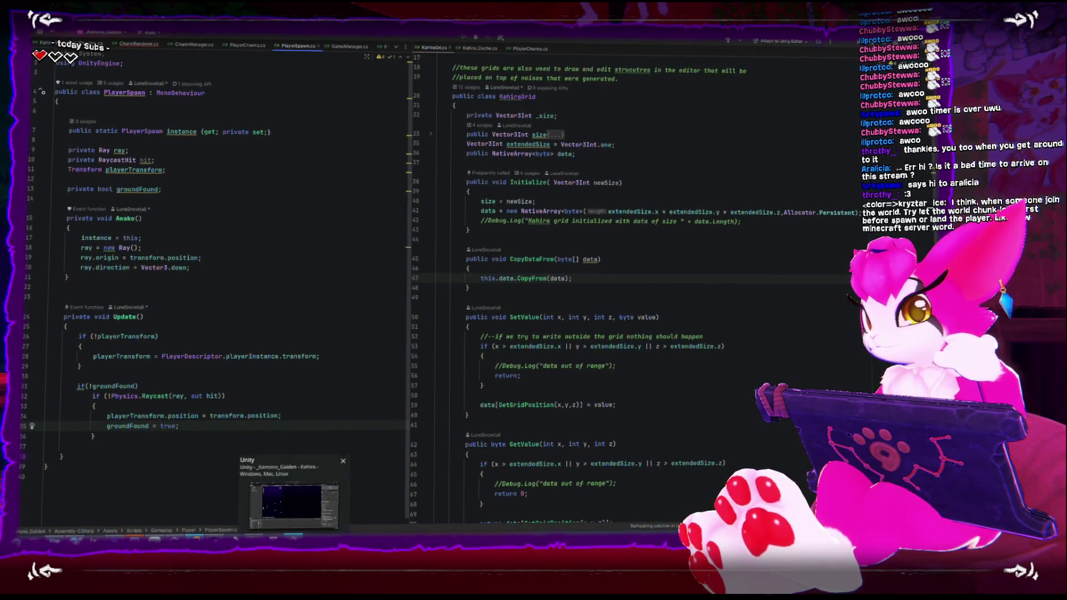
{"action": "left_click", "coordinate": [294, 503]}
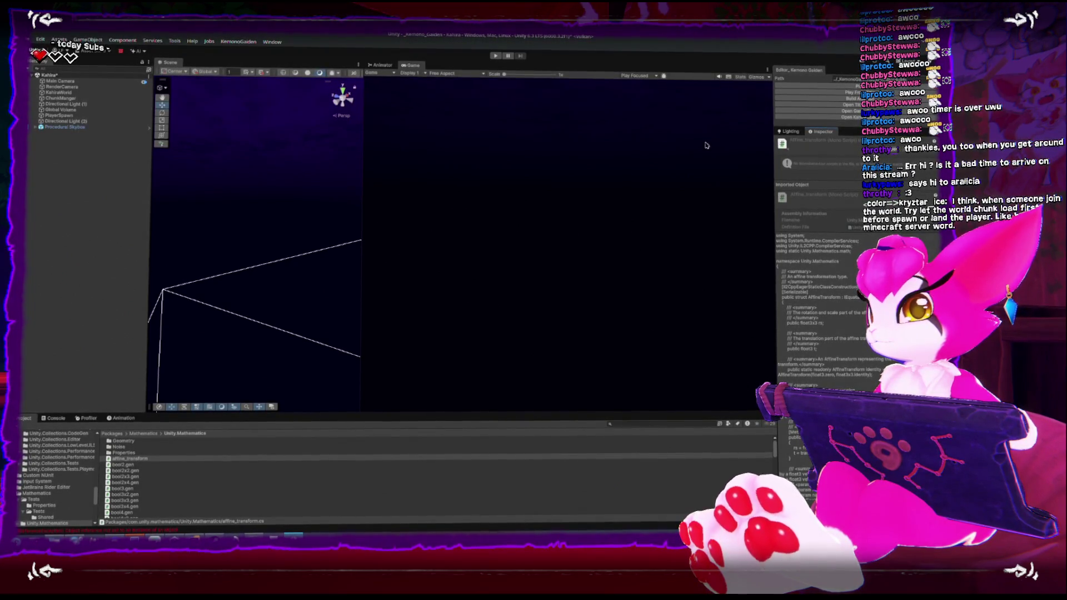
Enter Play mode so the player spawns on terrain at (0.00, 7.50, 0.70), then open the Game Menu
{"action": "left_click_drag", "start_coordinate": [288, 226], "coordinate": [274, 233]}
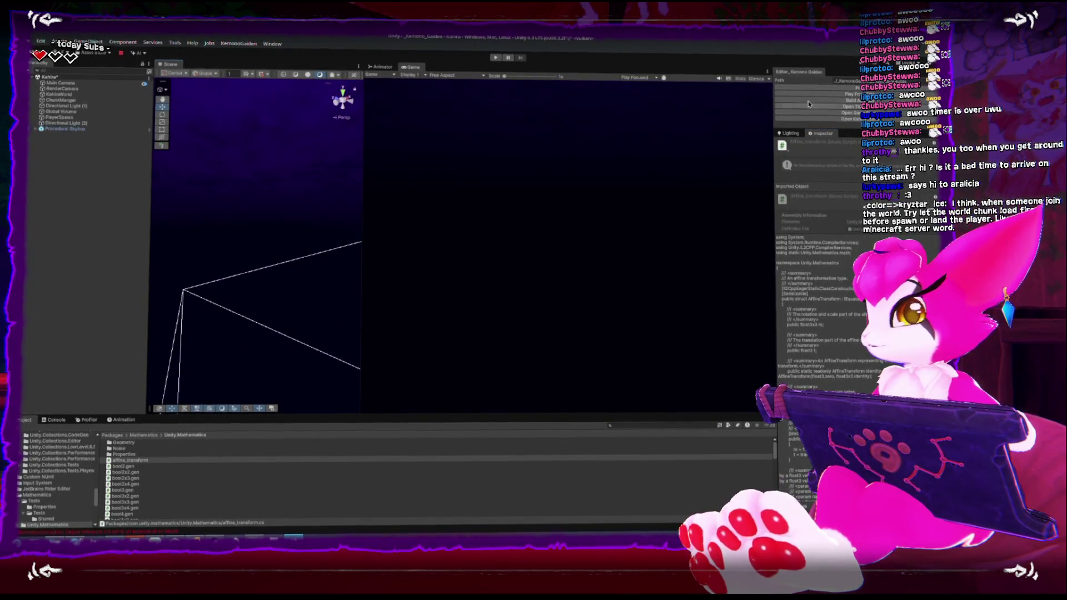
{"action": "left_click", "coordinate": [842, 92]}
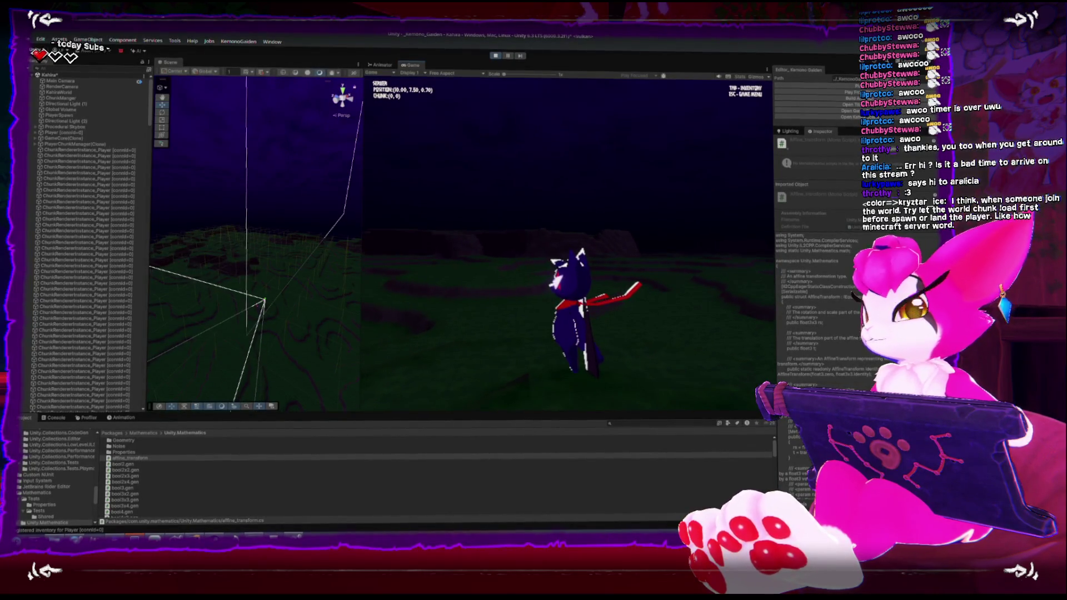
{"action": "key", "text": "Escape"}
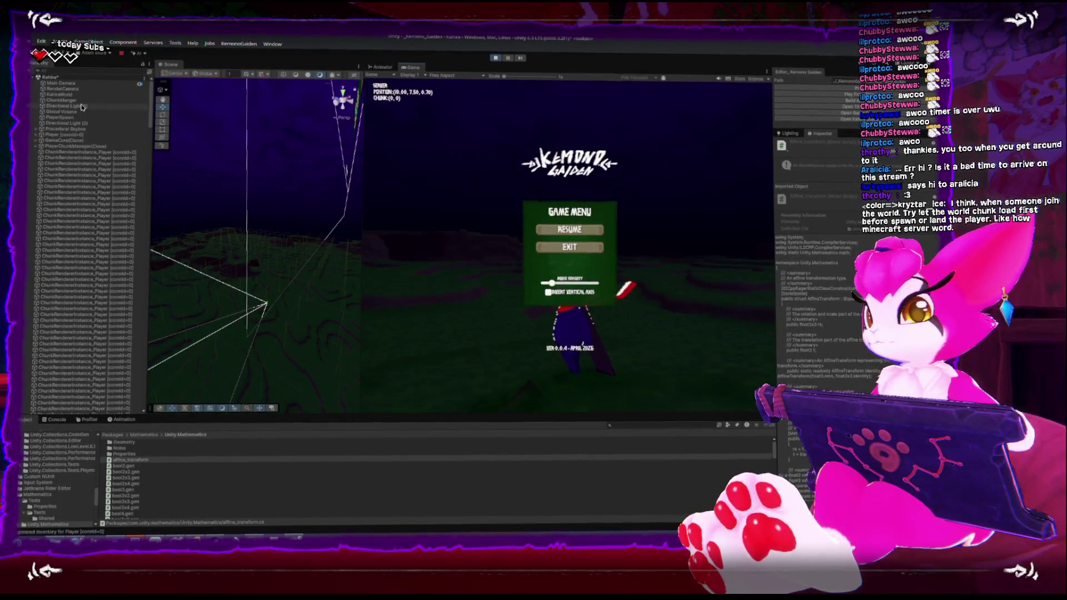
Replay, switch the Inspector to Debug, and inspect Player [connId=0] and PlayerSpawn
{"action": "left_click", "coordinate": [495, 57]}
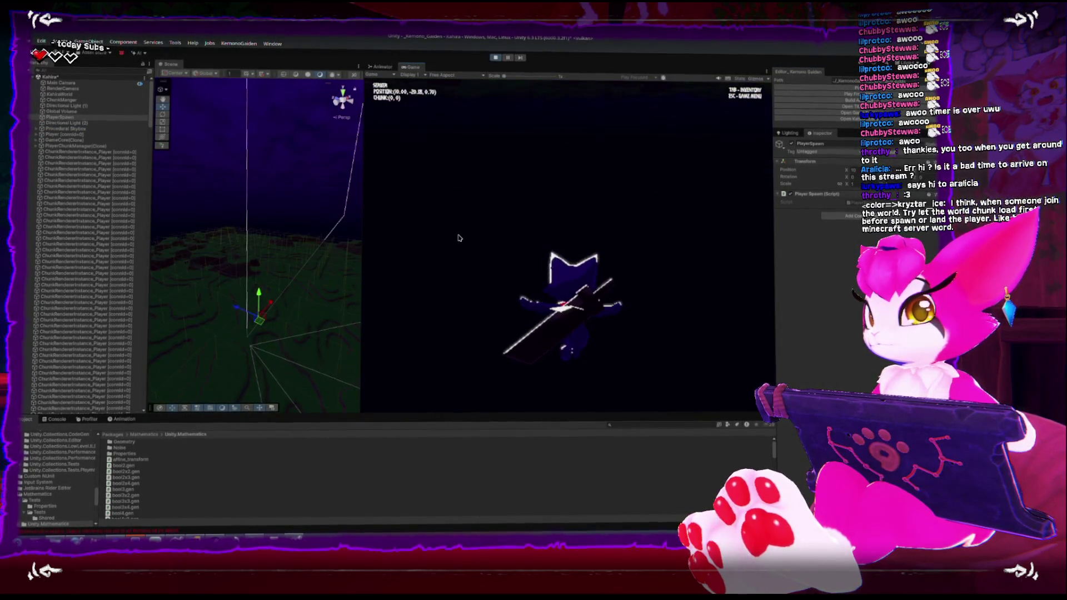
{"action": "key", "text": "Escape"}
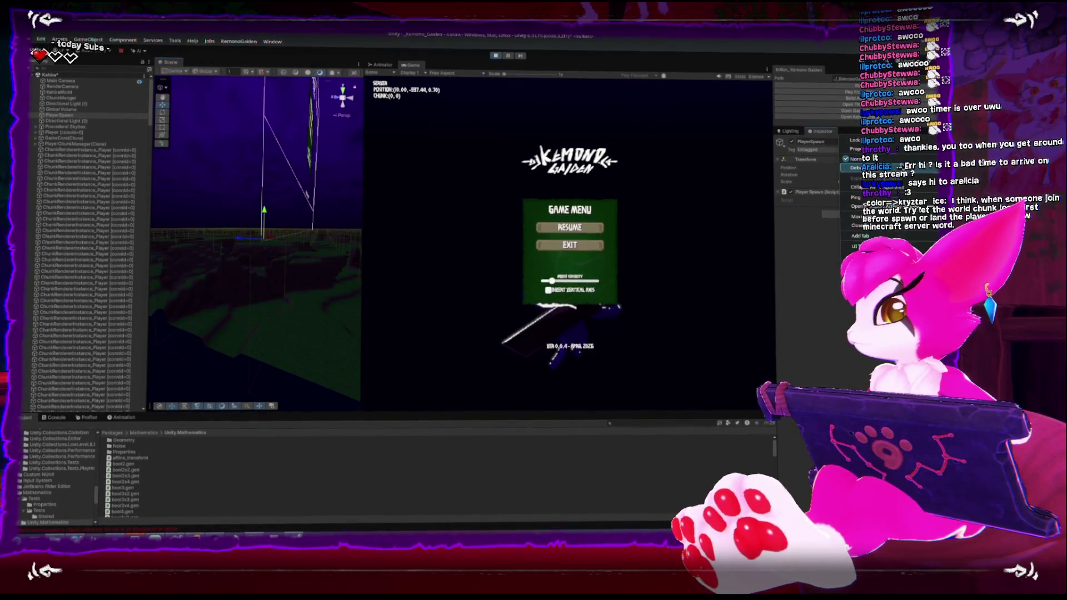
{"action": "left_click", "coordinate": [856, 167]}
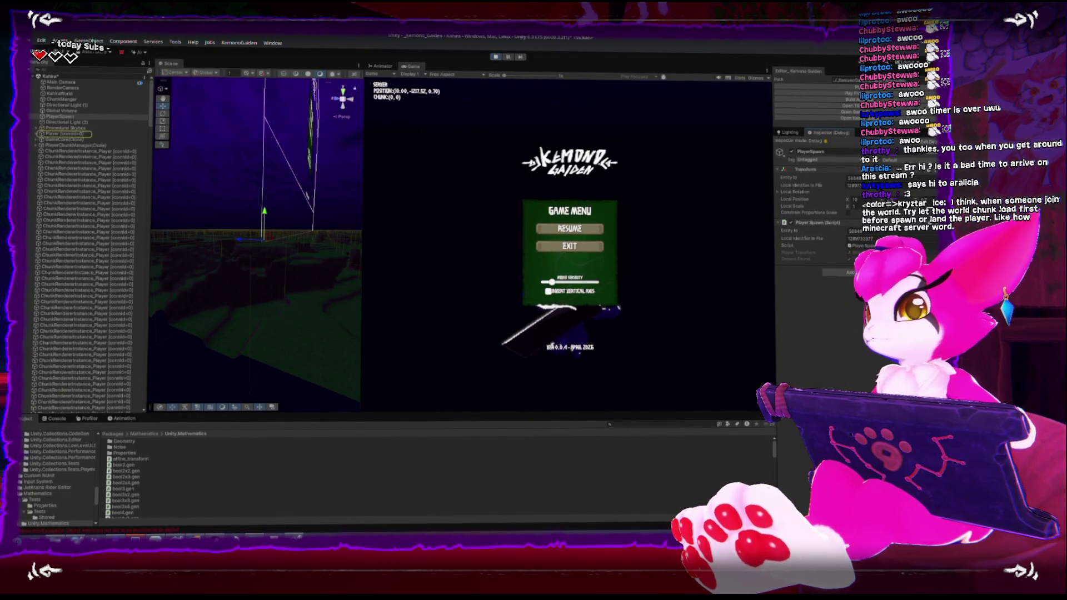
{"action": "left_click", "coordinate": [63, 134]}
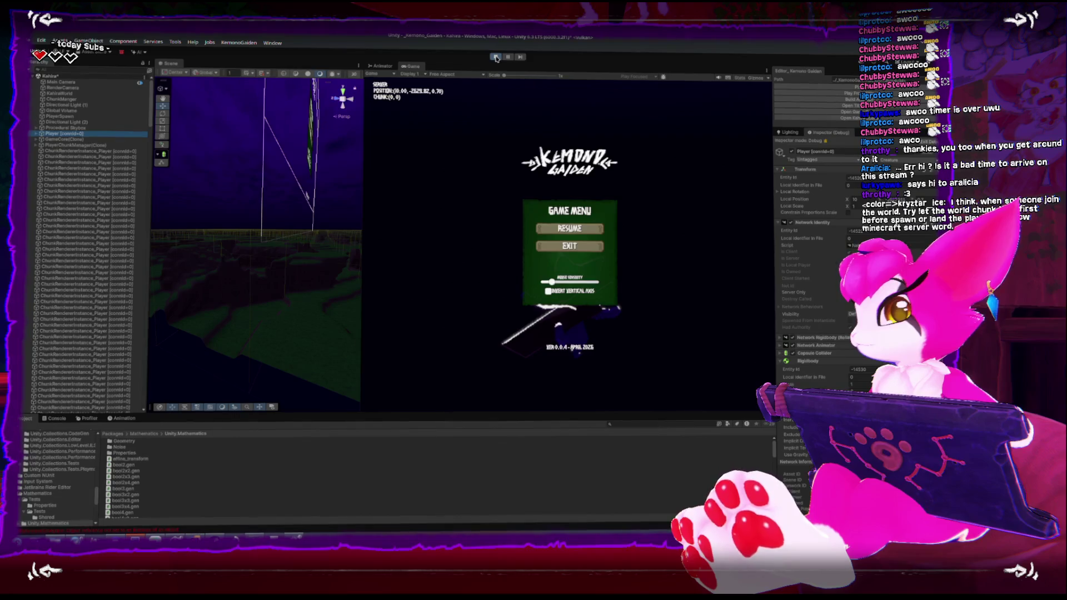
{"action": "left_click", "coordinate": [71, 115]}
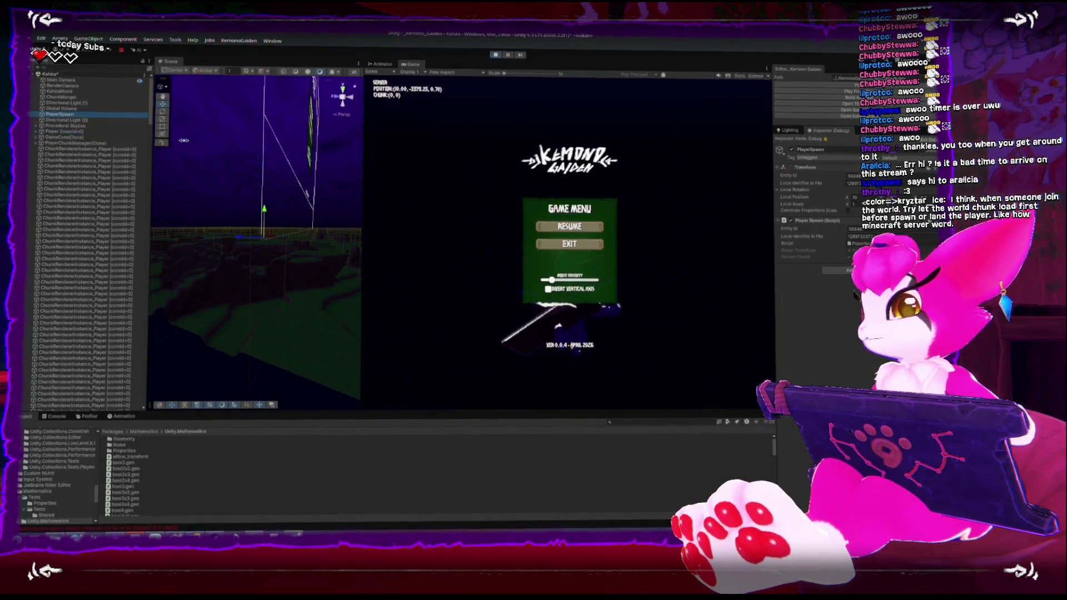
{"action": "left_click", "coordinate": [826, 254]}
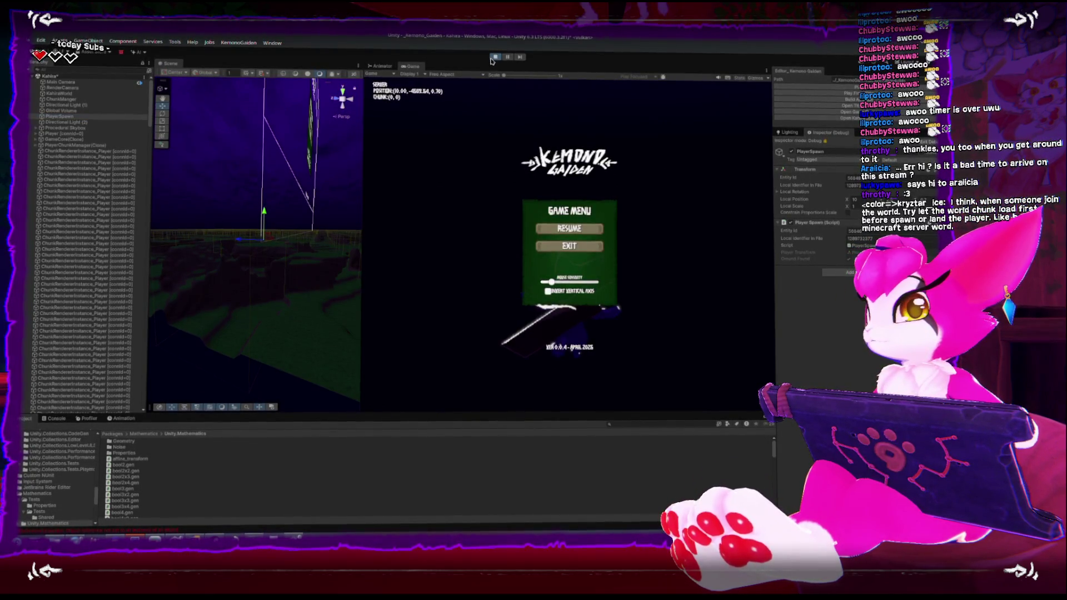
Replay again, orbiting the Scene view to watch the spawn point, then stop Play mode
{"action": "left_click", "coordinate": [494, 57]}
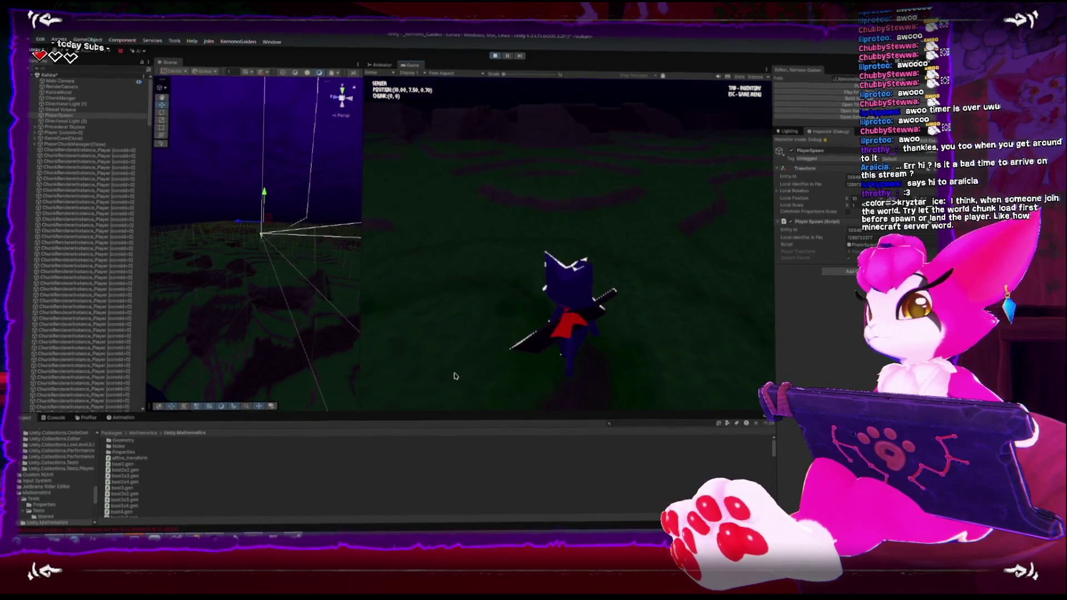
{"action": "key", "text": "Escape"}
{"action": "mouse_move", "coordinate": [289, 288]}
{"action": "left_mouse_down"}
{"action": "mouse_move", "coordinate": [272, 192]}
{"action": "mouse_move", "coordinate": [355, 158]}
{"action": "left_mouse_up"}
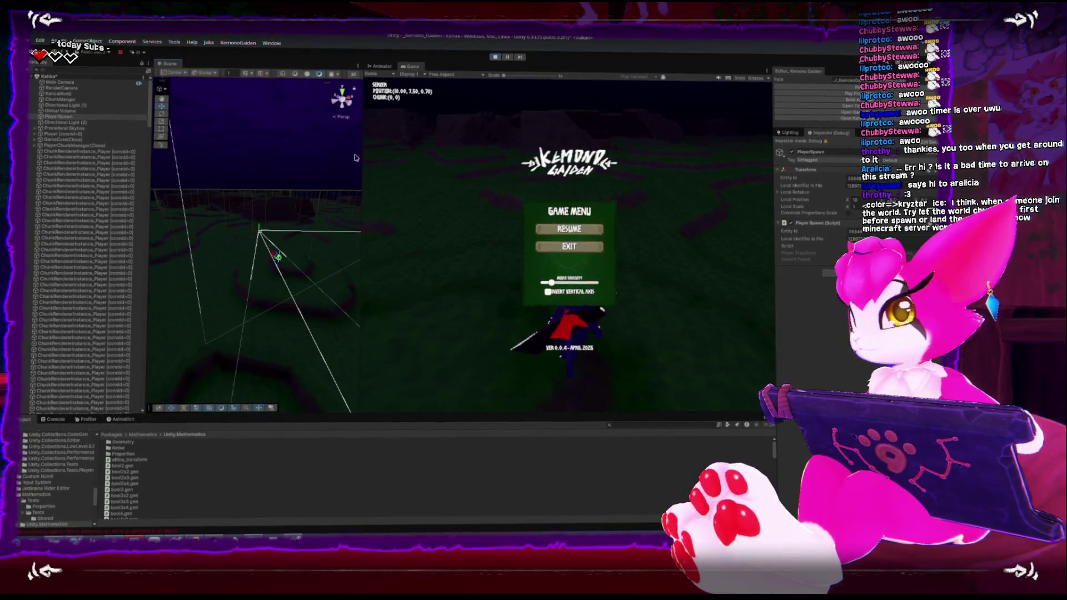
{"action": "left_click", "coordinate": [494, 58]}
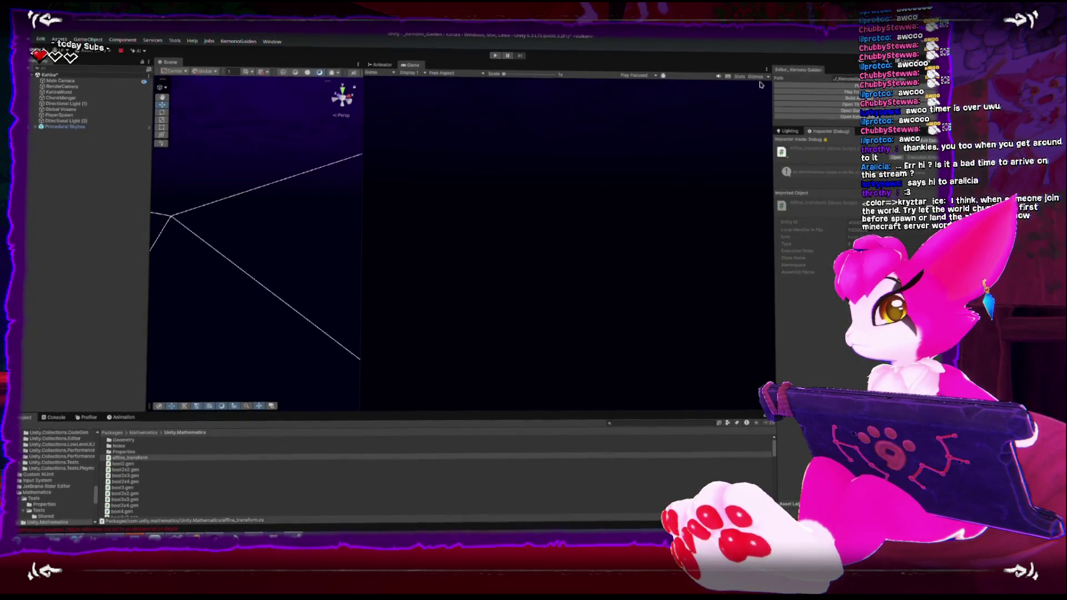
Select PlayerSpawn, replay and stop, then return to the PlayerSpawn.cs field declarations in Rider
{"action": "left_click", "coordinate": [82, 115]}
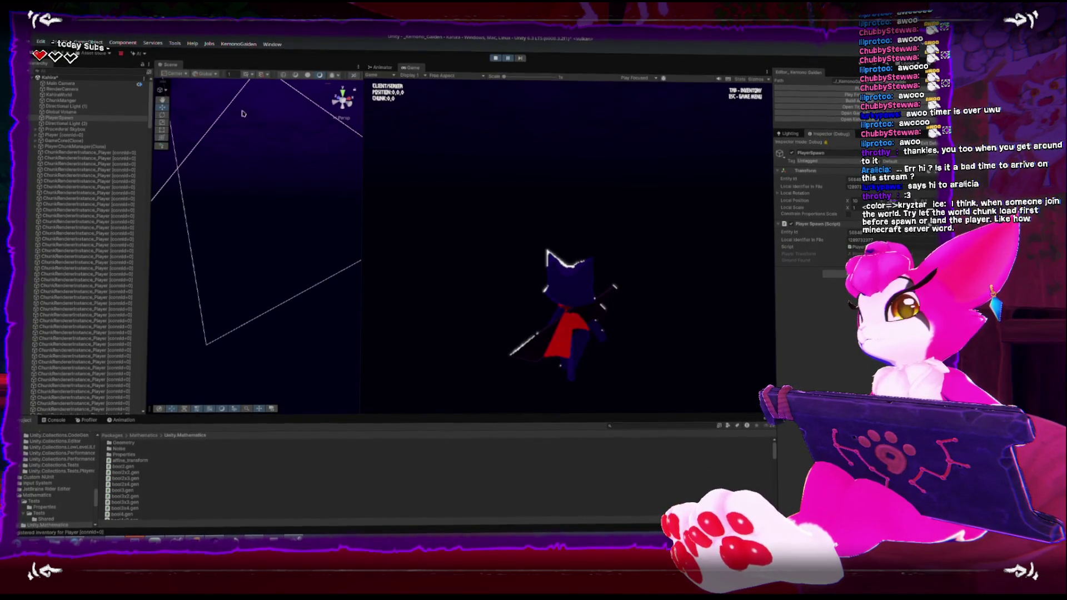
{"action": "left_click", "coordinate": [488, 56]}
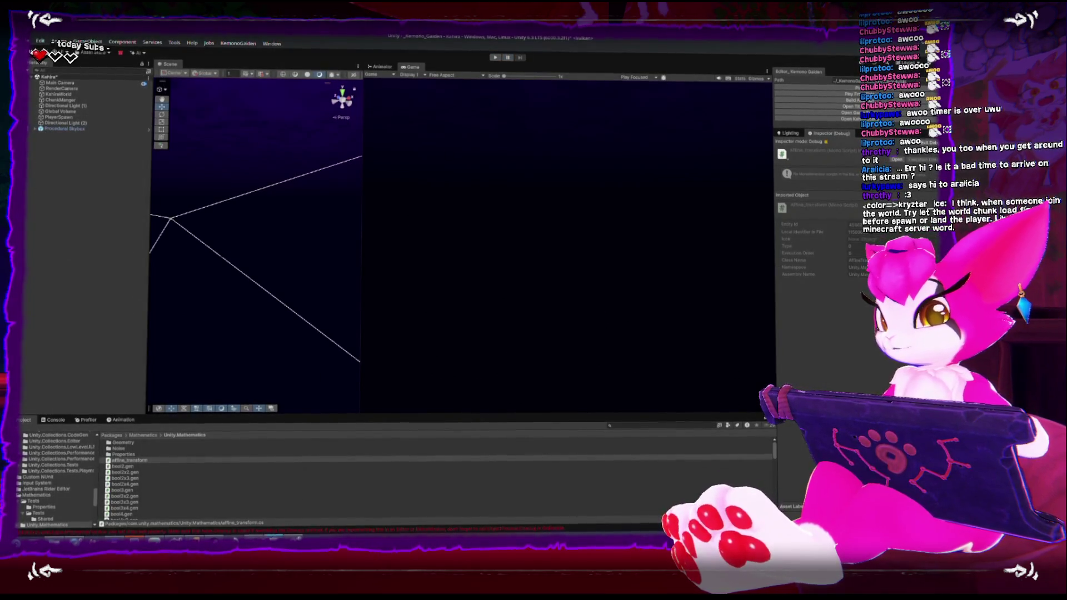
{"action": "key", "text": "alt+Tab"}
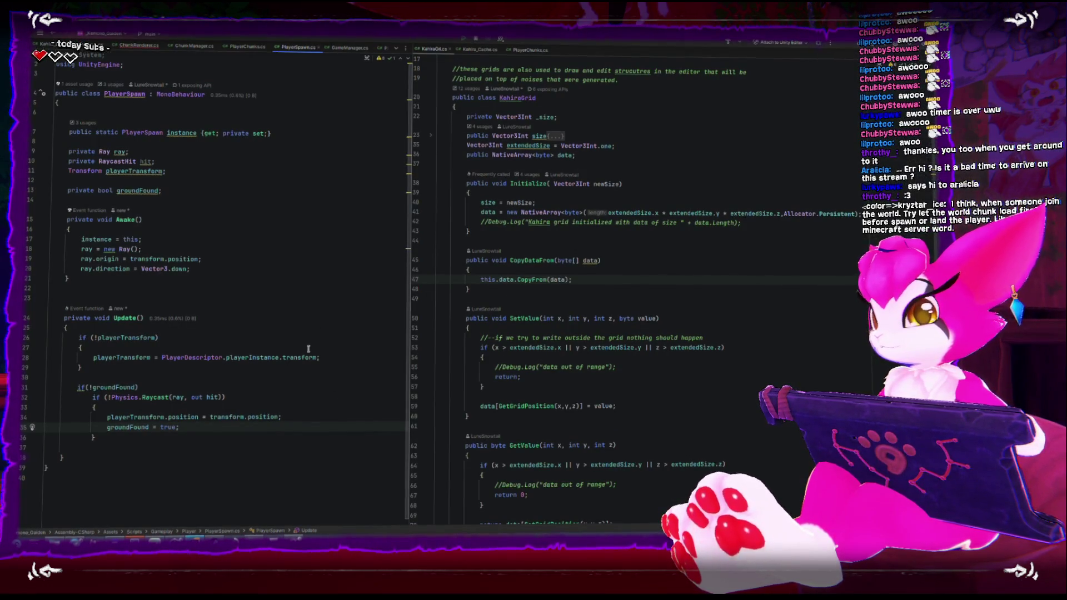
{"action": "left_click", "coordinate": [312, 175]}
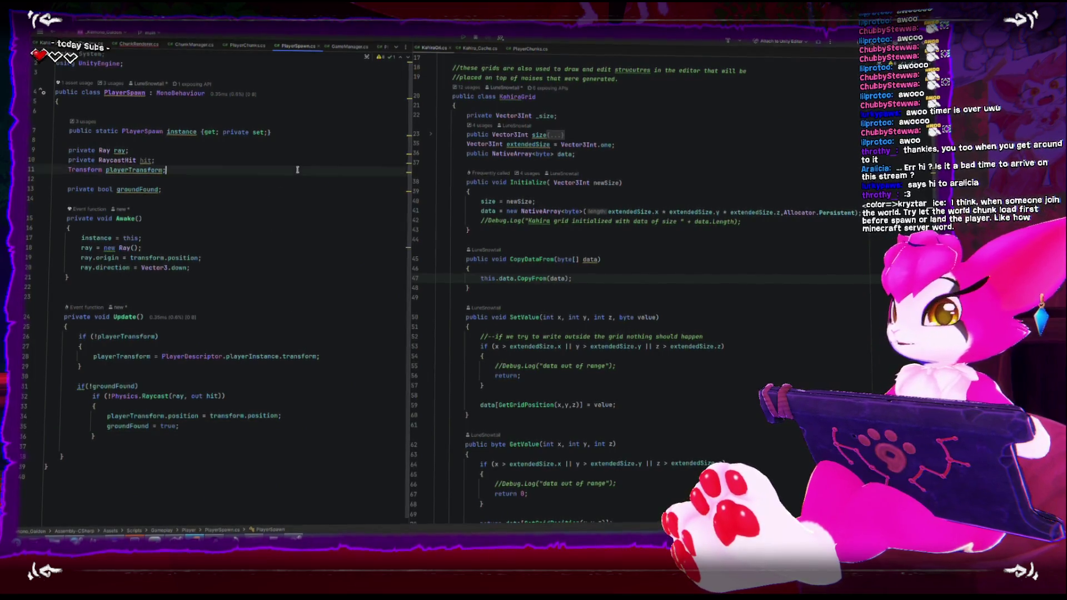
Declare a public LayerMask field named layers below groundFound in PlayerSpawn
{"action": "left_click", "coordinate": [327, 189]}
{"action": "key", "text": "Return"}
{"action": "key", "text": "Return"}
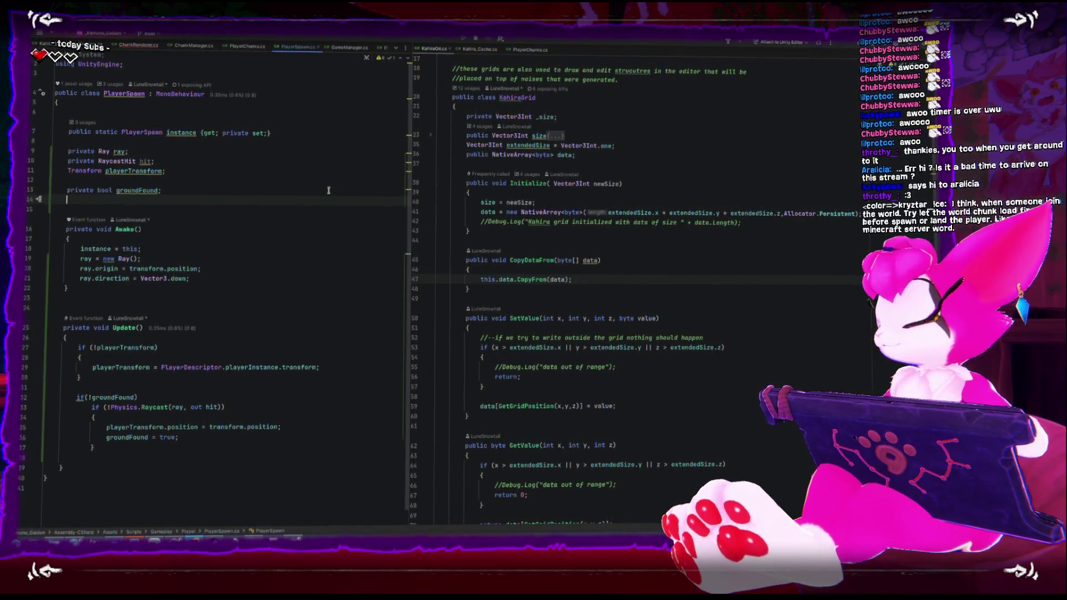
{"action": "type", "text": "public layer"}
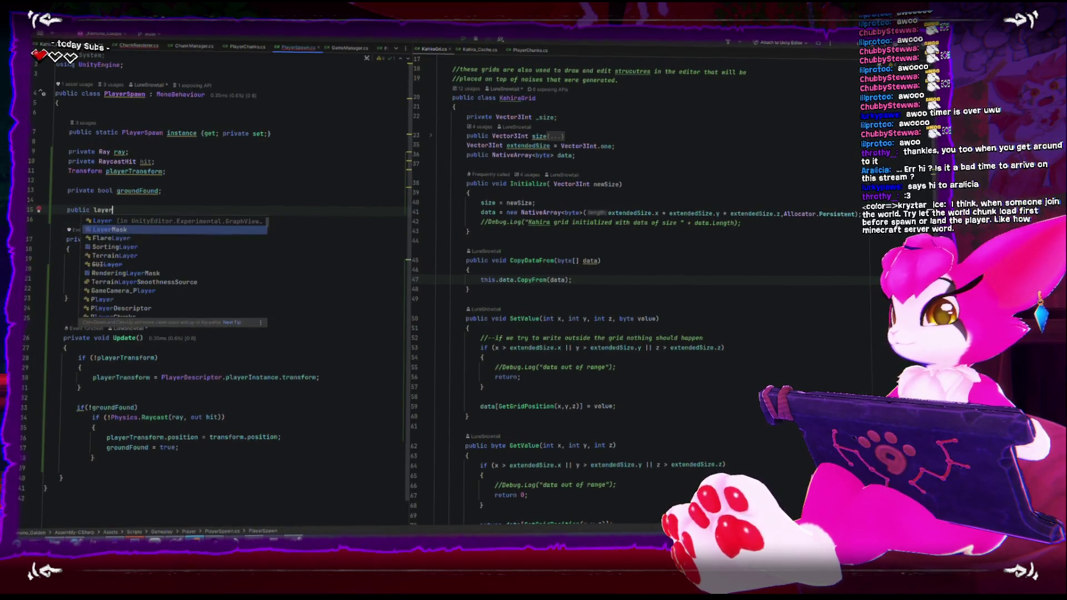
{"action": "key", "text": "Return"}
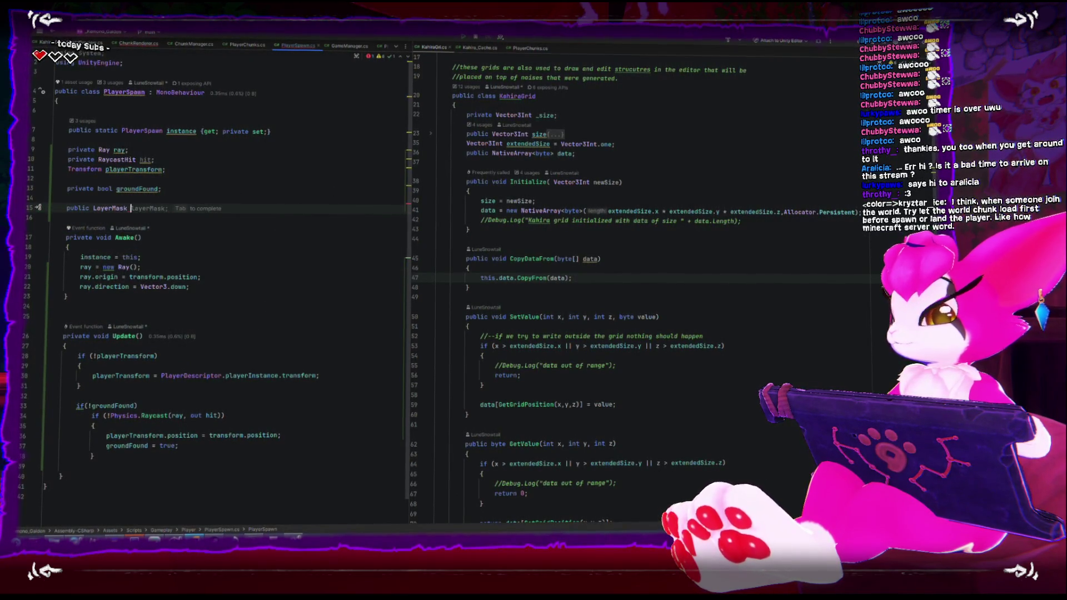
{"action": "type", "text": "layers;"}
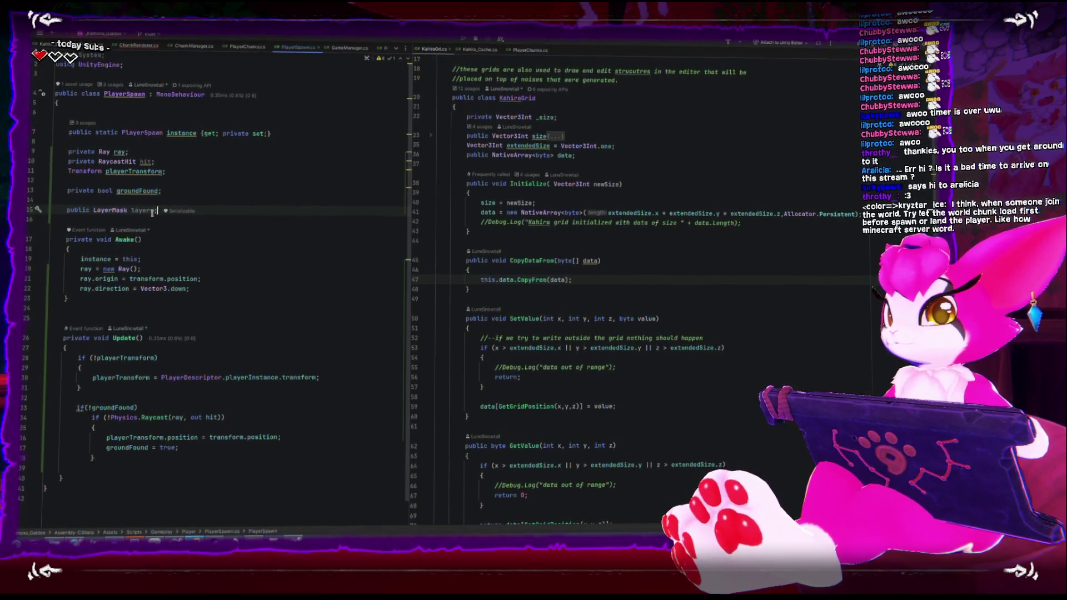
{"action": "left_click", "coordinate": [184, 417]}
{"action": "type", "text": "layers,"}
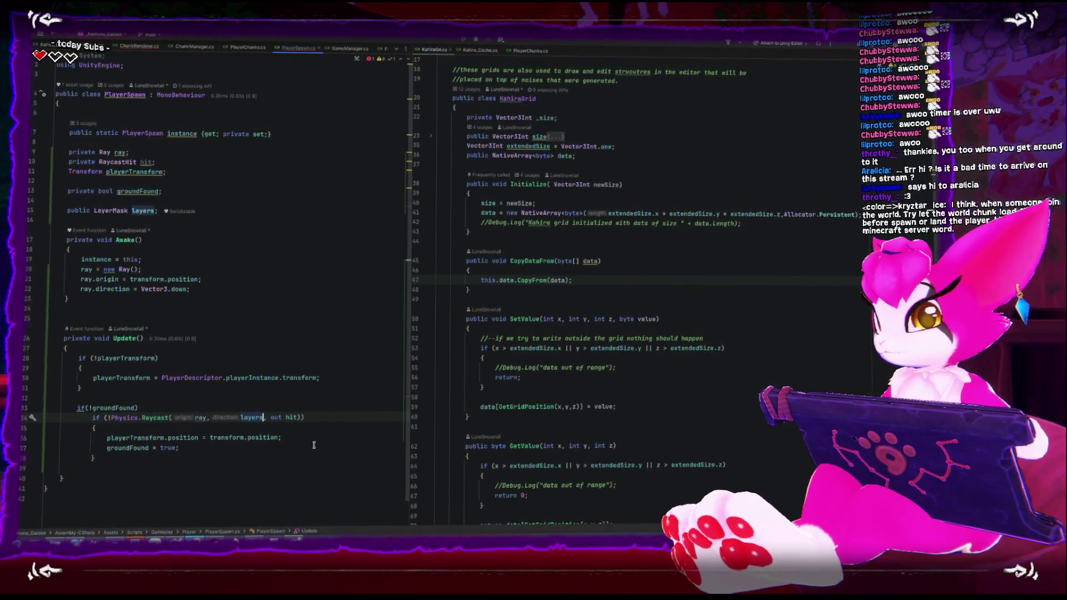
Make the Raycast start at transform.position and cast along Vector3.down, then return to Unity
{"action": "left_click", "coordinate": [194, 419]}
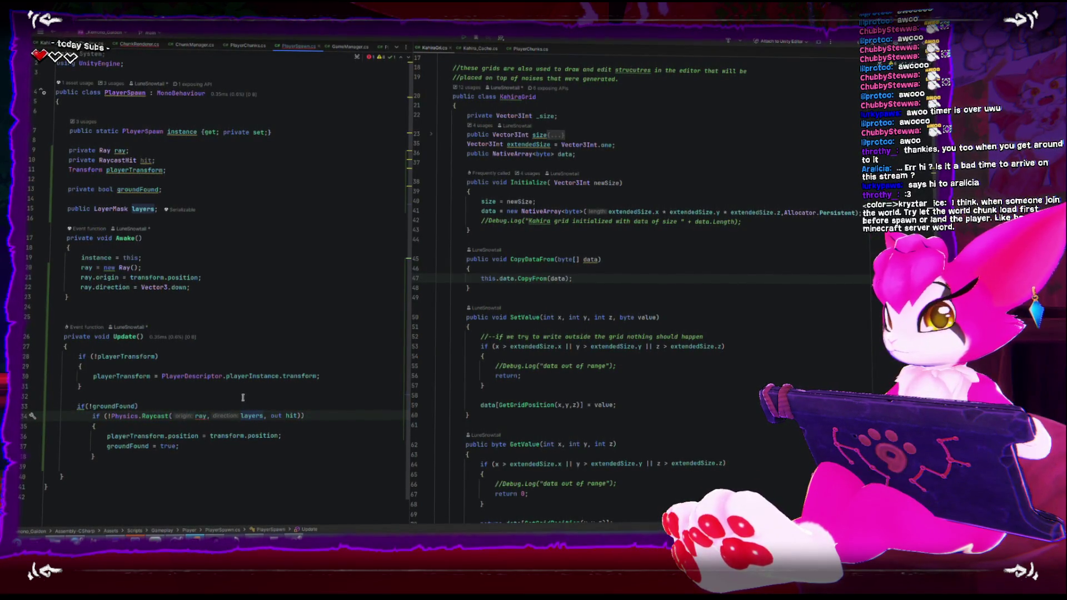
{"action": "type", "text": "Vecto"}
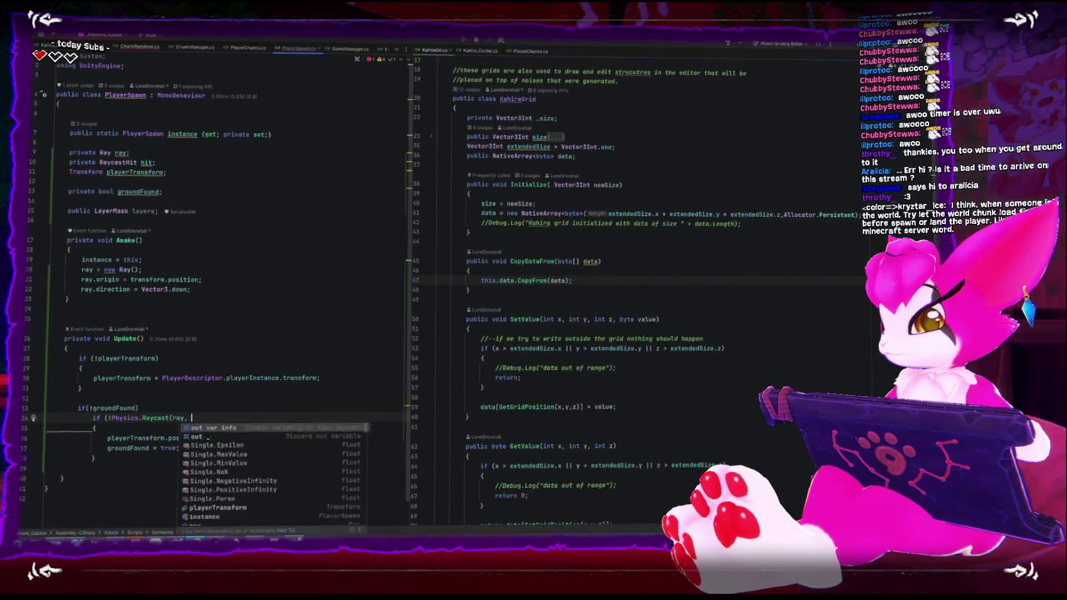
{"action": "type", "text": "r3.d"}
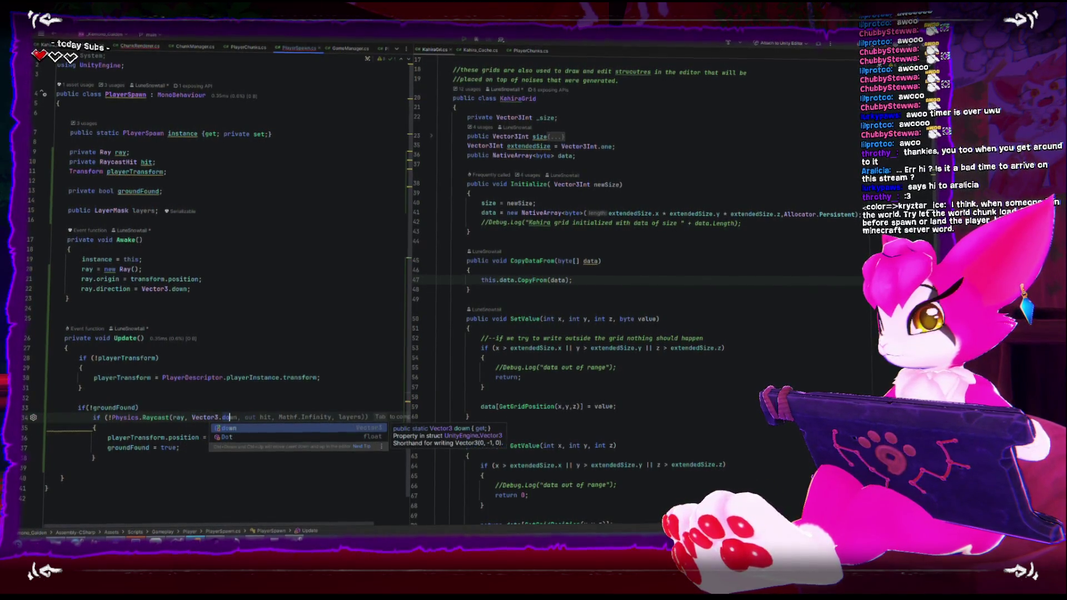
{"action": "type", "text": "o"}
{"action": "key", "text": "Tab"}
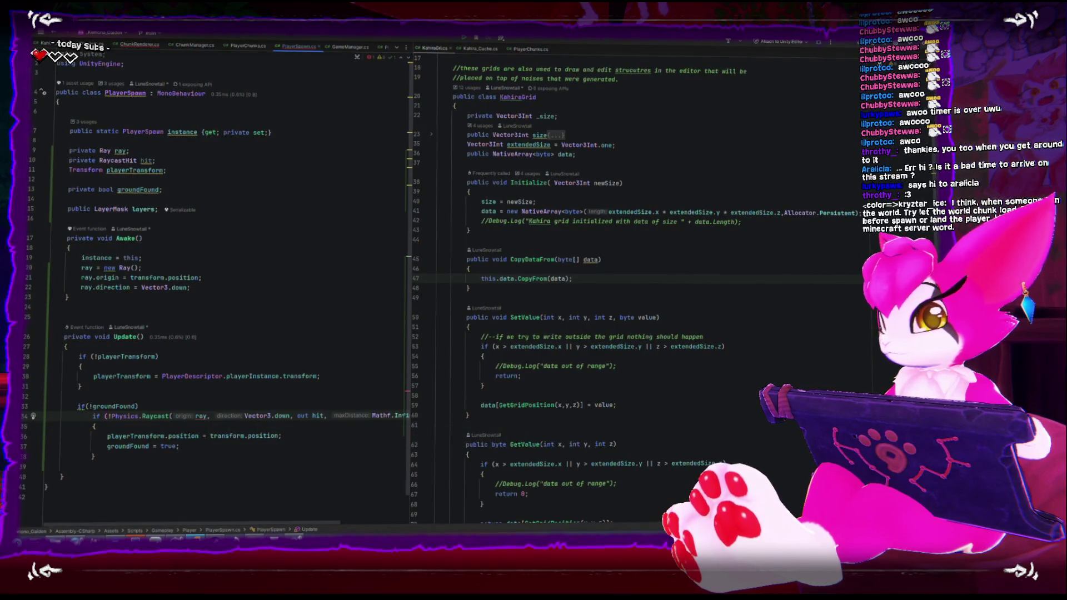
{"action": "left_click", "coordinate": [216, 476]}
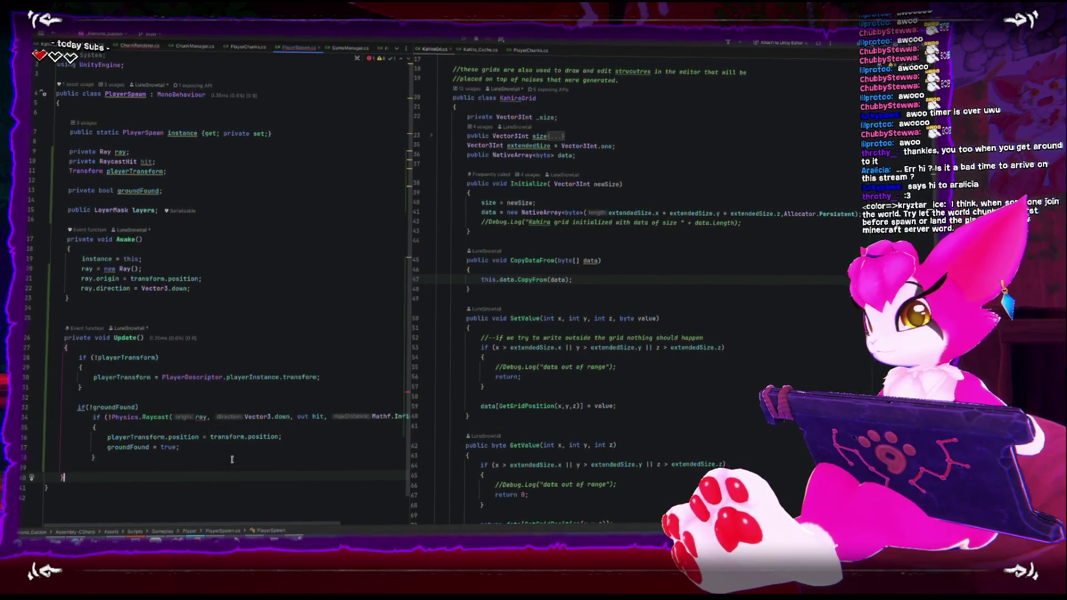
{"action": "double_click", "coordinate": [200, 418]}
{"action": "type", "text": "transform.position"}
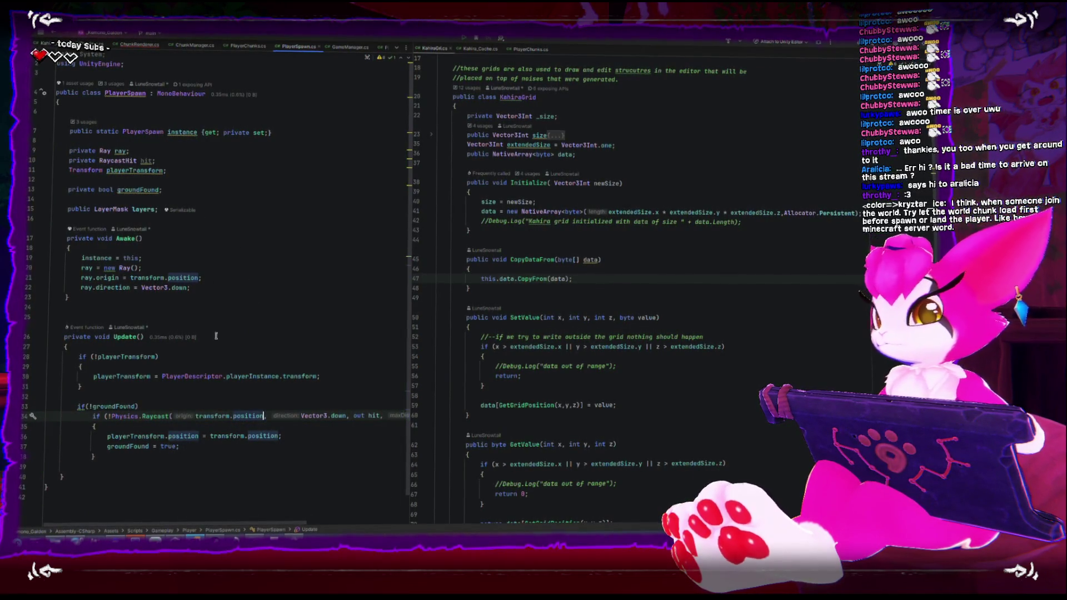
{"action": "key", "text": "alt+Tab"}
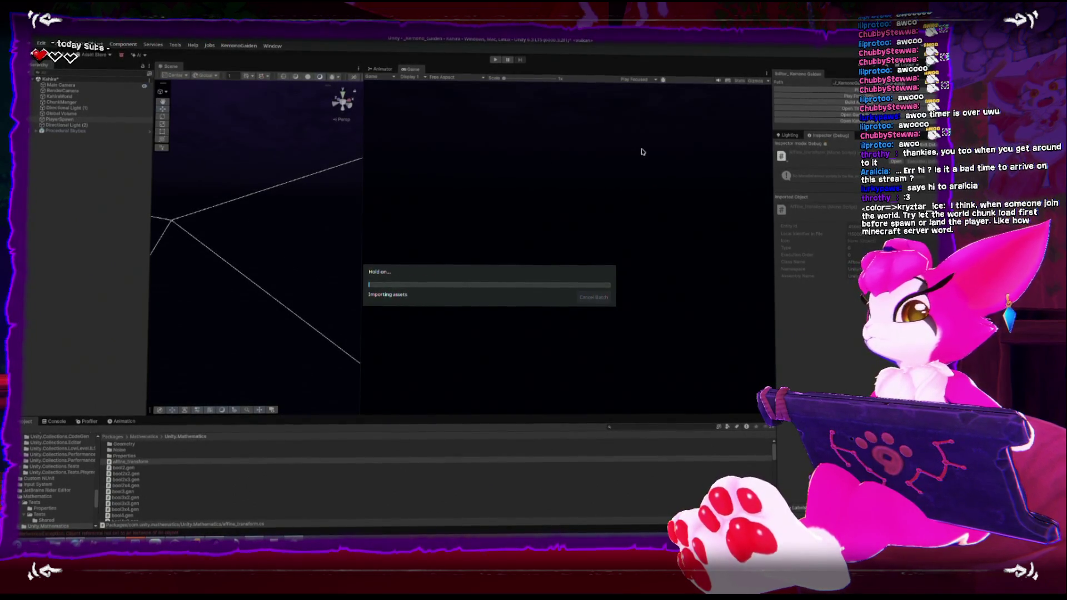
{"action": "left_click", "coordinate": [49, 118]}
{"action": "right_click", "coordinate": [828, 134]}
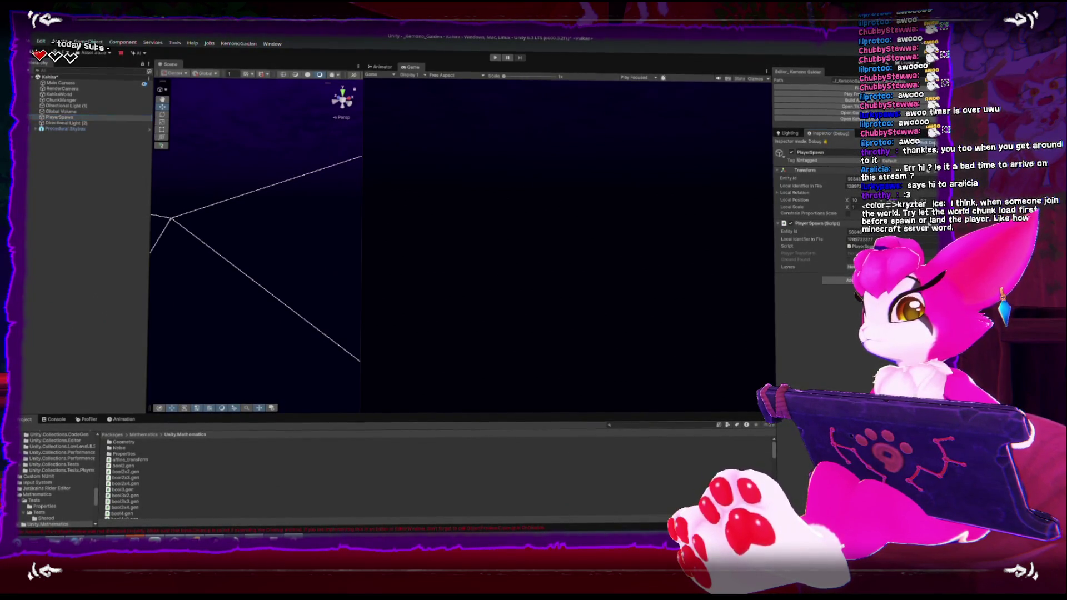
{"action": "left_click", "coordinate": [845, 146]}
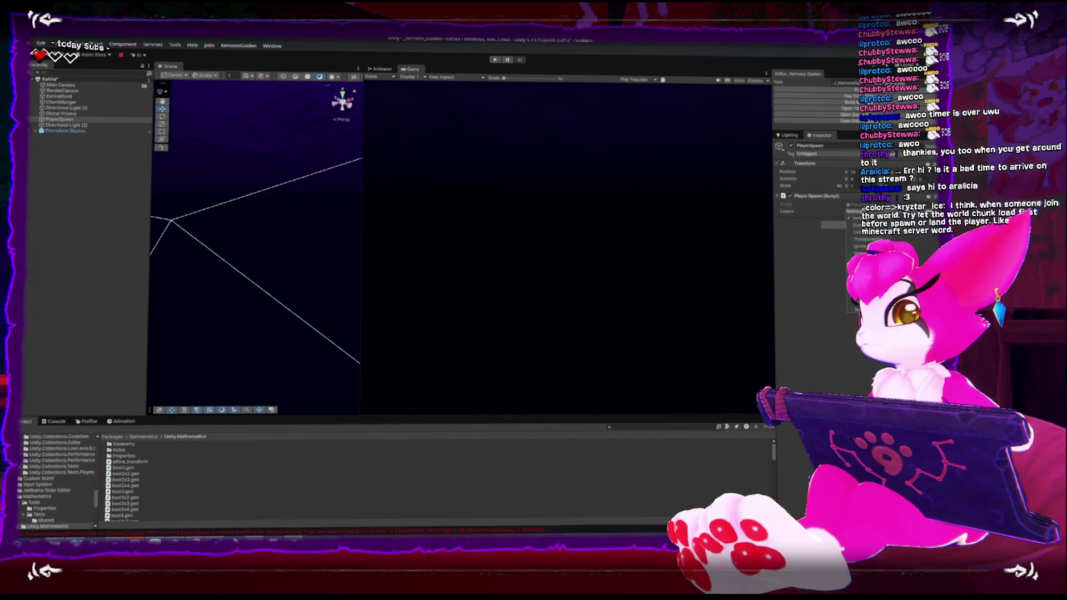
{"action": "key", "text": "Escape"}
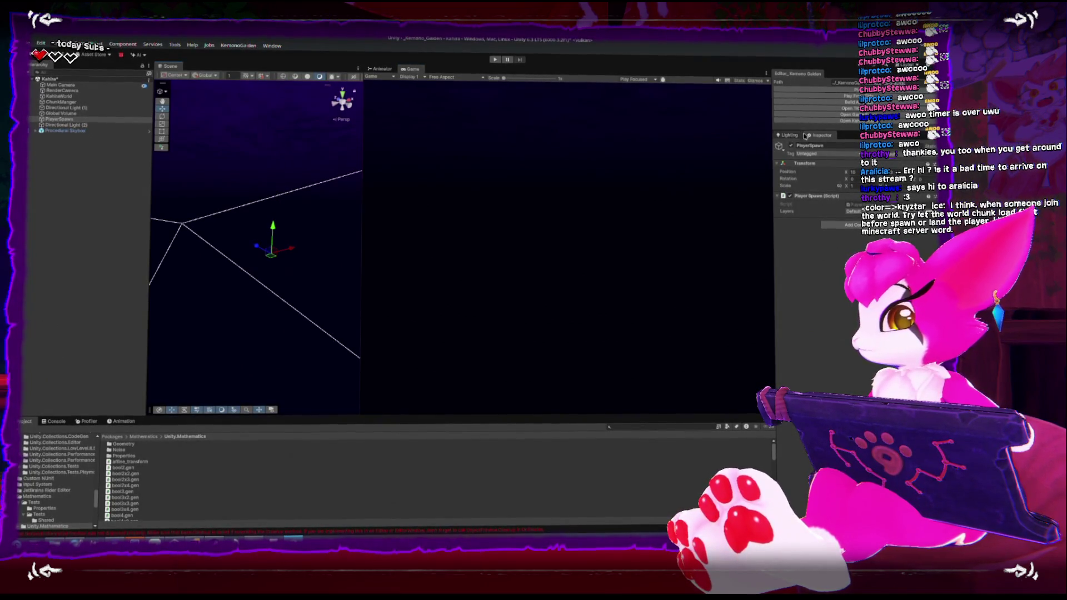
{"action": "key", "text": "ctrl+p"}
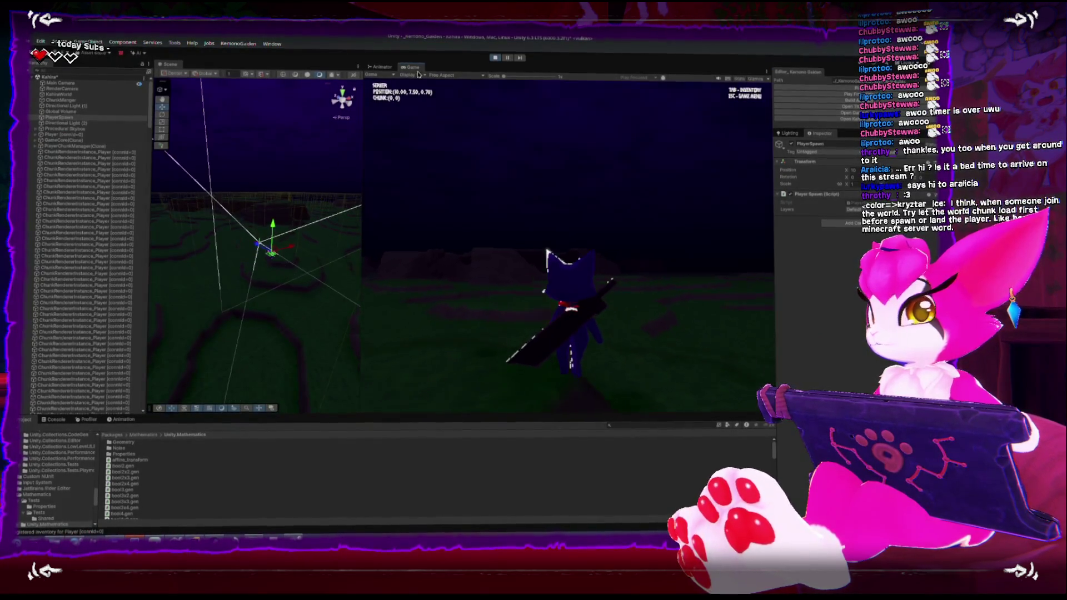
{"action": "left_click", "coordinate": [503, 58]}
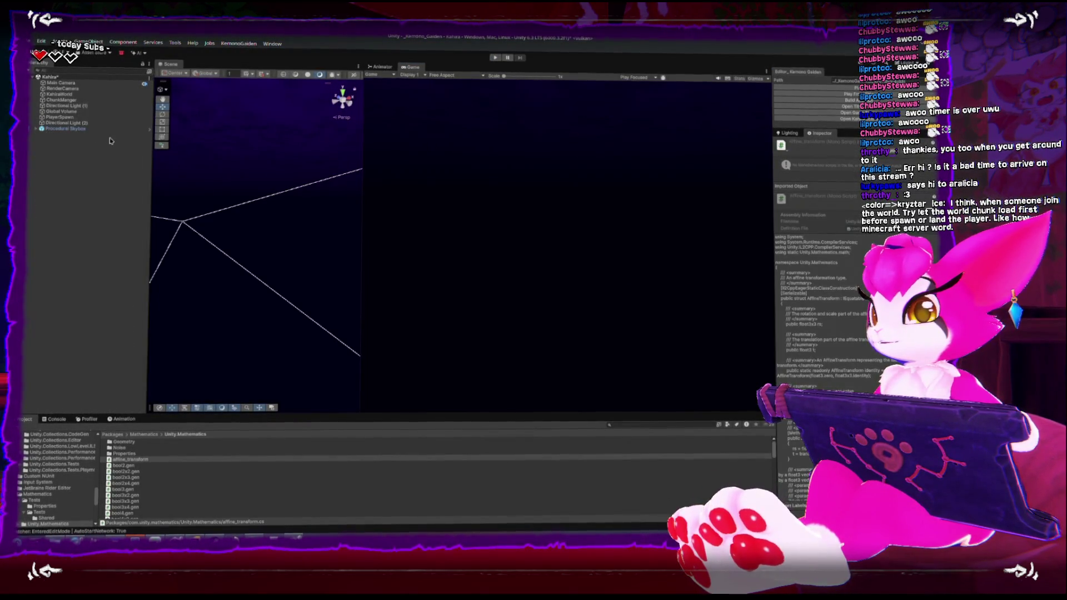
{"action": "left_click", "coordinate": [60, 118]}
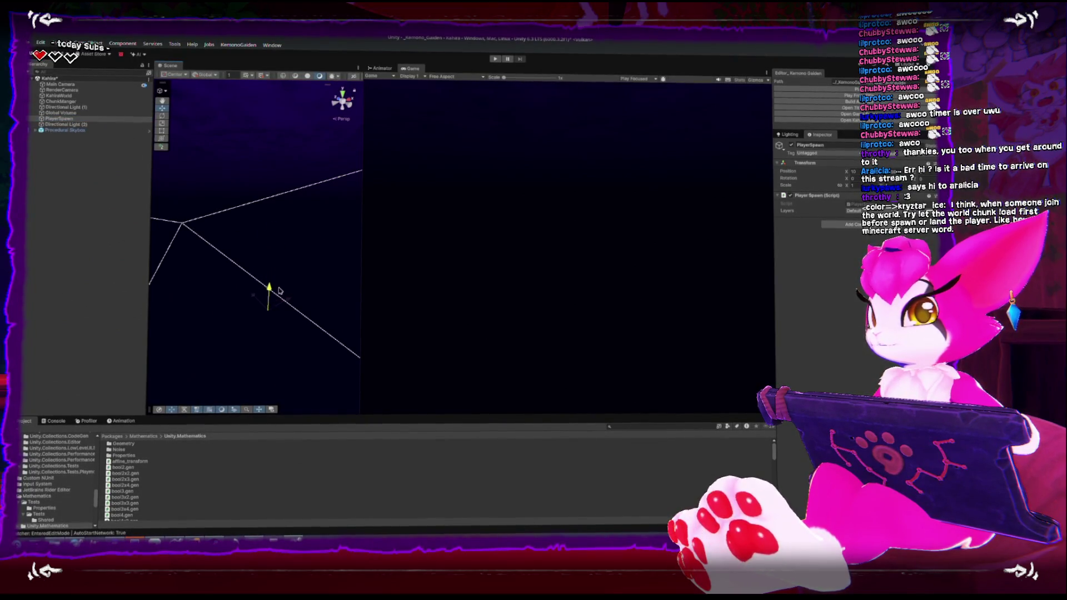
{"action": "key", "text": "ctrl+p"}
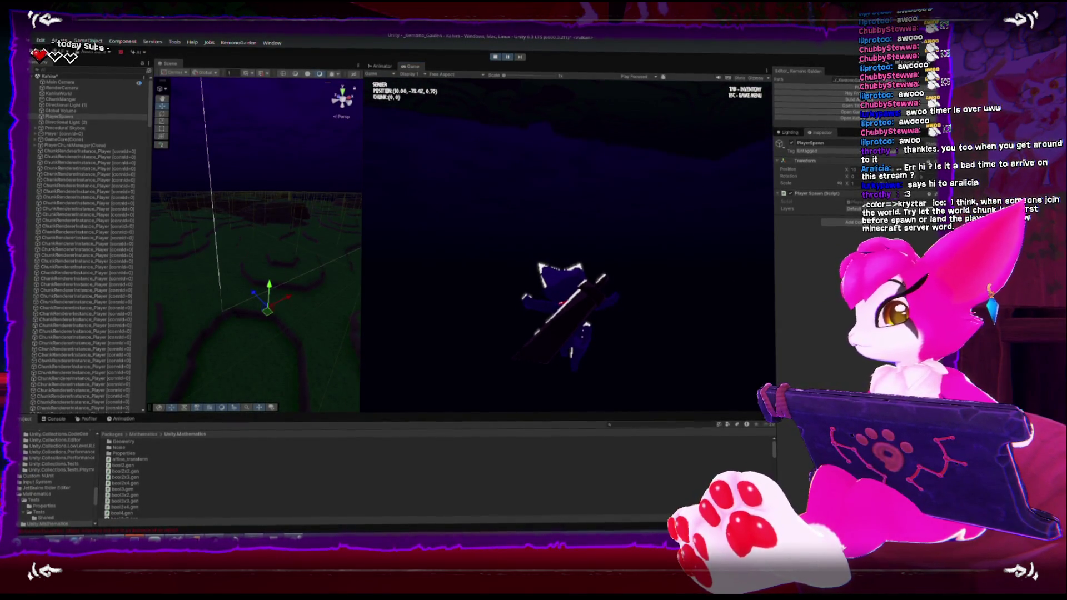
{"action": "left_click", "coordinate": [856, 170]}
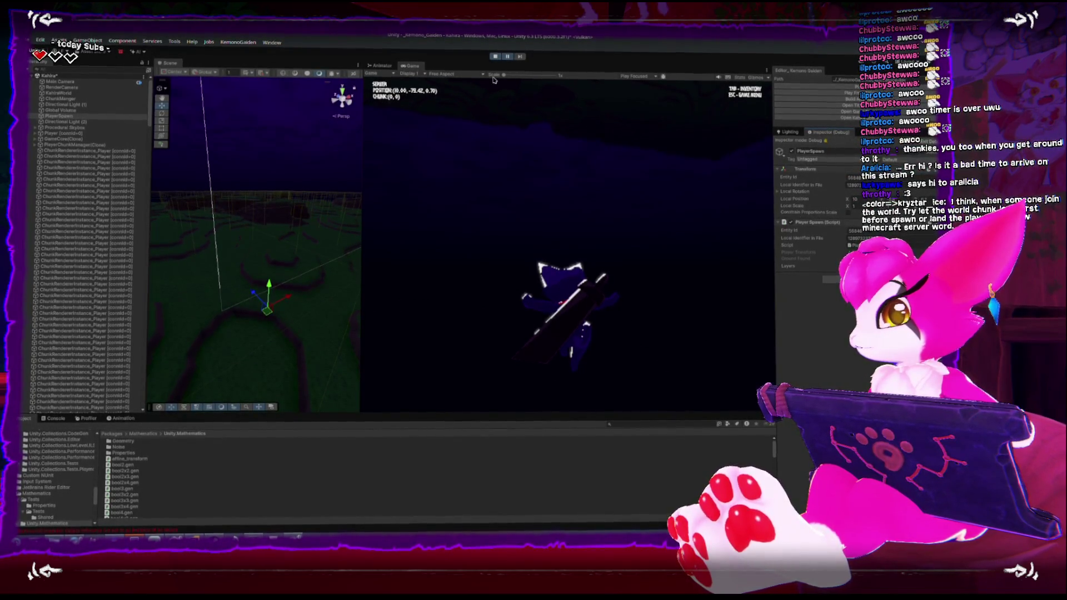
{"action": "left_click", "coordinate": [62, 134]}
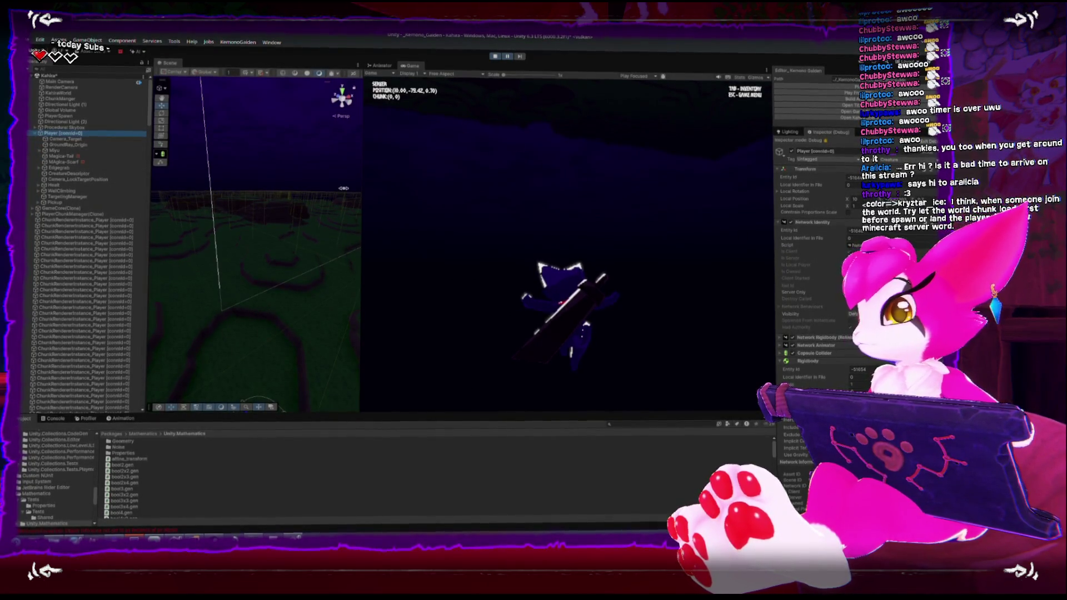
{"action": "left_click", "coordinate": [58, 117]}
{"action": "key", "text": "f"}
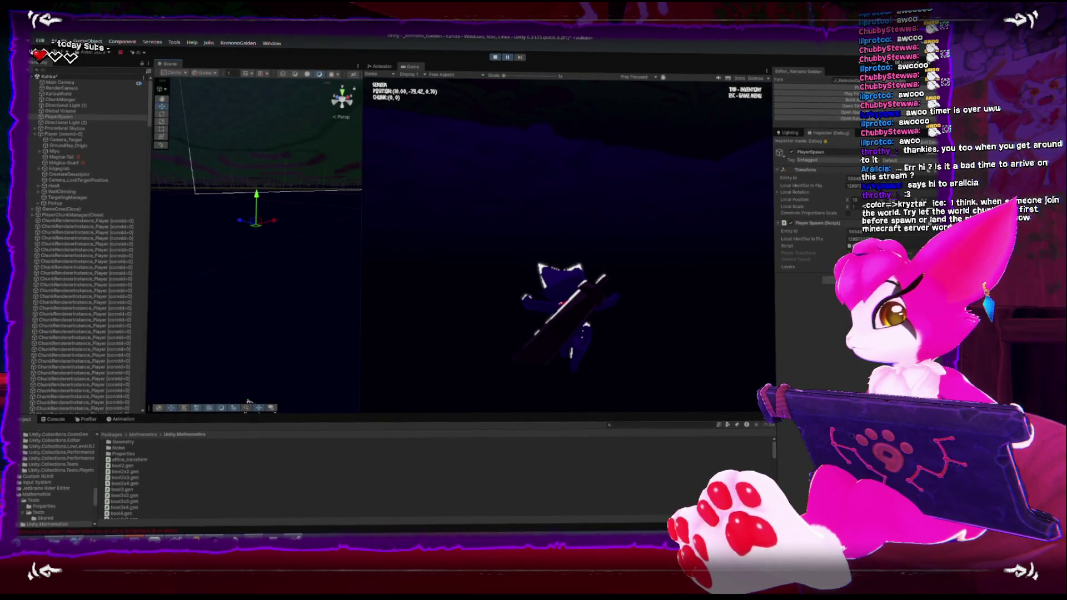
{"action": "key", "text": "ctrl+p"}
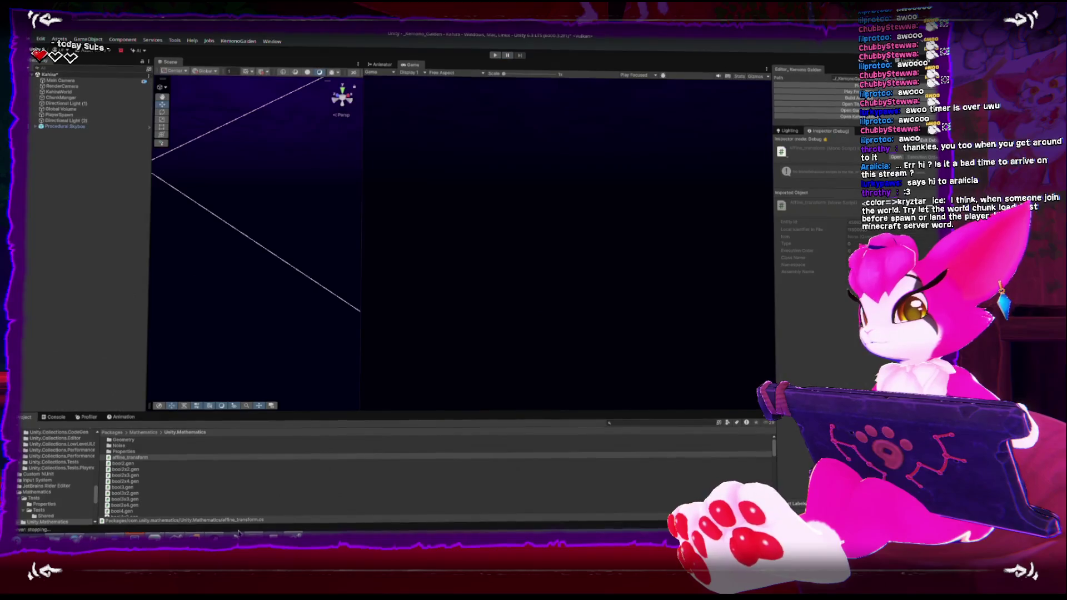
In PlayerSpawn.cs, go to the groundFound = true line and open a new line after the if block
{"action": "left_click", "coordinate": [238, 532]}
{"action": "scroll", "coordinate": [238, 429], "scroll_direction": "down", "scroll_amount": 1}
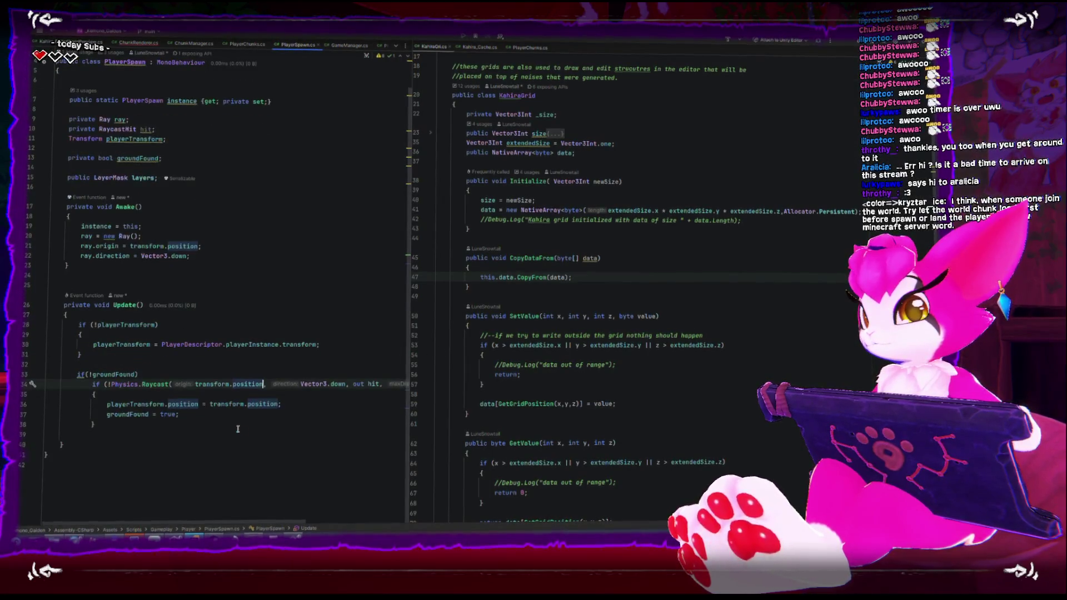
{"action": "left_click", "coordinate": [239, 416]}
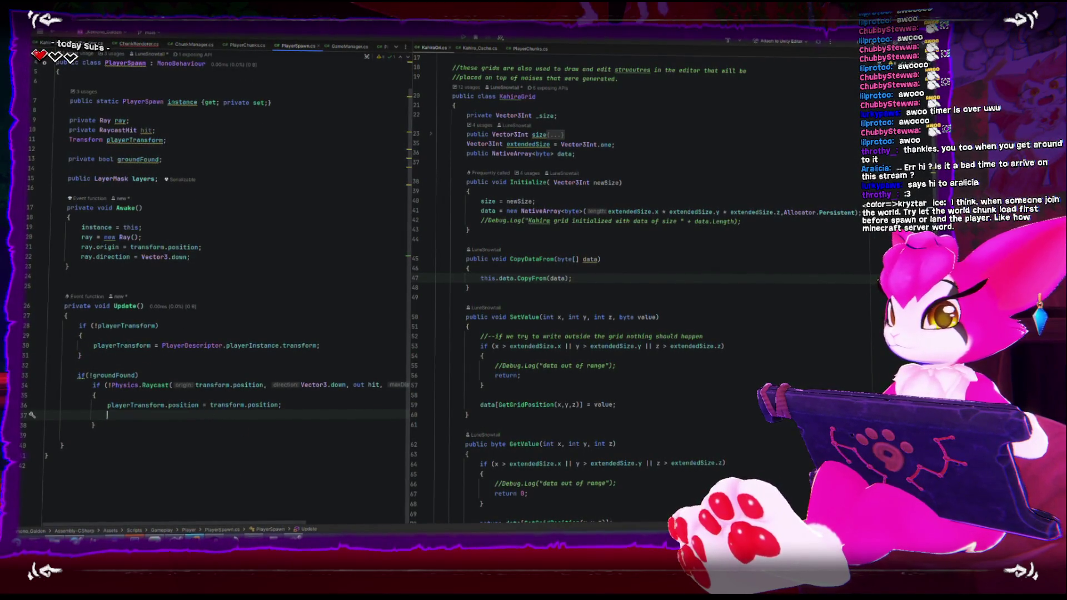
{"action": "key", "text": "Down"}
{"action": "key", "text": "End"}
{"action": "key", "text": "Return"}
Add an else { groundFound = true; } branch, remove the leftover empty line, and return to Unity
{"action": "type", "text": "else"}
{"action": "key", "text": "Return"}
{"action": "type", "text": "{"}
{"action": "key", "text": "Return"}
{"action": "type", "text": "layers"}
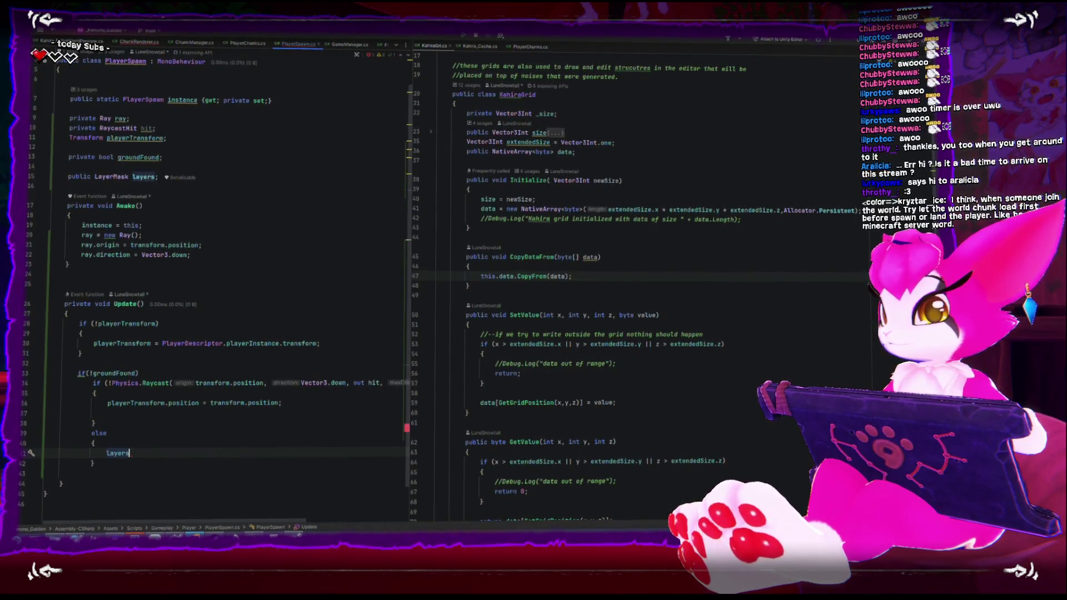
{"action": "key", "text": "BackSpace"}
{"action": "key", "text": "BackSpace"}
{"action": "key", "text": "BackSpace"}
{"action": "type", "text": "gr"}
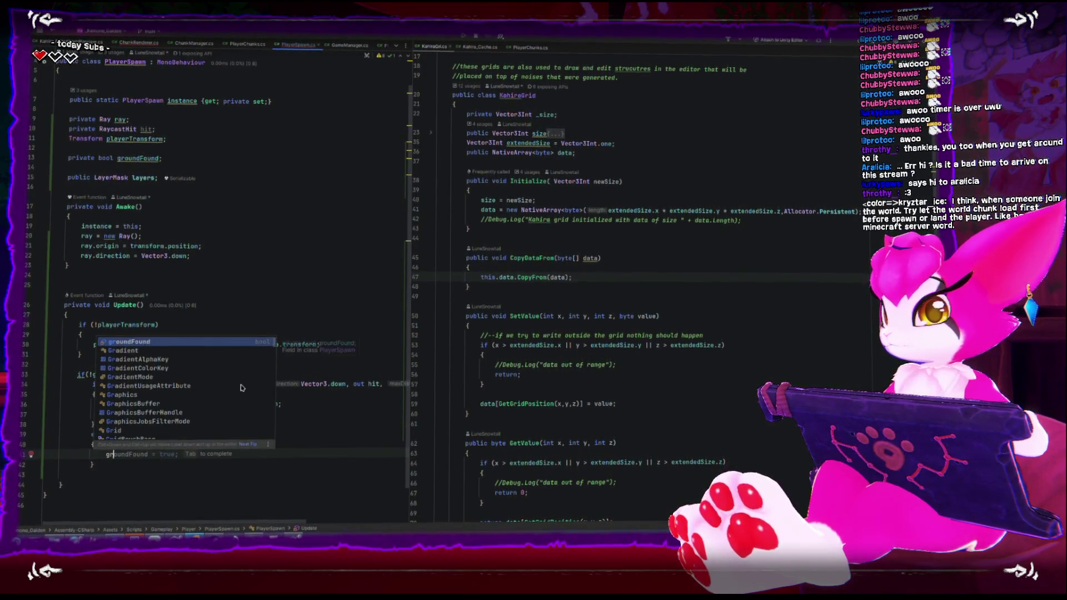
{"action": "key", "text": "Tab"}
{"action": "key", "text": "Up"}
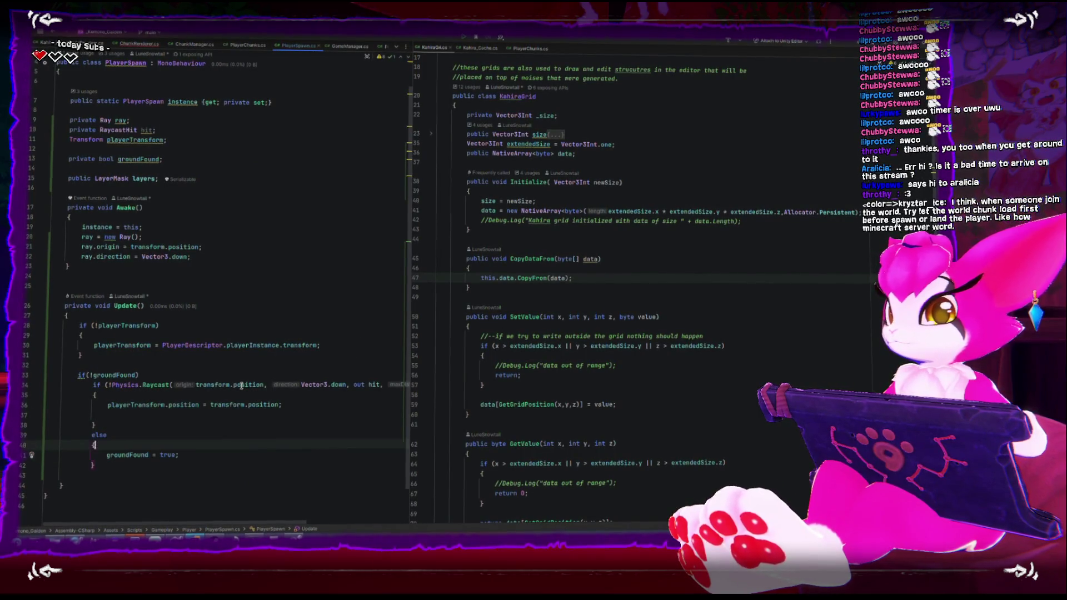
{"action": "key", "text": "Up"}
{"action": "key", "text": "Up"}
{"action": "key", "text": "Up"}
{"action": "key", "text": "BackSpace"}
{"action": "key", "text": "Down"}
{"action": "key", "text": "Down"}
{"action": "key", "text": "Down"}
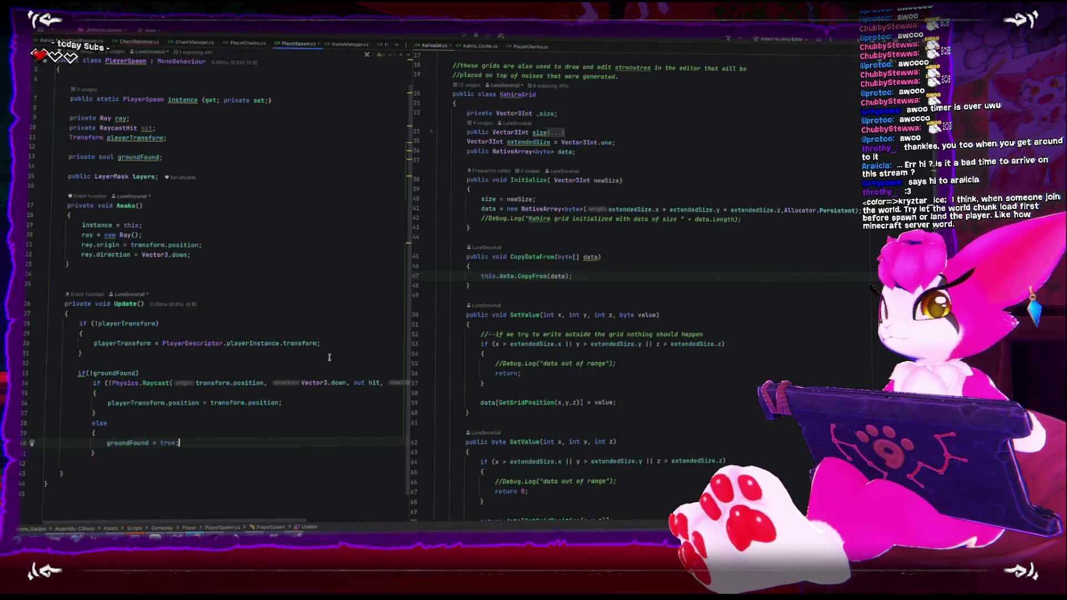
{"action": "key", "text": "alt+Tab"}
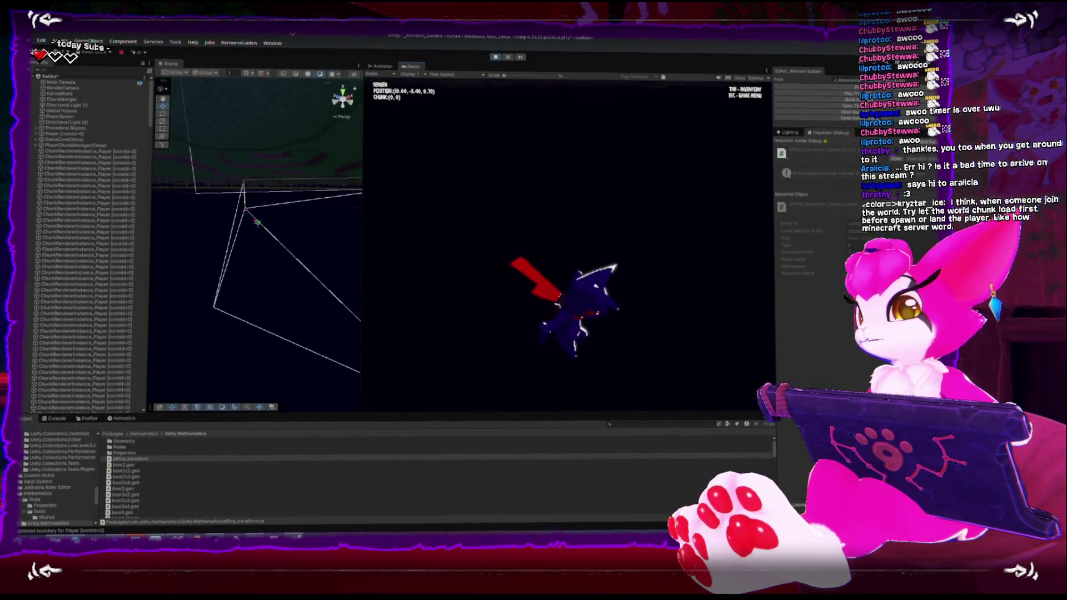
Exit Play mode and frame the PlayerSpawn object in the scene view
{"action": "key", "text": "Escape"}
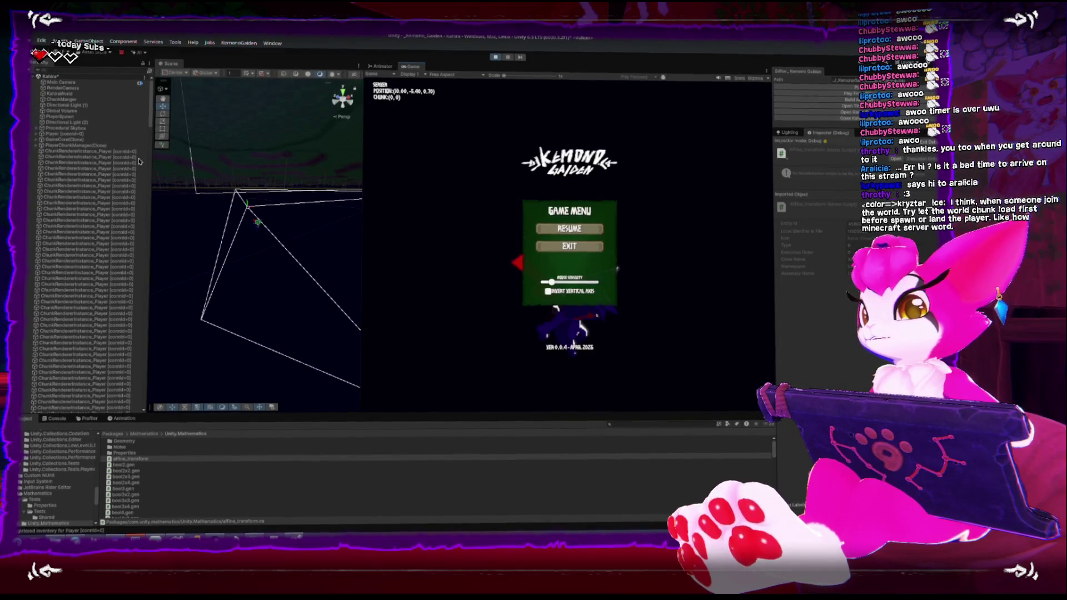
{"action": "double_click", "coordinate": [60, 115]}
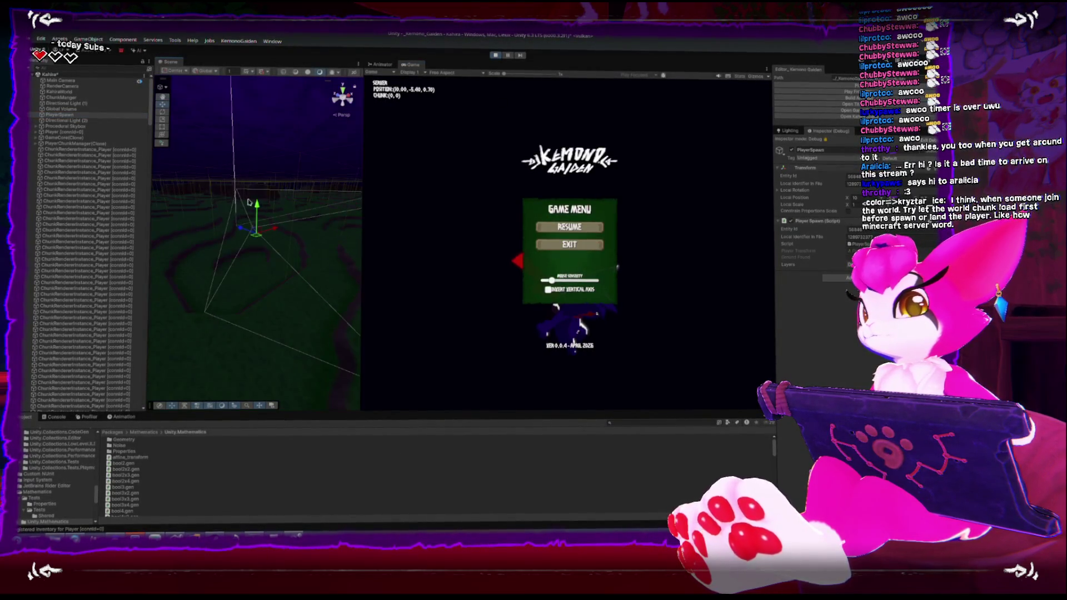
{"action": "left_click", "coordinate": [495, 56]}
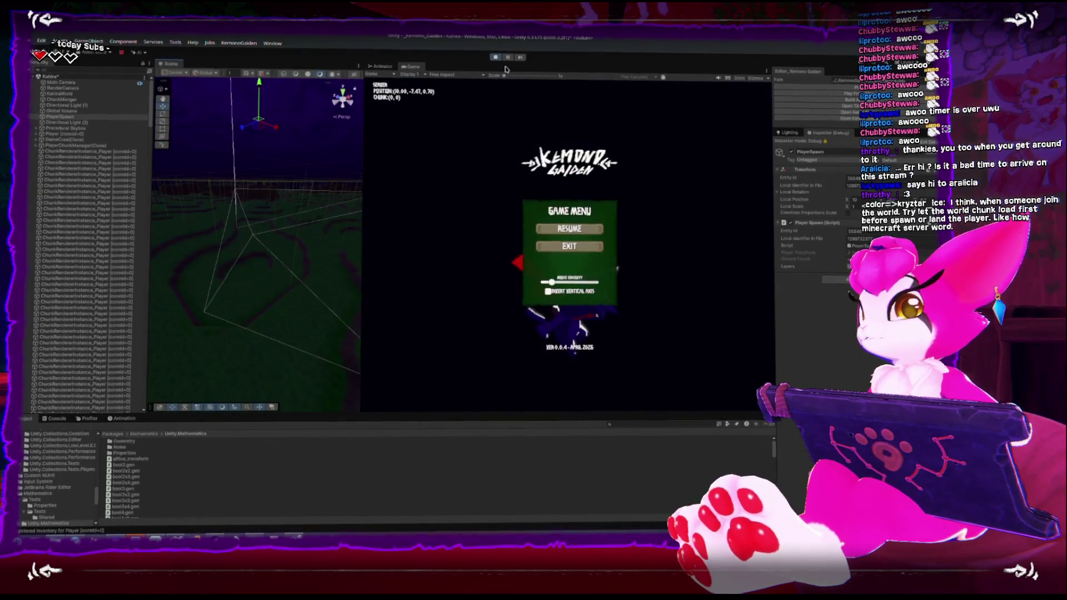
{"action": "left_click", "coordinate": [60, 115]}
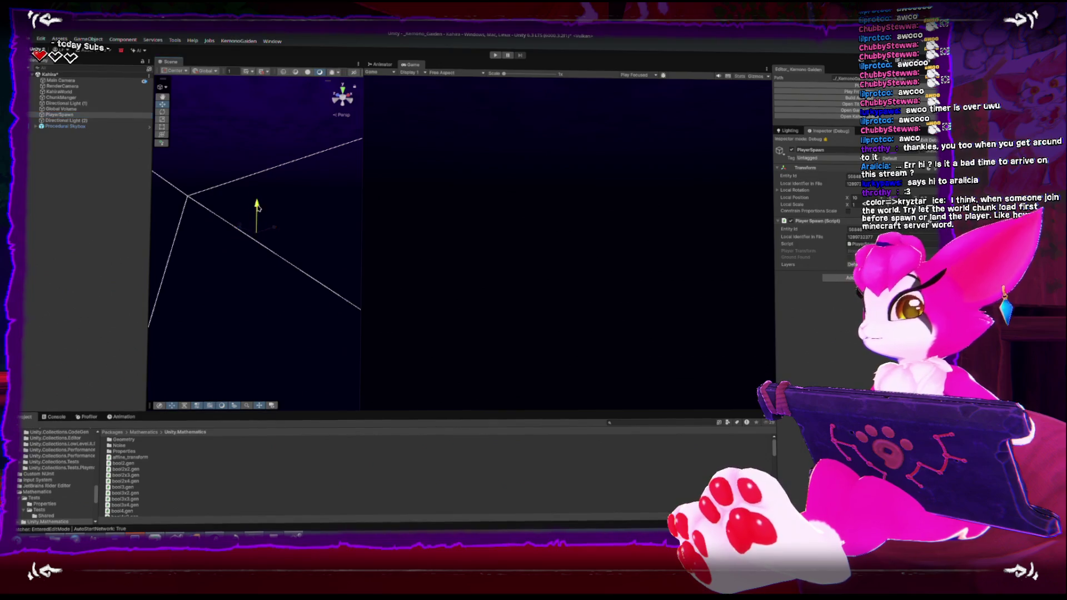
{"action": "key", "text": "f"}
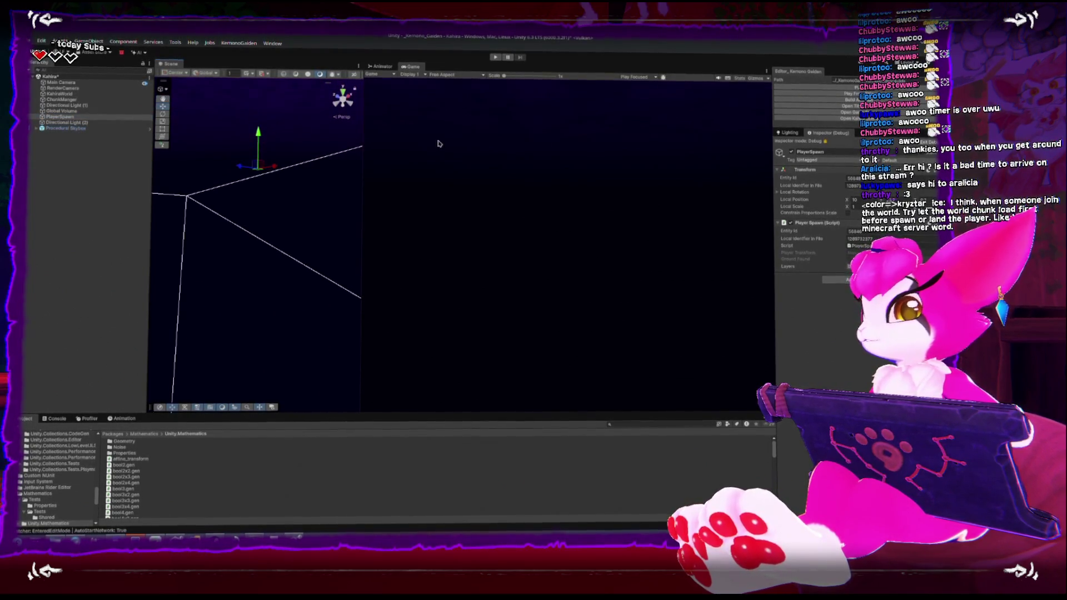
Run Play mode again, stop it, and orbit the scene around the camera frustum
{"action": "key", "text": "ctrl+p"}
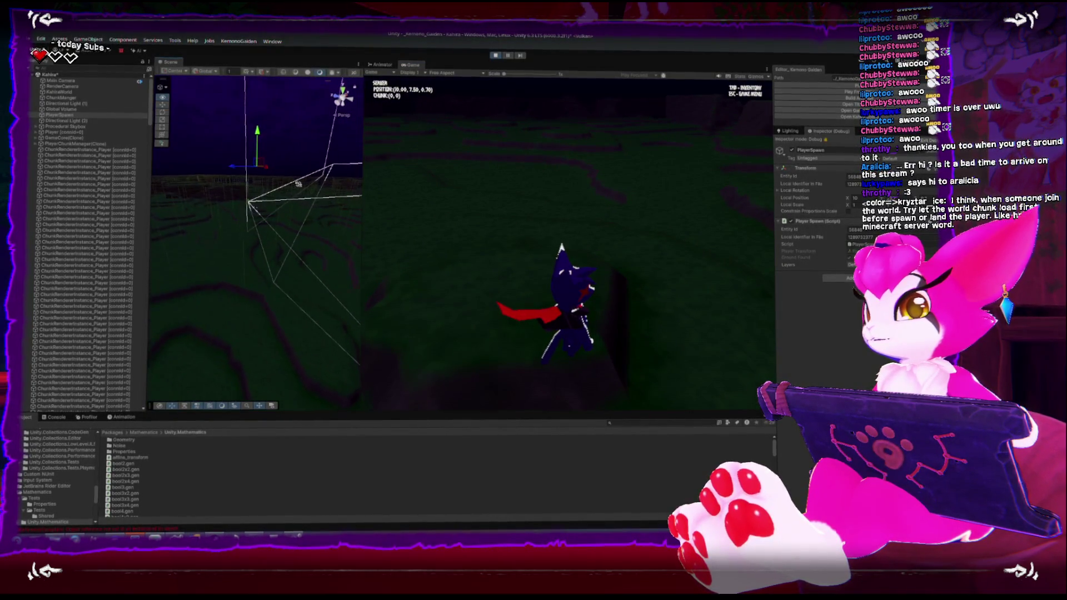
{"action": "left_click", "coordinate": [497, 58]}
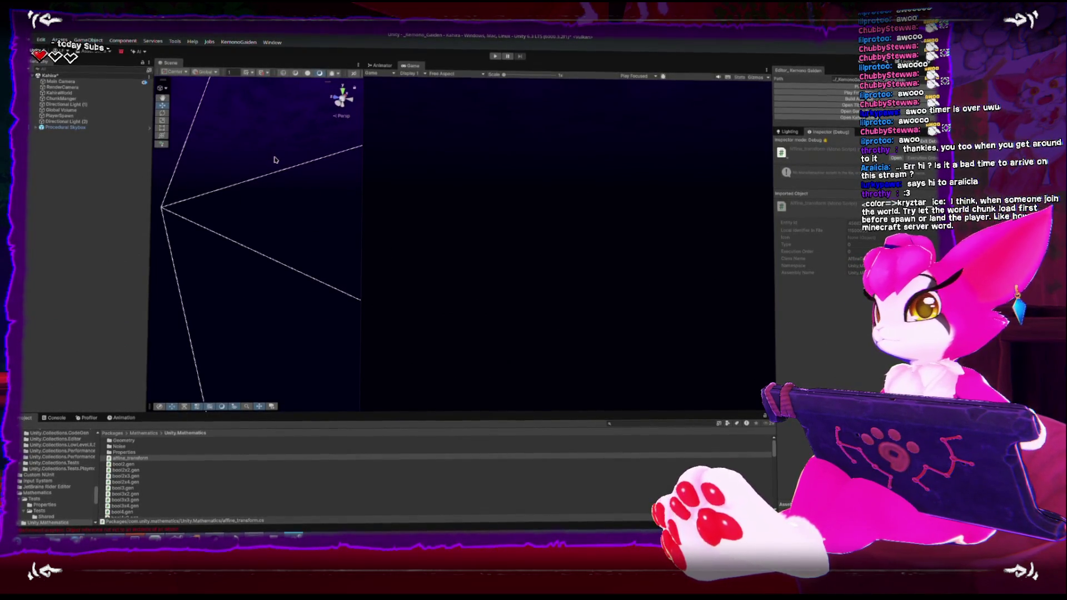
{"action": "mouse_move", "coordinate": [260, 181]}
{"action": "left_mouse_down"}
{"action": "mouse_move", "coordinate": [257, 205]}
{"action": "mouse_move", "coordinate": [307, 228]}
{"action": "mouse_move", "coordinate": [197, 335]}
{"action": "left_mouse_up"}
Clear the console, widen the game preview, and zoom the scene onto the title text
{"action": "left_click", "coordinate": [53, 420]}
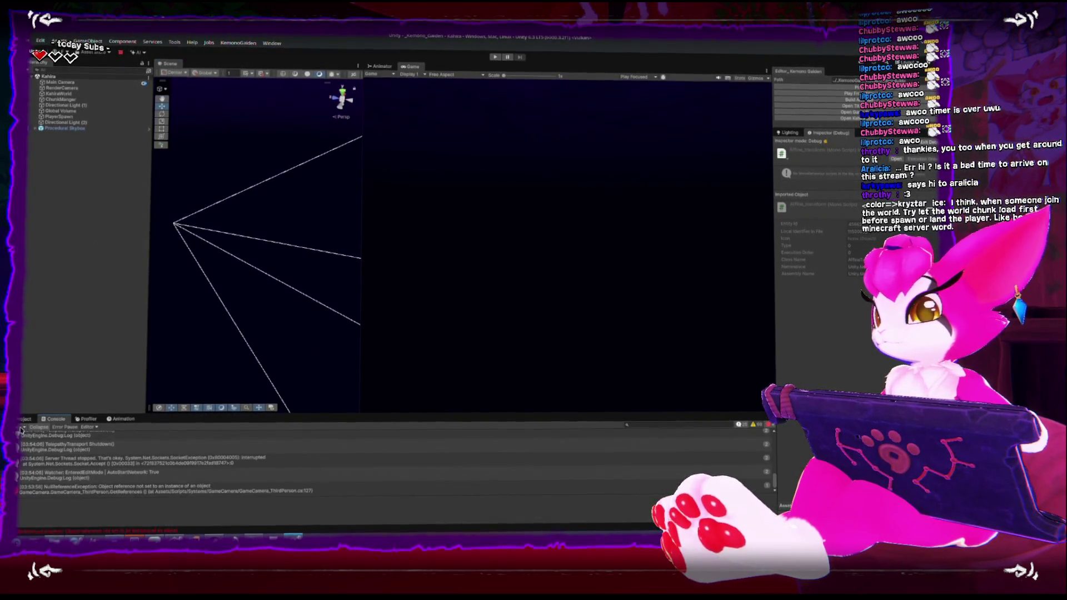
{"action": "left_click", "coordinate": [20, 426]}
{"action": "left_click", "coordinate": [23, 418]}
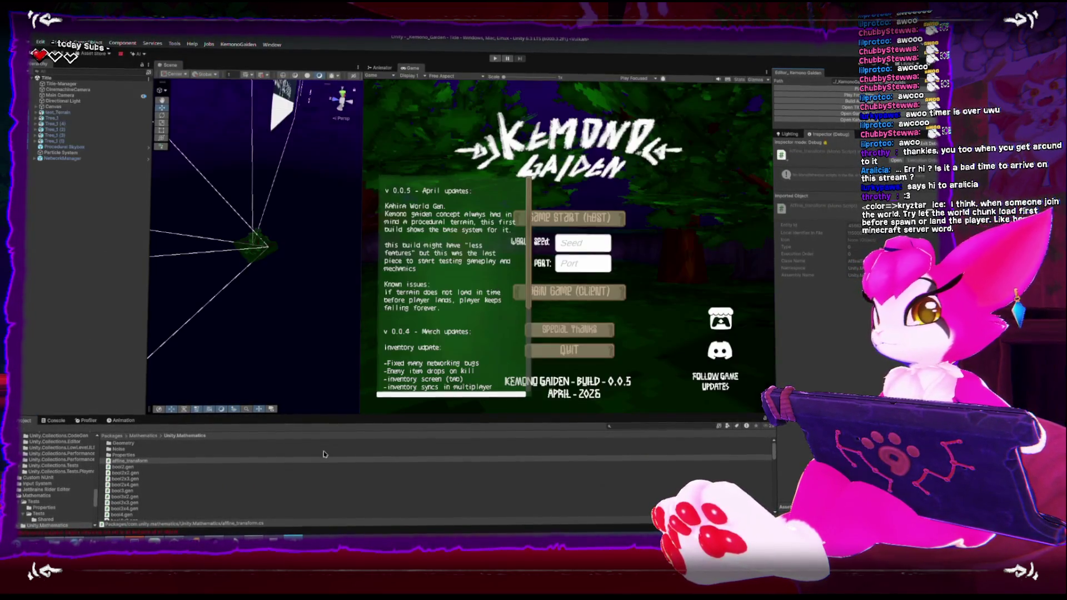
{"action": "left_click_drag", "start_coordinate": [361, 292], "coordinate": [264, 291]}
{"action": "left_click_drag", "start_coordinate": [228, 200], "coordinate": [201, 256]}
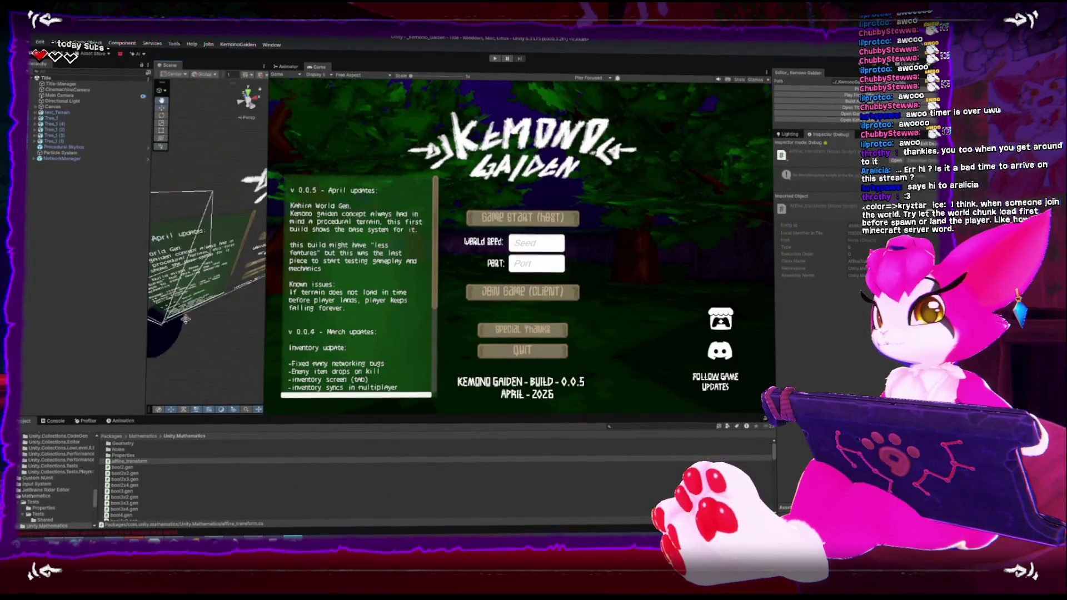
Select Content's Text (TMP) (3) object and delete the Known issues lines from its text
{"action": "left_click", "coordinate": [187, 249]}
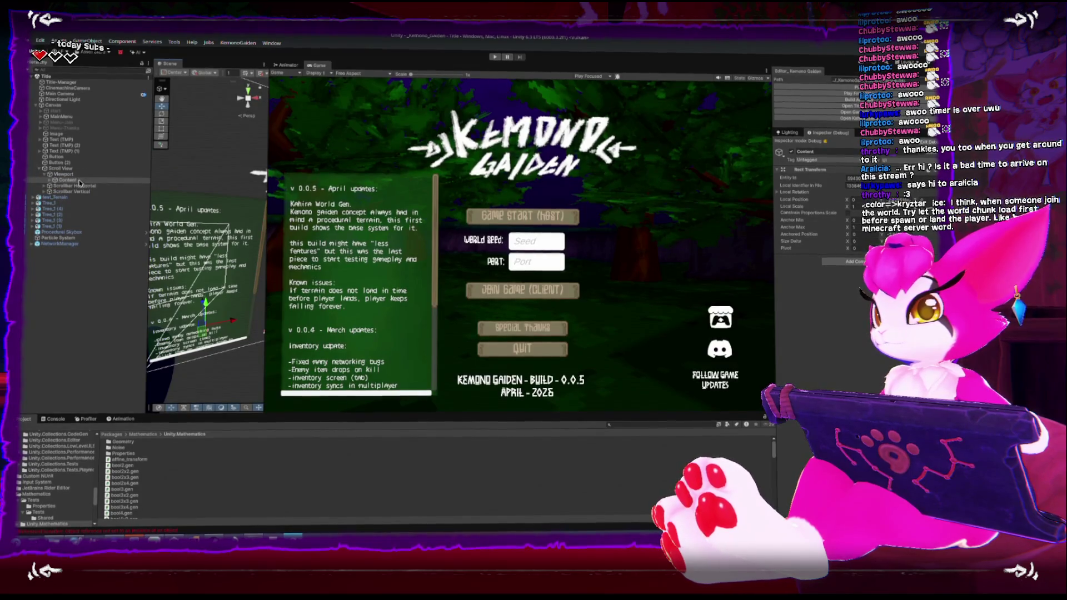
{"action": "left_click", "coordinate": [55, 182]}
{"action": "left_click", "coordinate": [51, 181]}
{"action": "left_click", "coordinate": [78, 188]}
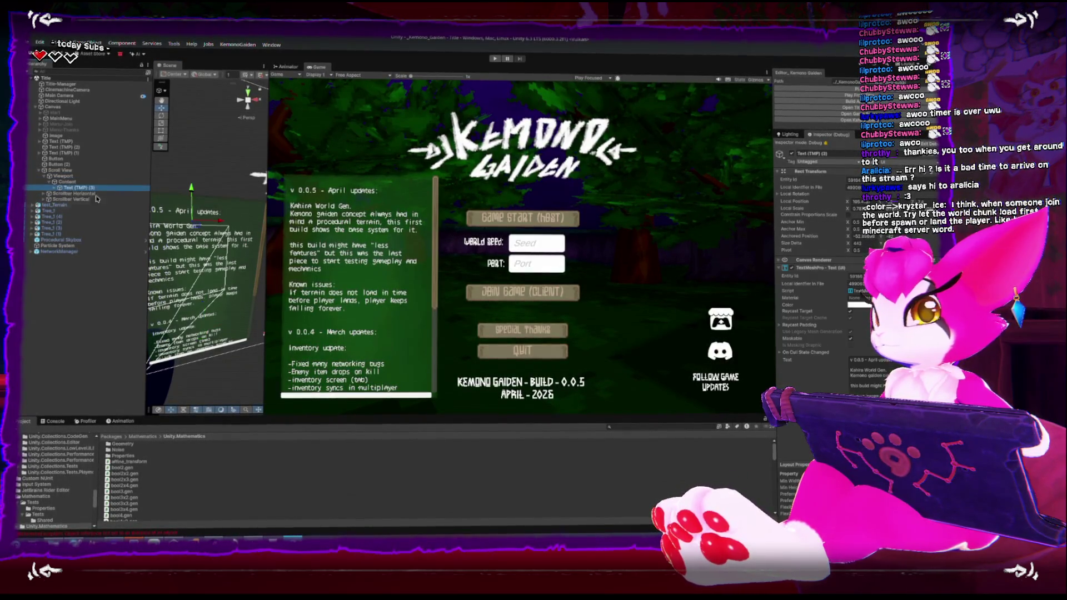
{"action": "scroll", "coordinate": [826, 376], "scroll_direction": "down", "scroll_amount": 3}
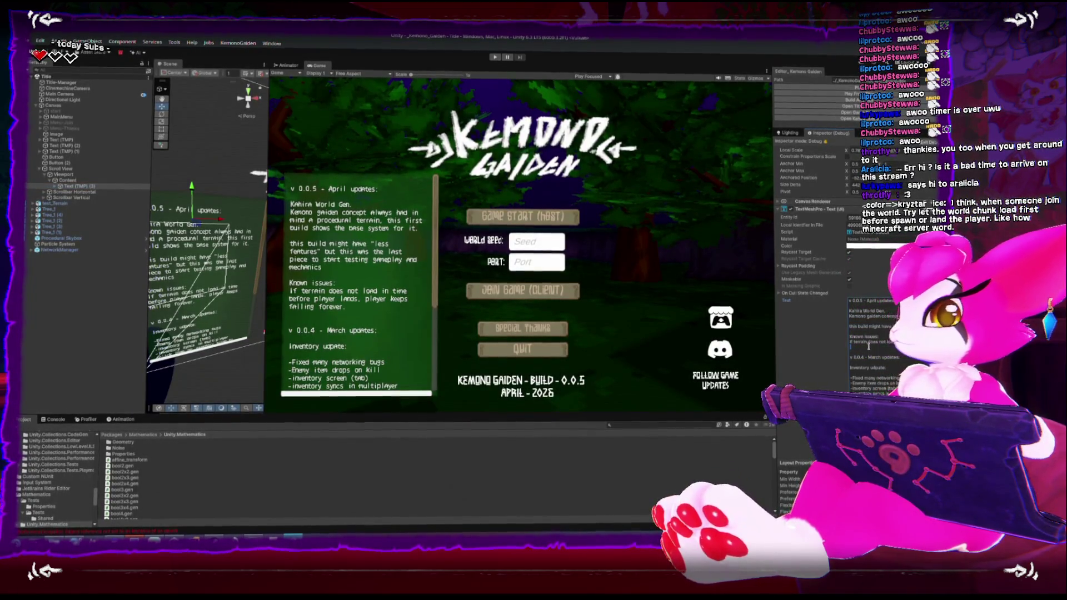
{"action": "triple_click", "coordinate": [869, 344]}
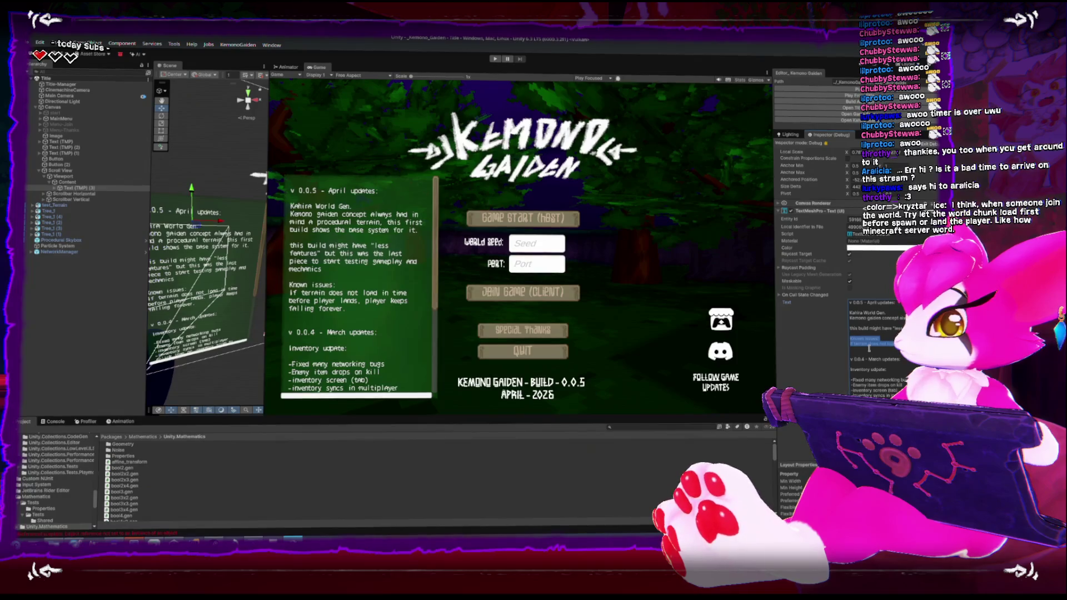
{"action": "key", "text": "BackSpace"}
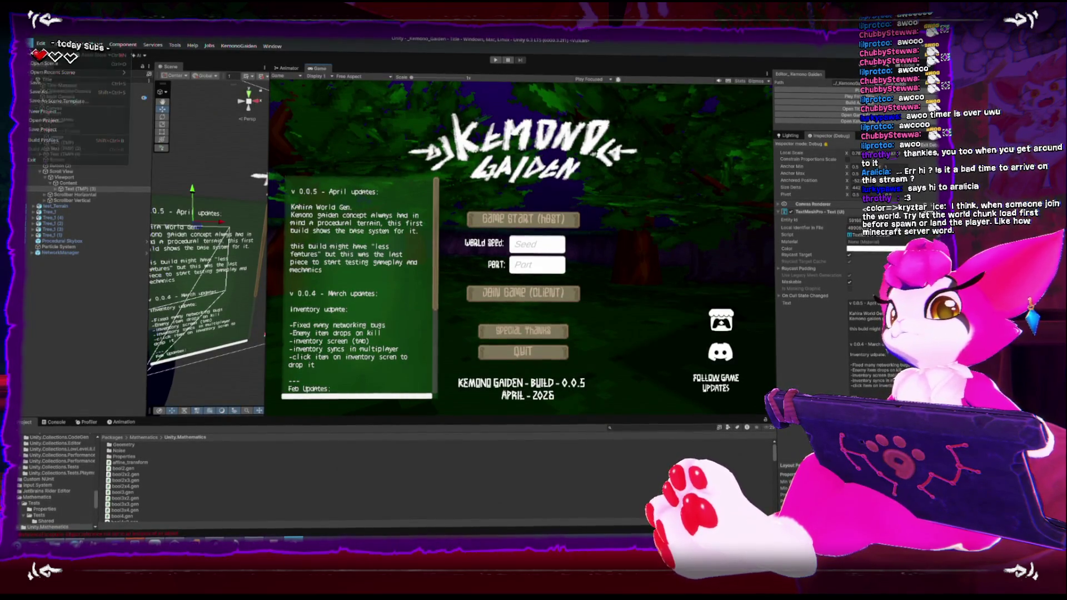
Build the Windows version into the _KemonoGaidenBuilds folder, then close Build Profiles
{"action": "left_click", "coordinate": [53, 139]}
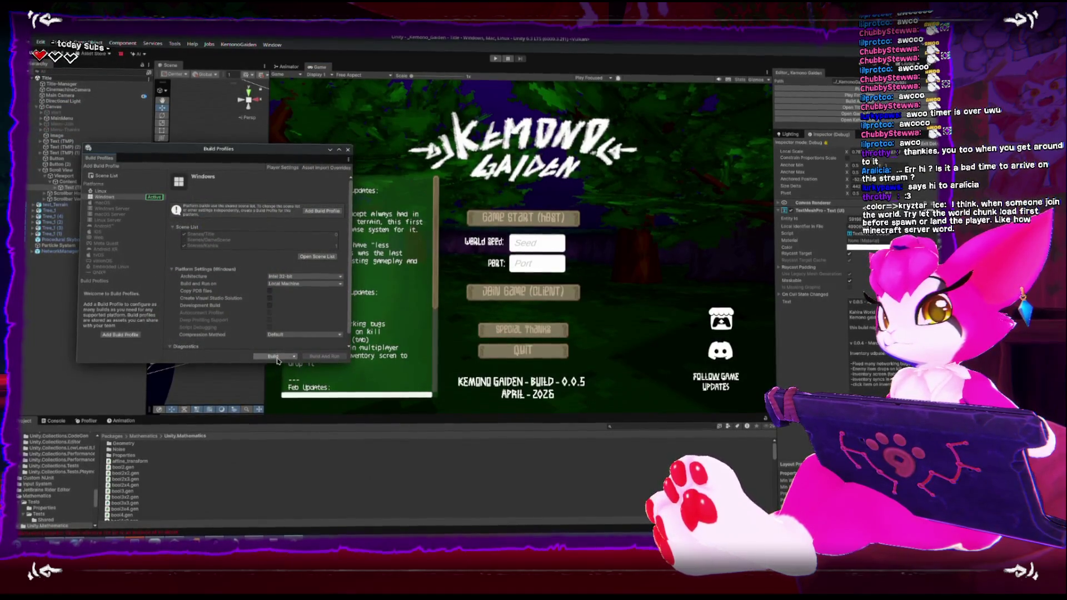
{"action": "left_click", "coordinate": [273, 358]}
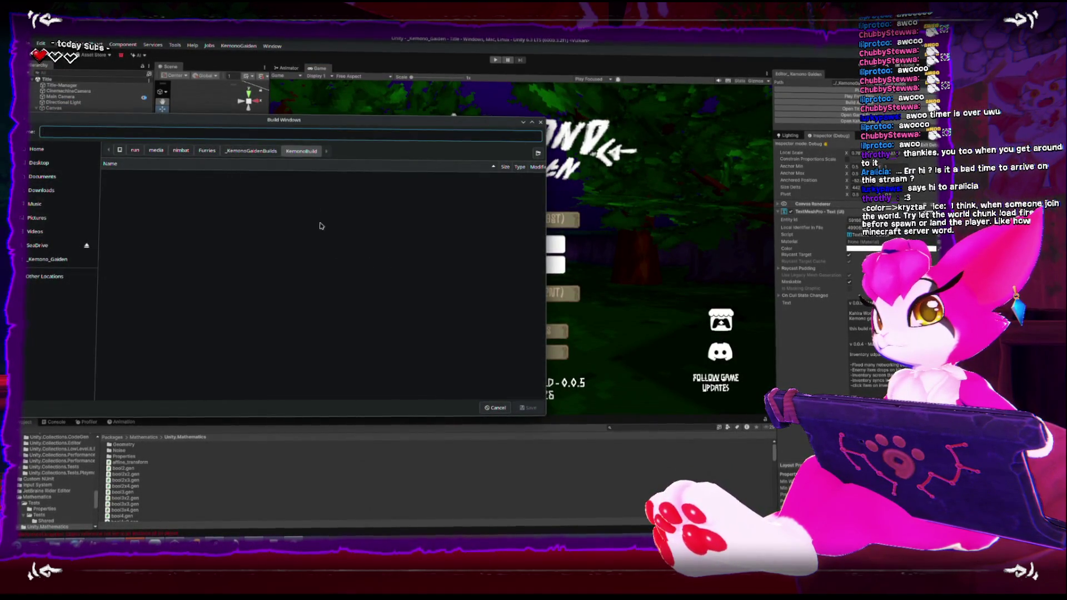
{"action": "left_click", "coordinate": [251, 150]}
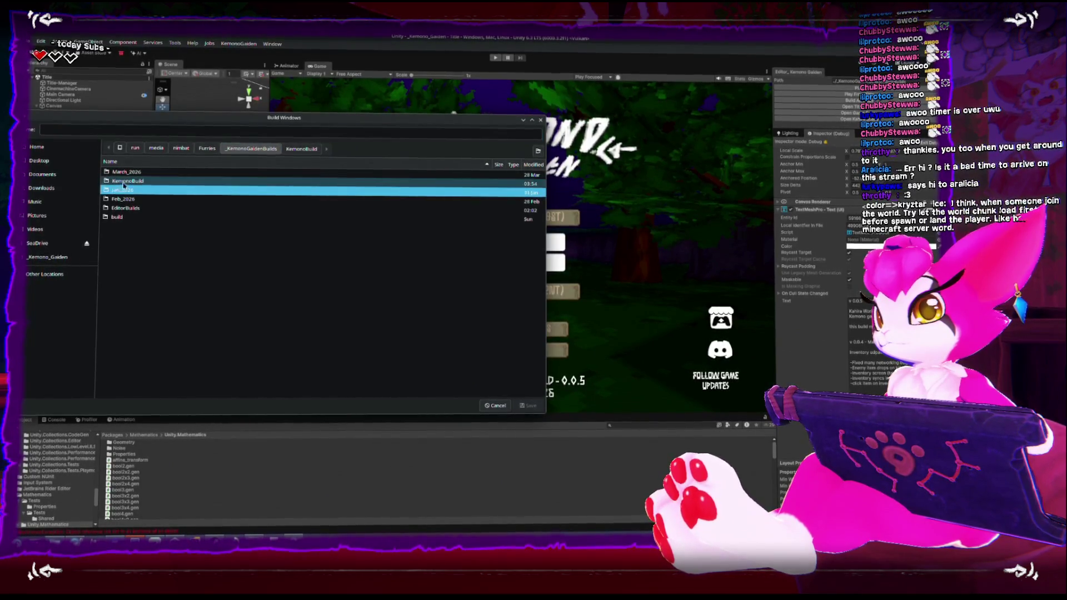
{"action": "left_click", "coordinate": [528, 406]}
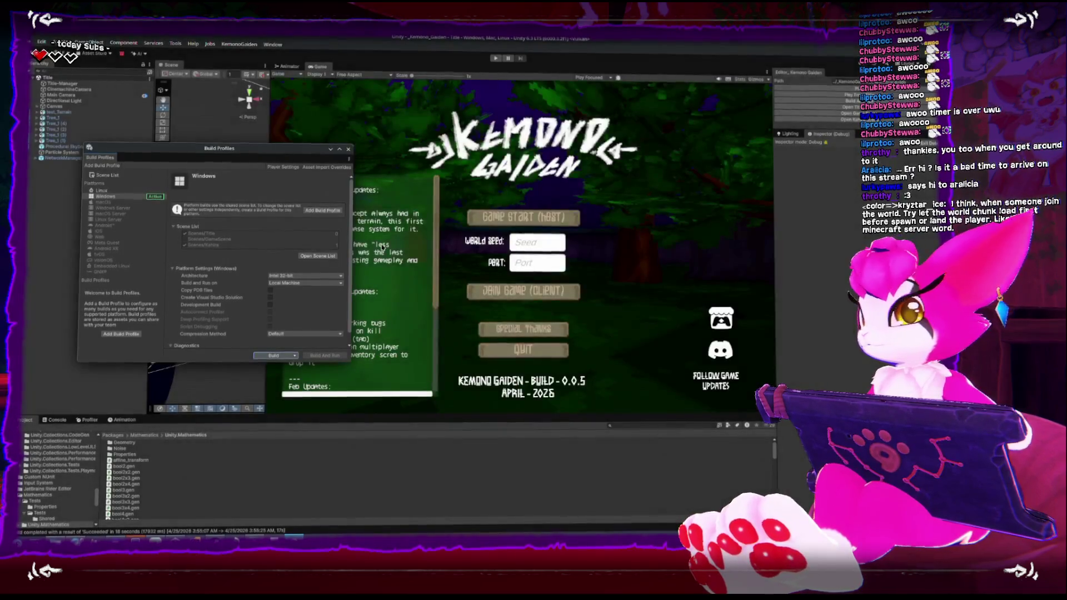
{"action": "left_click", "coordinate": [348, 150]}
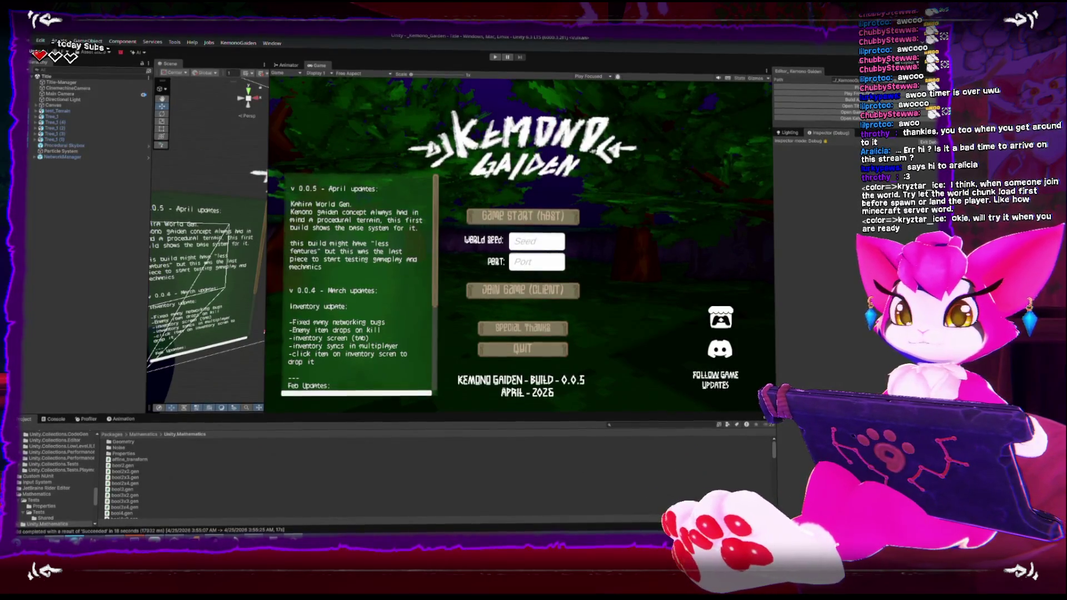
{"action": "key", "text": "alt+Tab"}
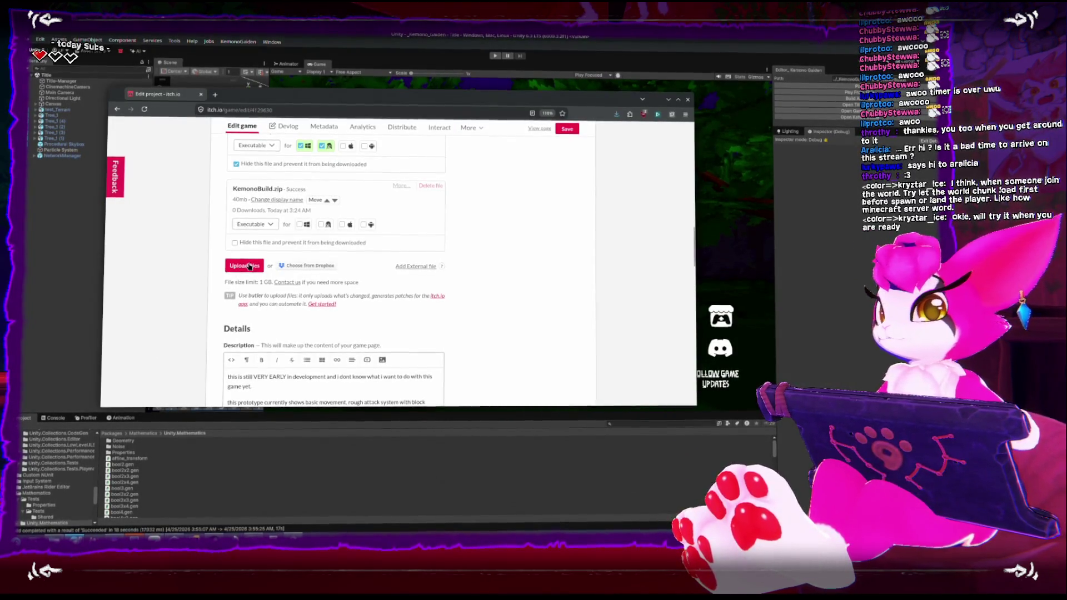
Delete the old KemonoBuild.zip upload after ticking the deletion confirmation
{"action": "left_click", "coordinate": [431, 185]}
{"action": "left_click", "coordinate": [484, 224]}
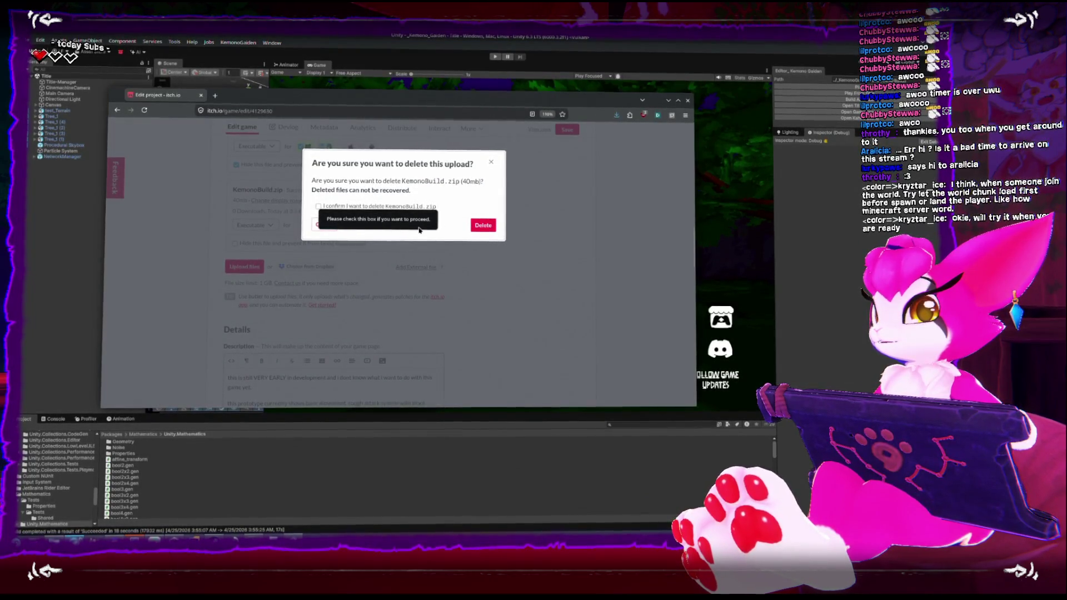
{"action": "left_click", "coordinate": [344, 206]}
{"action": "left_click", "coordinate": [483, 225]}
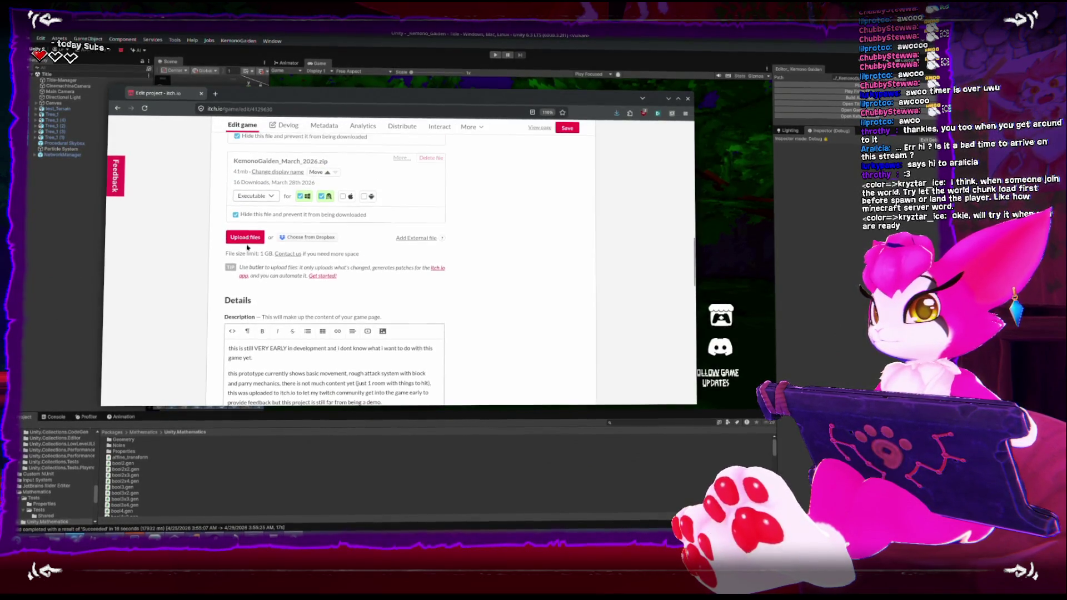
Upload KemonoGaiden_April_2026.zip and mark it as a Windows download
{"action": "left_click", "coordinate": [245, 185]}
{"action": "double_click", "coordinate": [488, 270]}
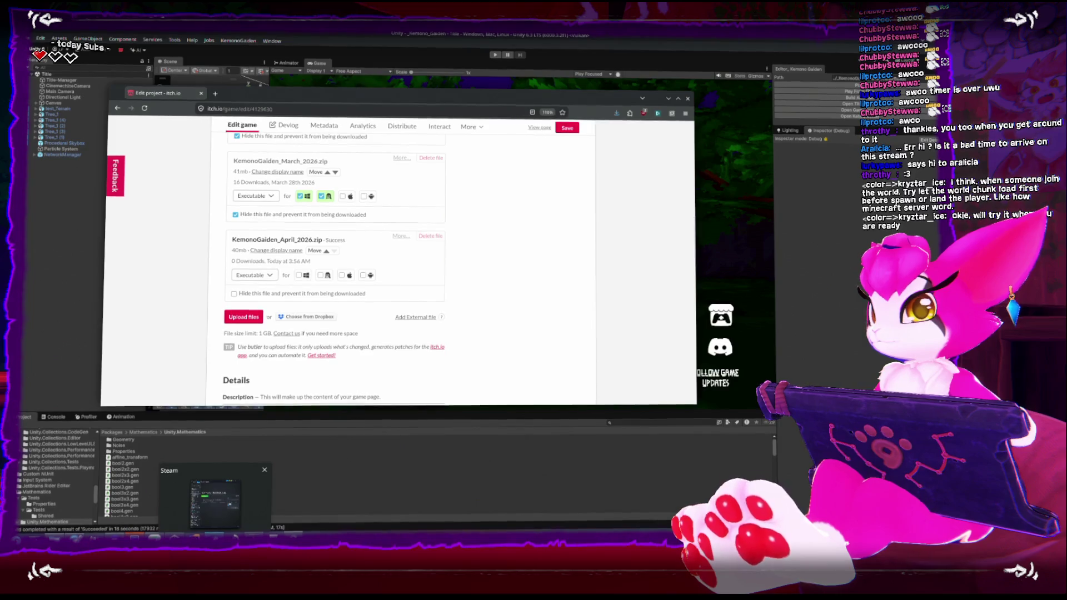
{"action": "left_click", "coordinate": [299, 278]}
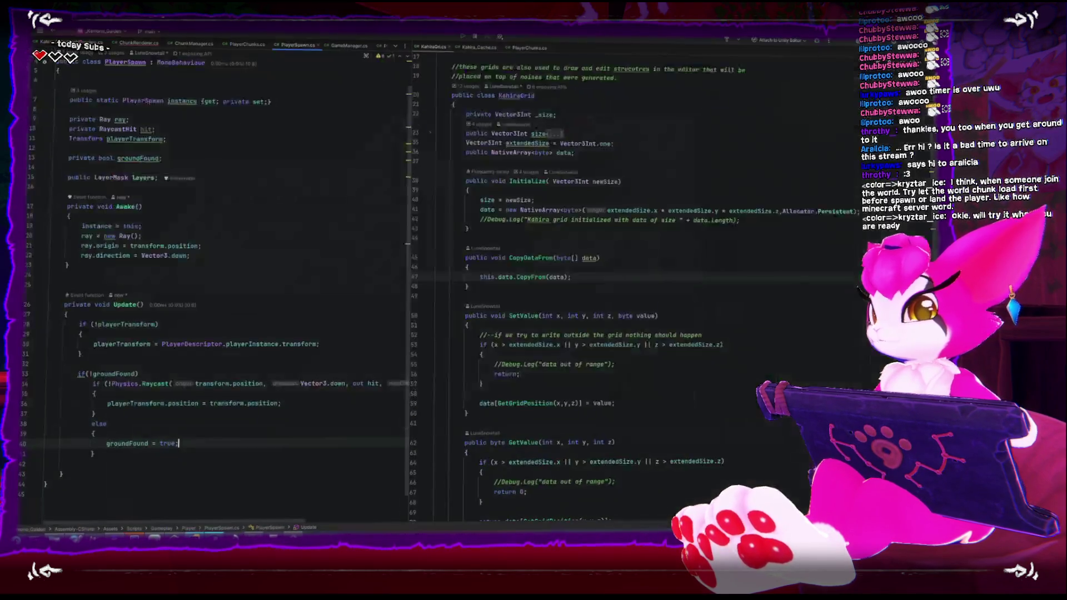
Launch the new build and host a world with seed 420
{"action": "left_click", "coordinate": [490, 215]}
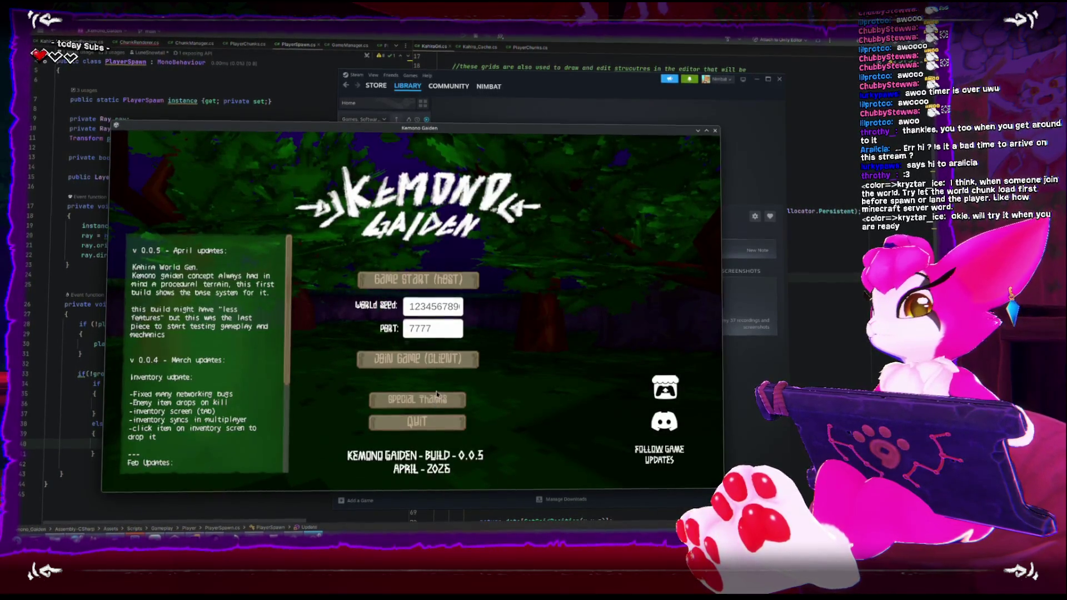
{"action": "left_click", "coordinate": [443, 311]}
{"action": "type", "text": "4"}
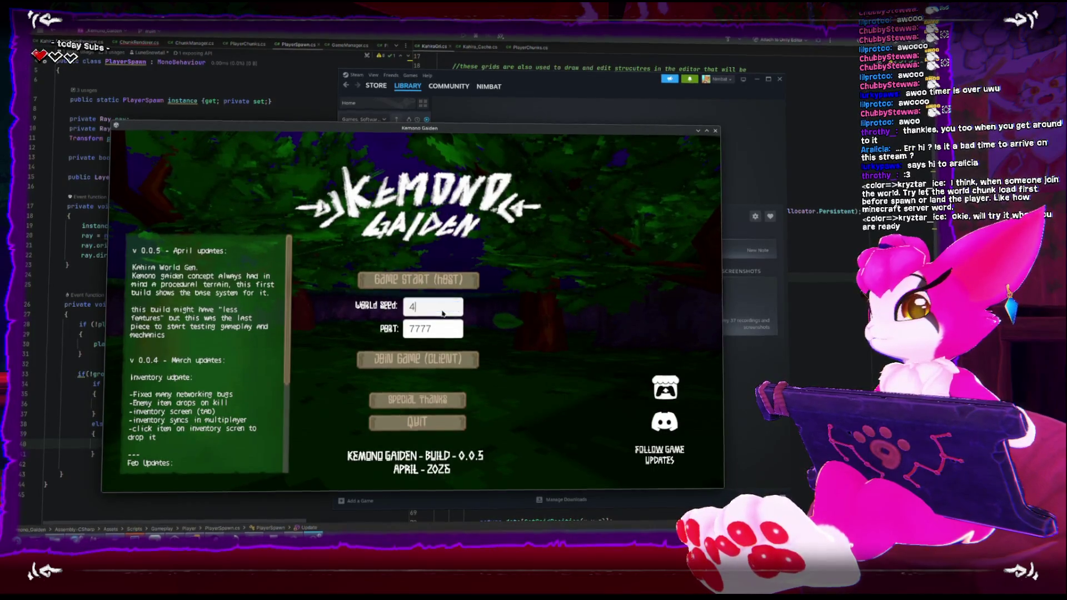
{"action": "type", "text": "20"}
{"action": "left_click", "coordinate": [418, 280]}
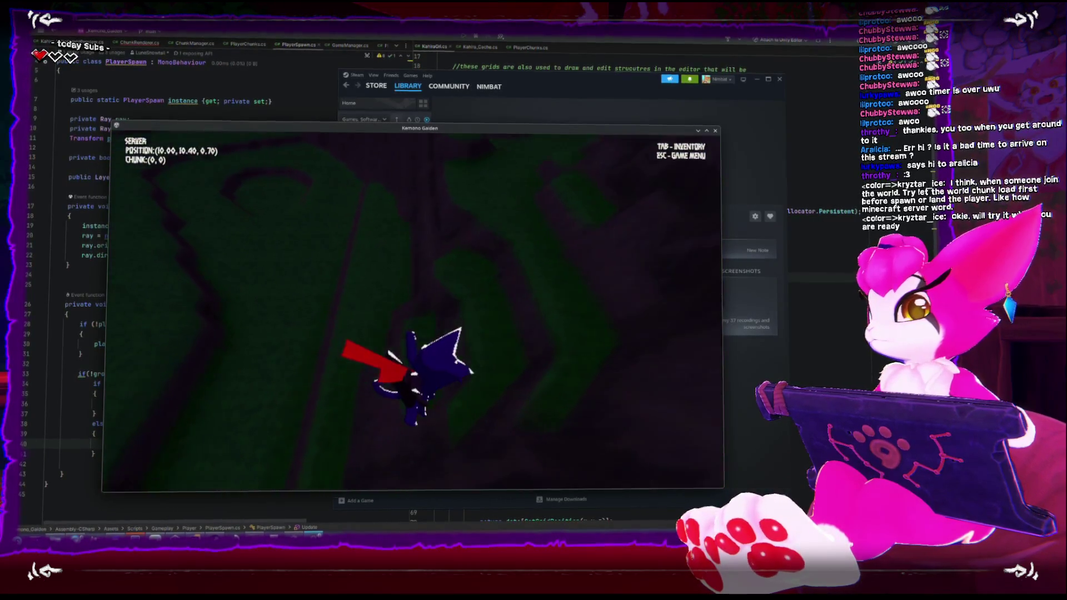
Run the character forward into chunk (1, 1), jump, and open the game menu
{"action": "key", "text": "w"}
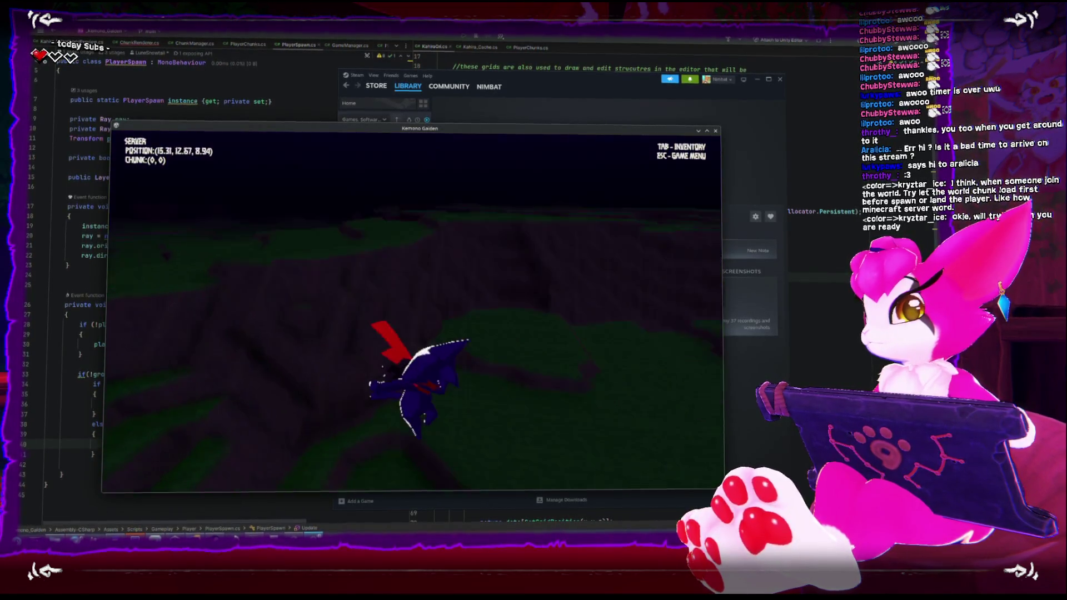
{"action": "key", "text": "w"}
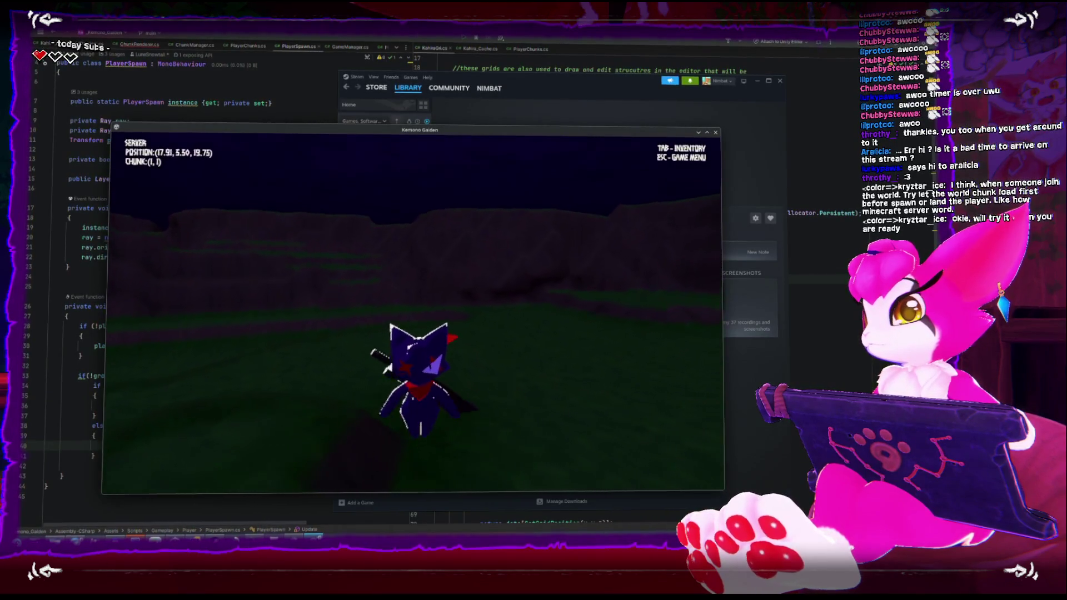
{"action": "key", "text": "w"}
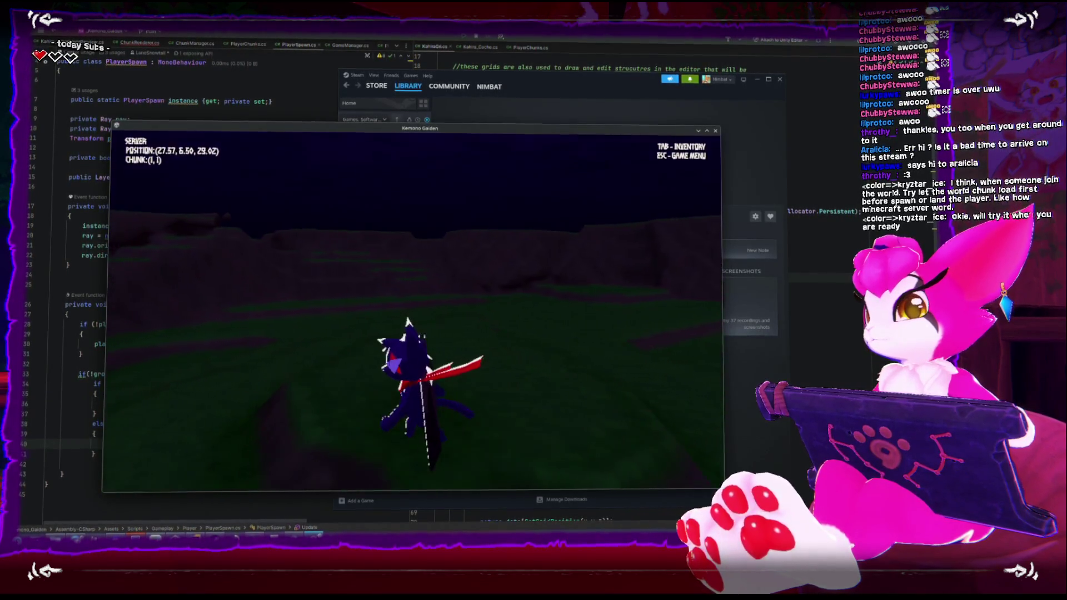
{"action": "key", "text": "w"}
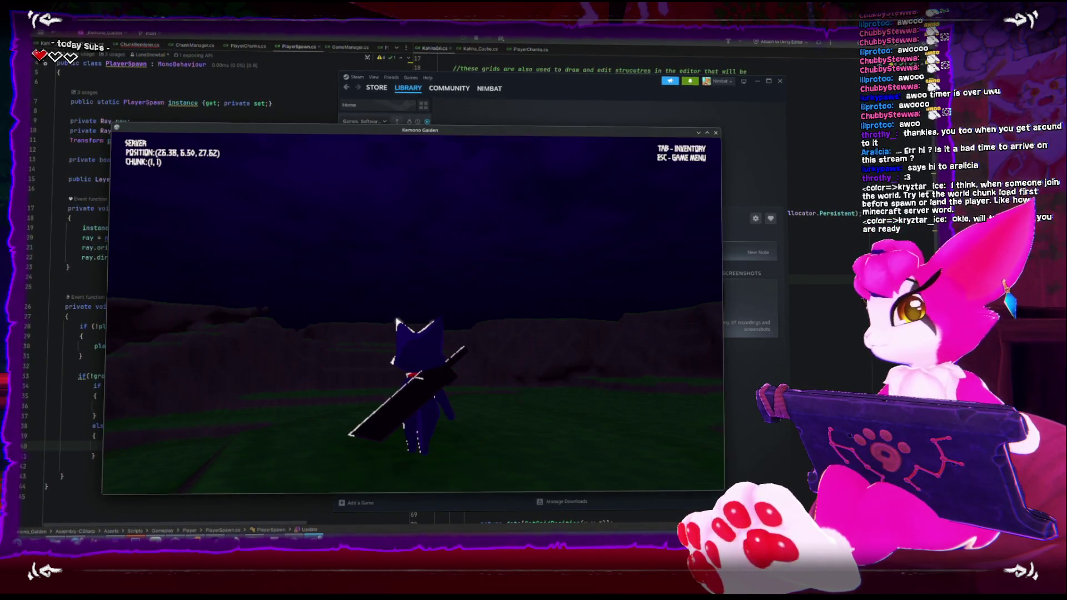
{"action": "key", "text": "Escape"}
{"action": "key", "text": "Escape"}
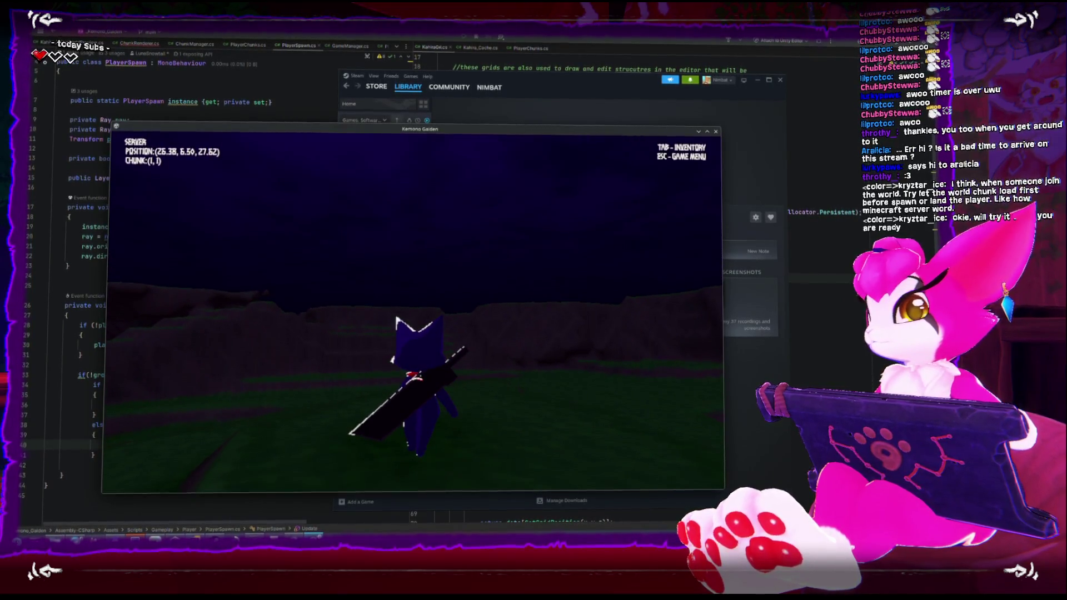
{"action": "key", "text": "space"}
{"action": "key", "text": "space"}
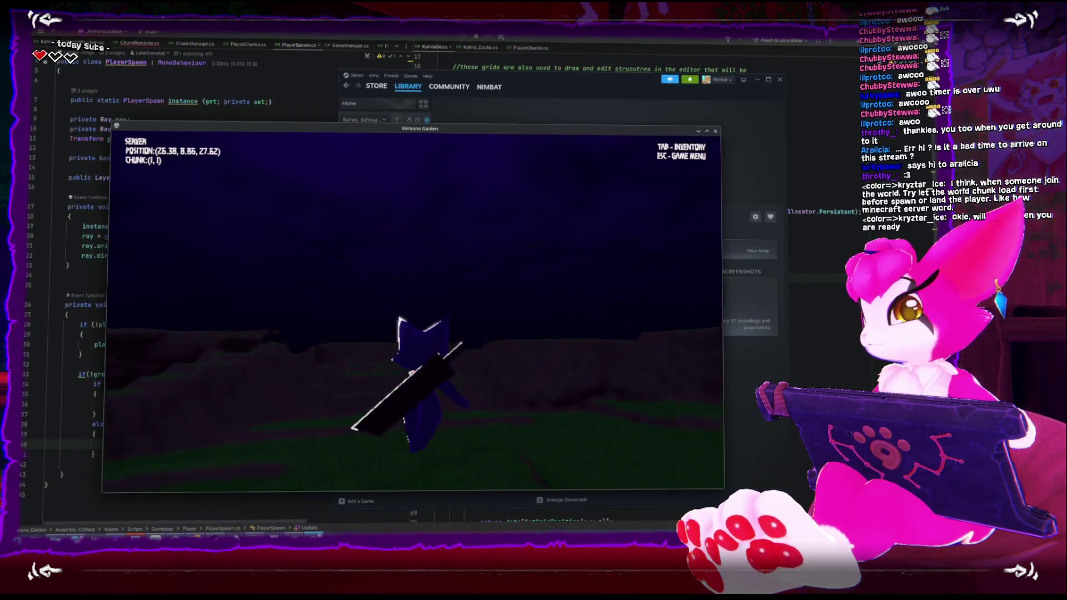
{"action": "key", "text": "Escape"}
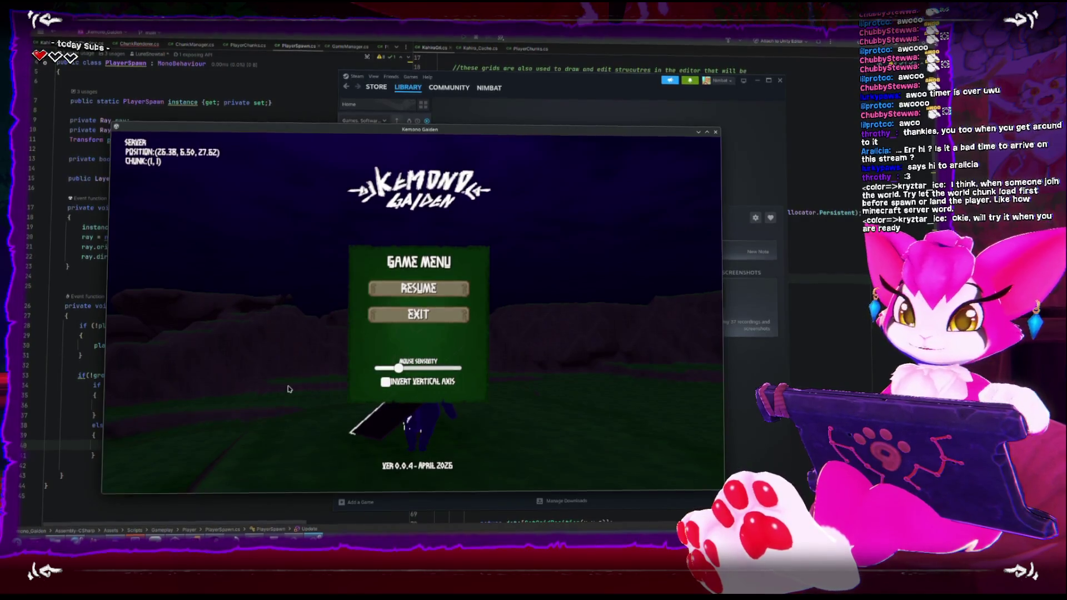
Close the game menu with Esc to resume playing as host
{"action": "key", "text": "Escape"}
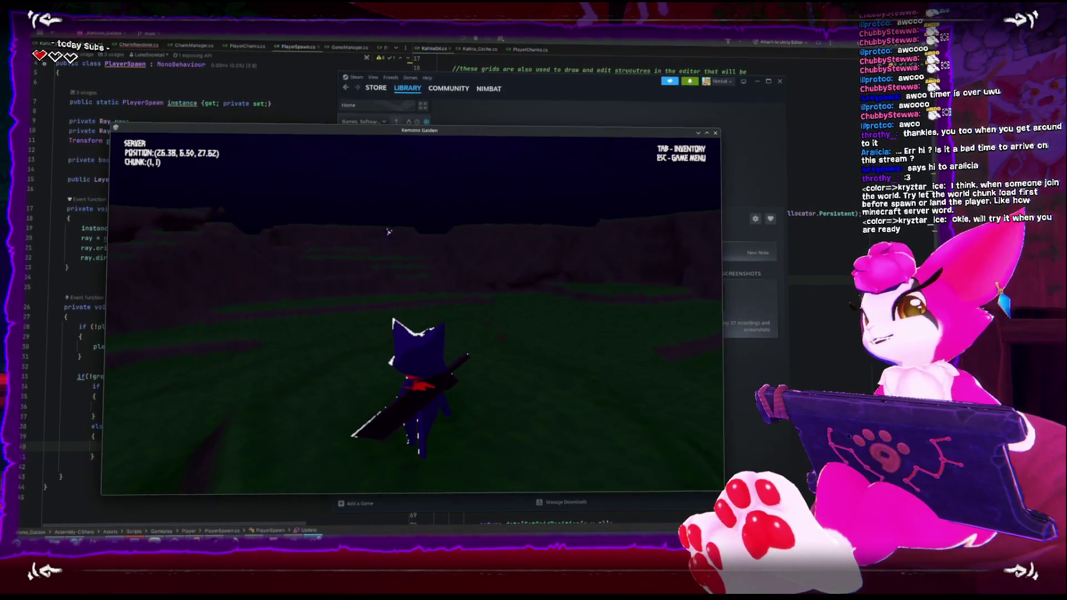
Walk the character from chunk (1, 1) through (0, 0) into chunk (0, -1) near the other player
{"action": "key", "text": "w"}
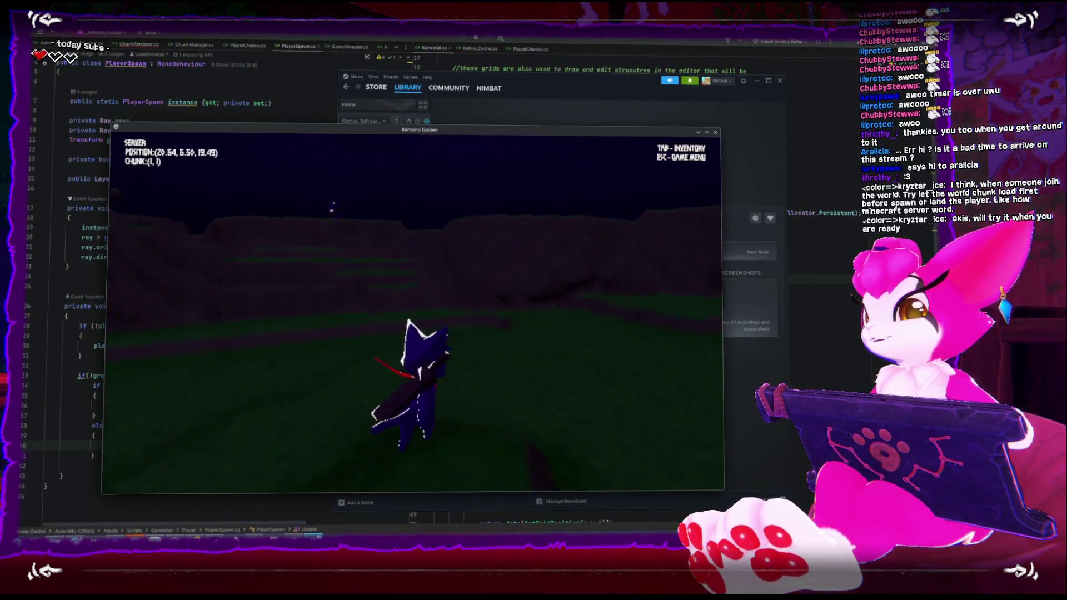
{"action": "key", "text": "w"}
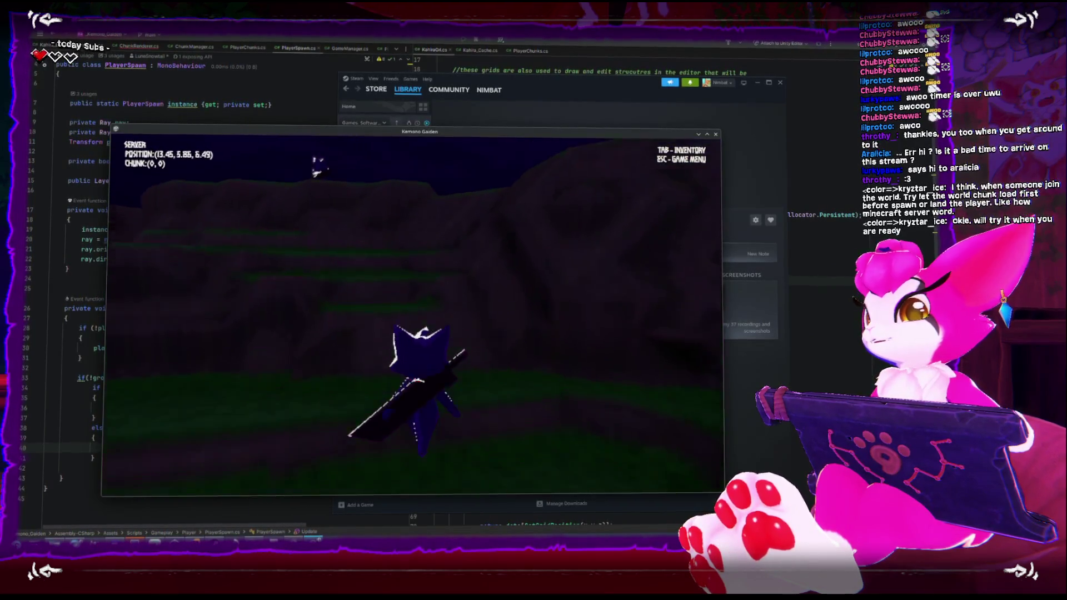
{"action": "key", "text": "w"}
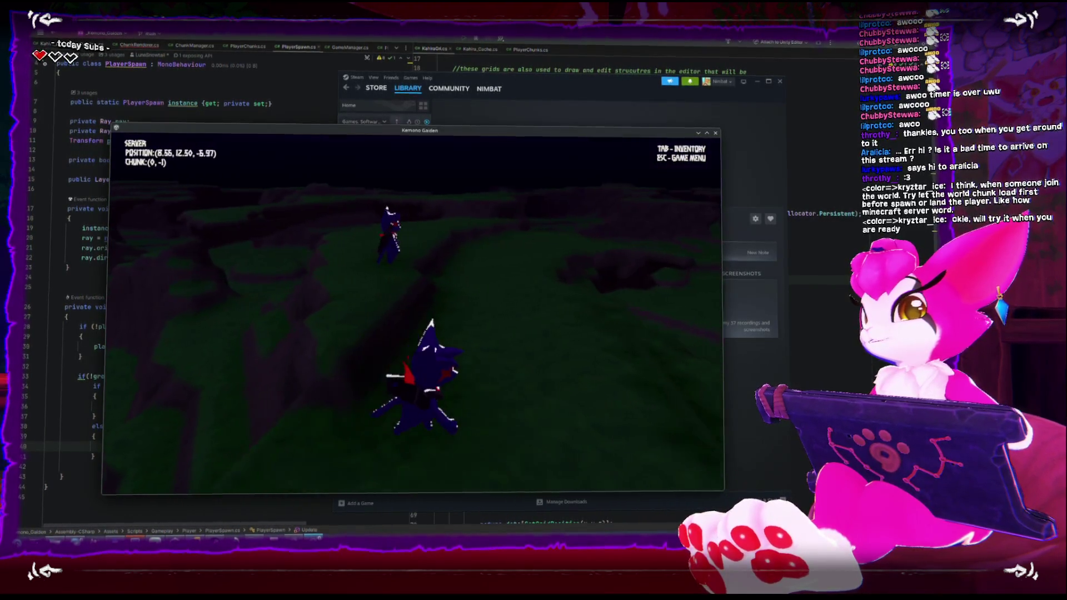
{"action": "key", "text": "w"}
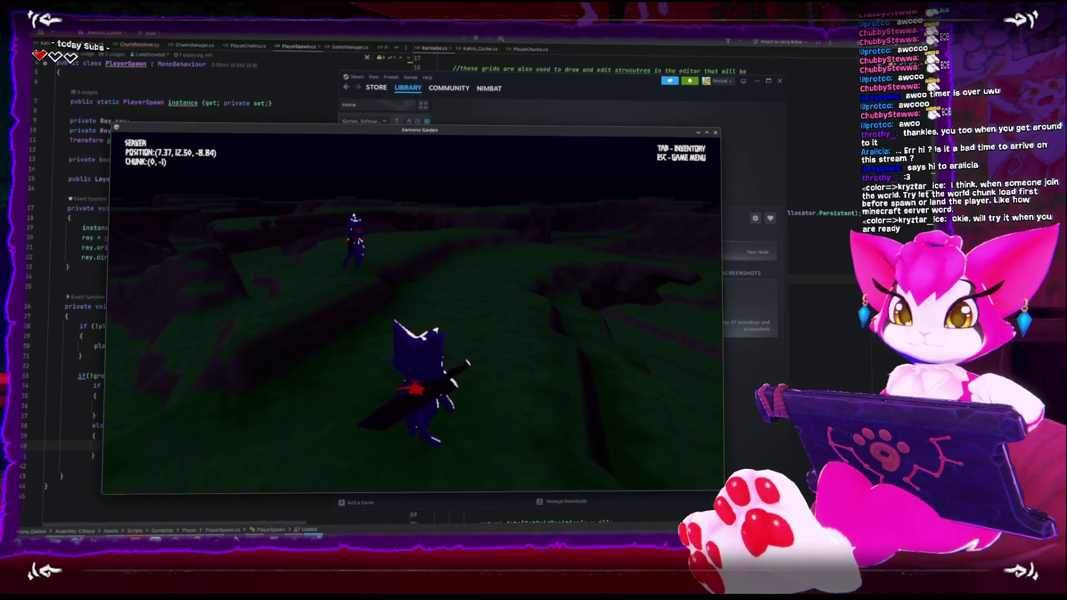
{"action": "key", "text": "w"}
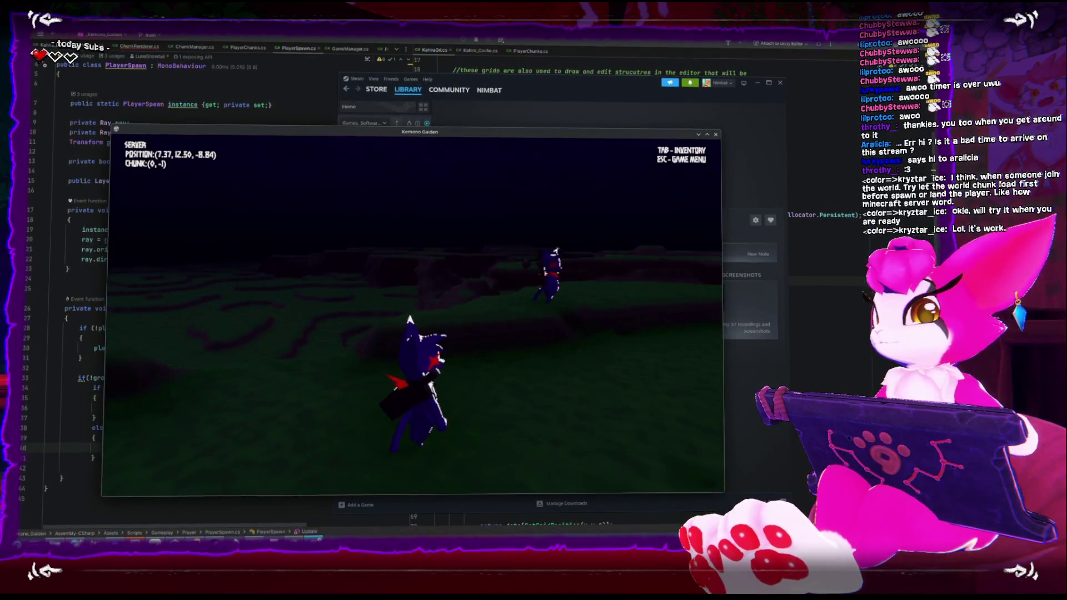
{"action": "key", "text": "w"}
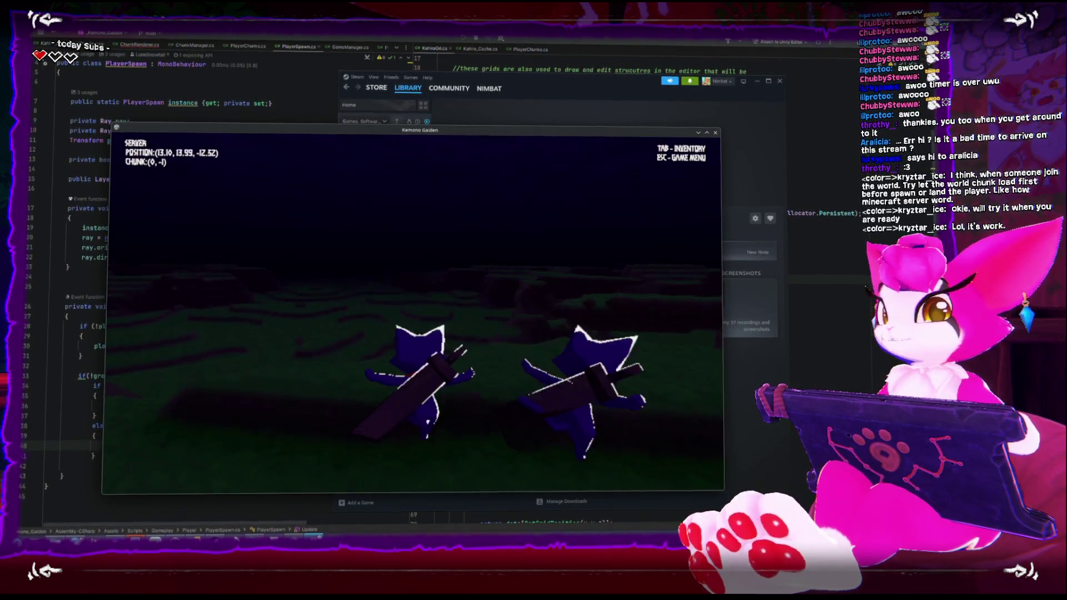
{"action": "key", "text": "s"}
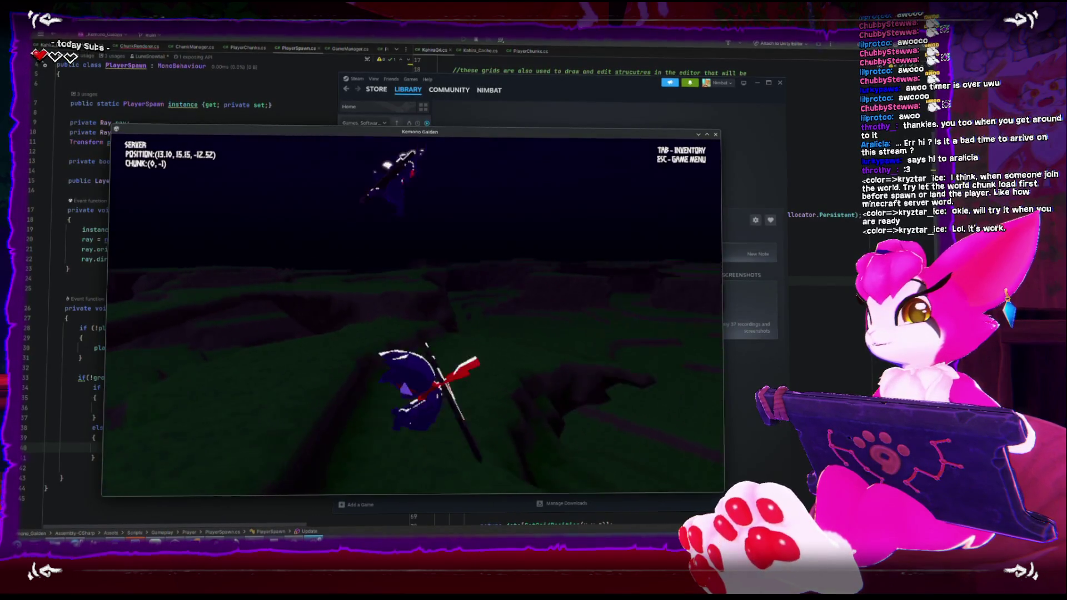
{"action": "key", "text": "w"}
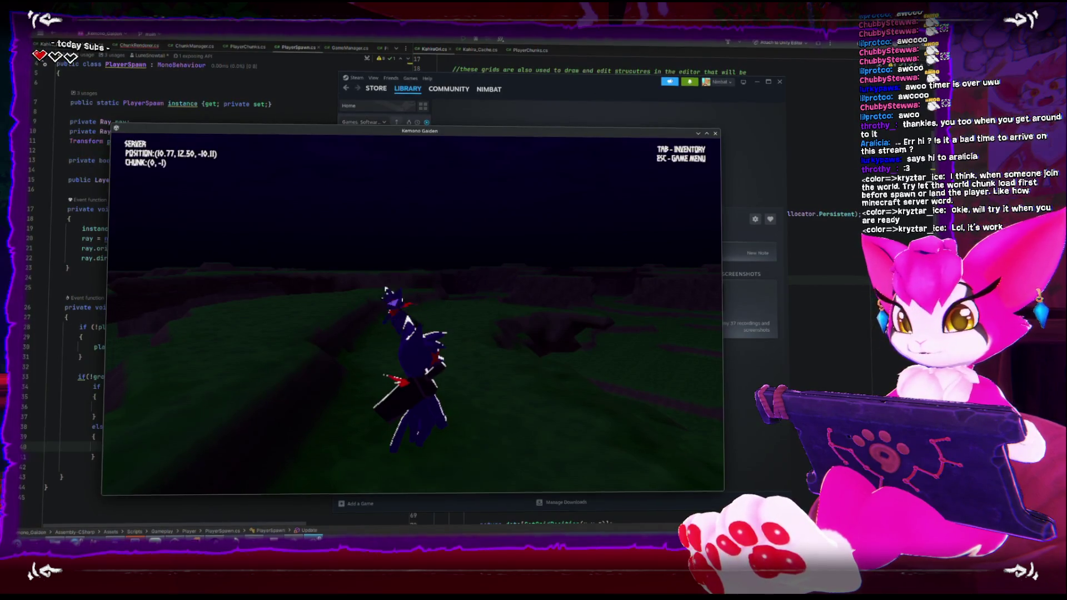
Climb onto higher ground, cross the grassy plateau, and slash the sword beside the other player
{"action": "key", "text": "w"}
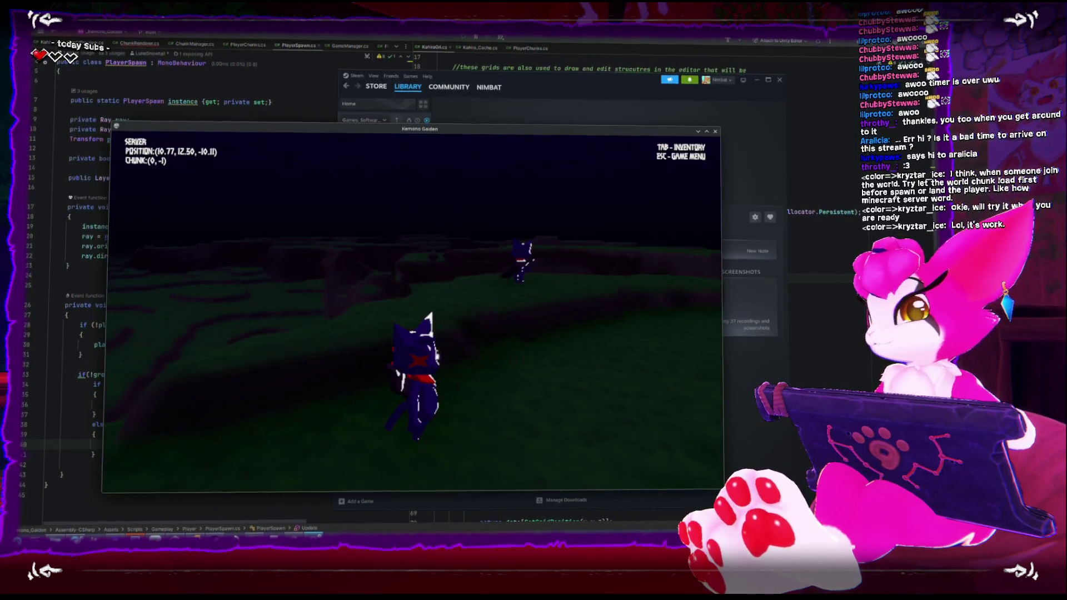
{"action": "key", "text": "w"}
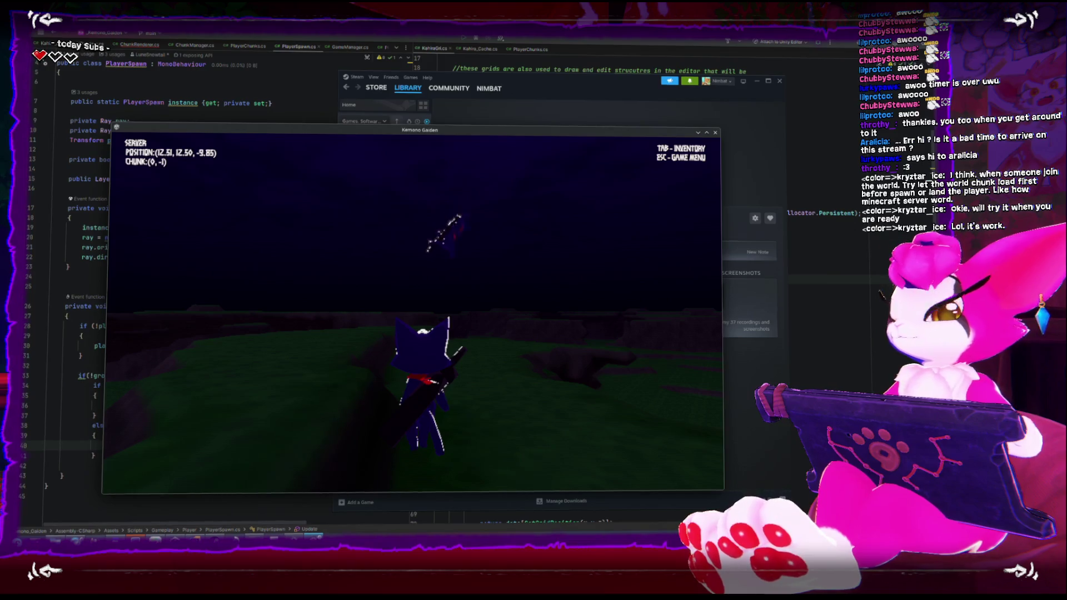
{"action": "key", "text": "w"}
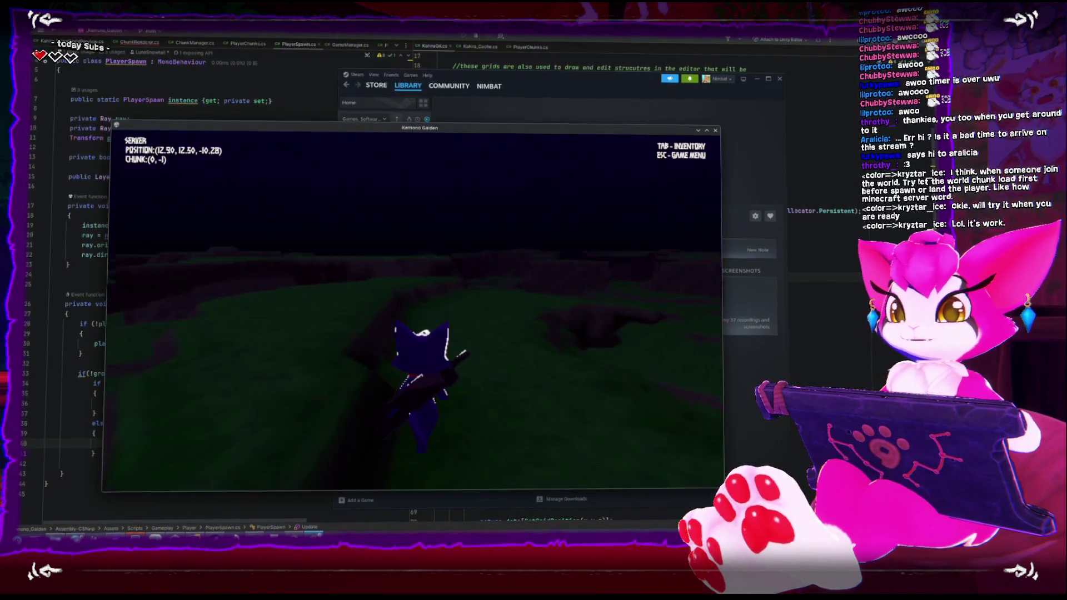
{"action": "key", "text": "w"}
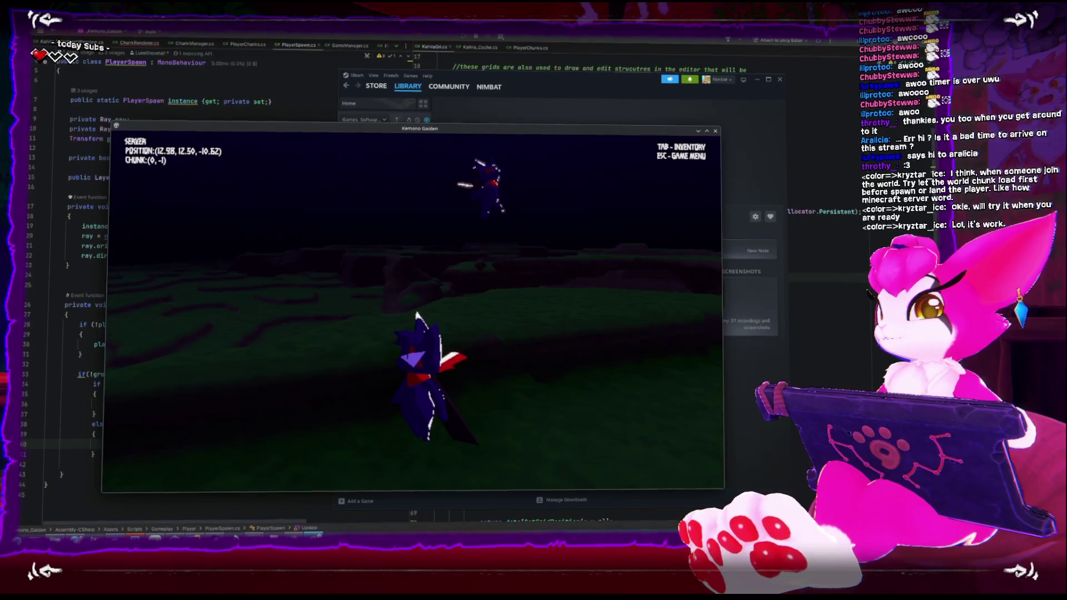
{"action": "key", "text": "s"}
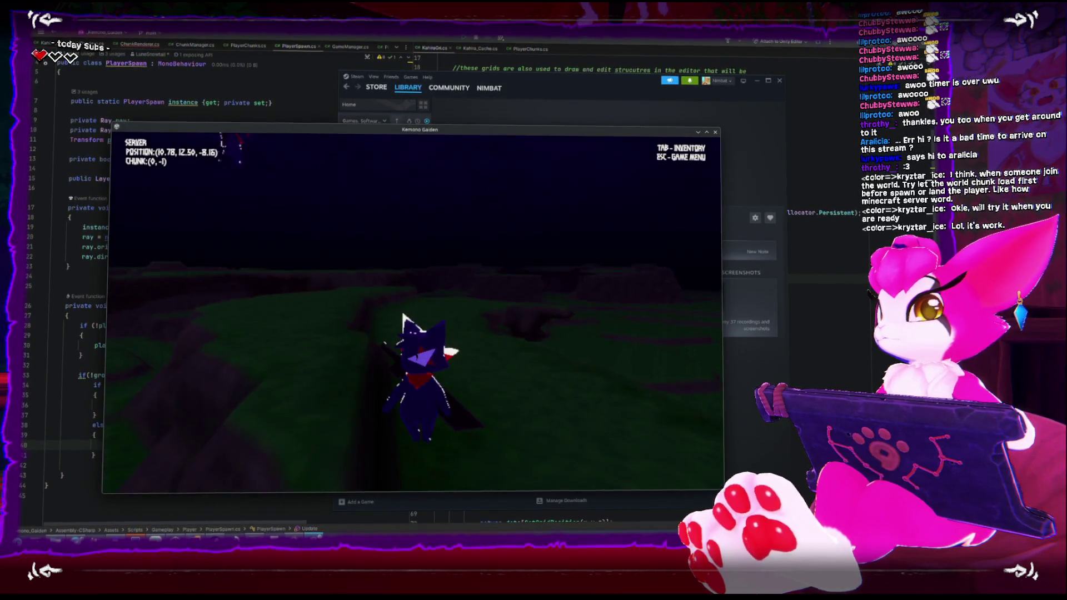
{"action": "left_click", "coordinate": [412, 311]}
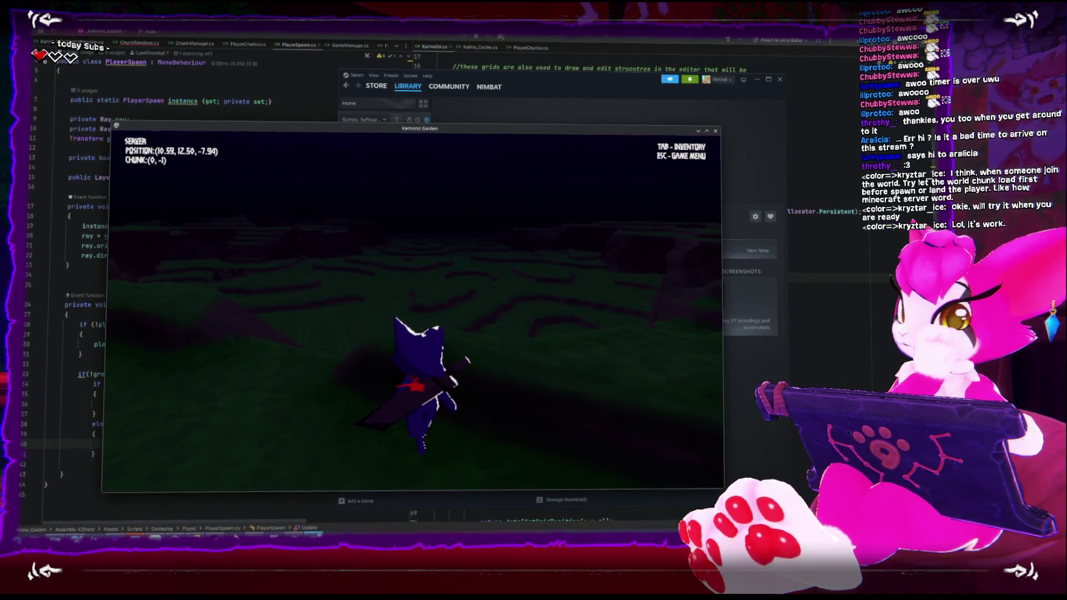
Climb on and off the raised block beside the other player, then pause to the game menu
{"action": "key", "text": "w"}
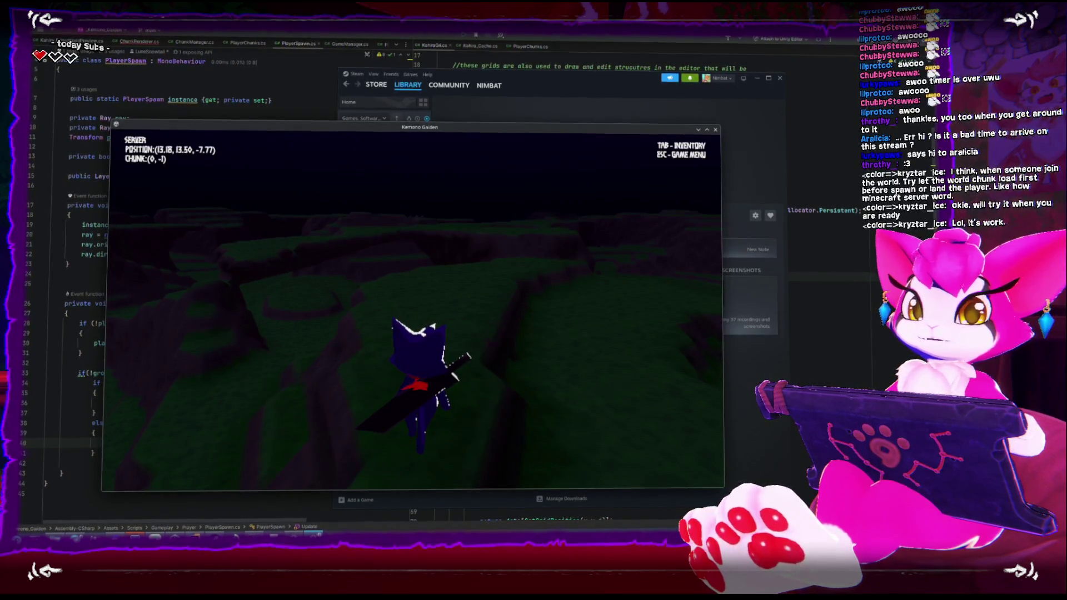
{"action": "key", "text": "w"}
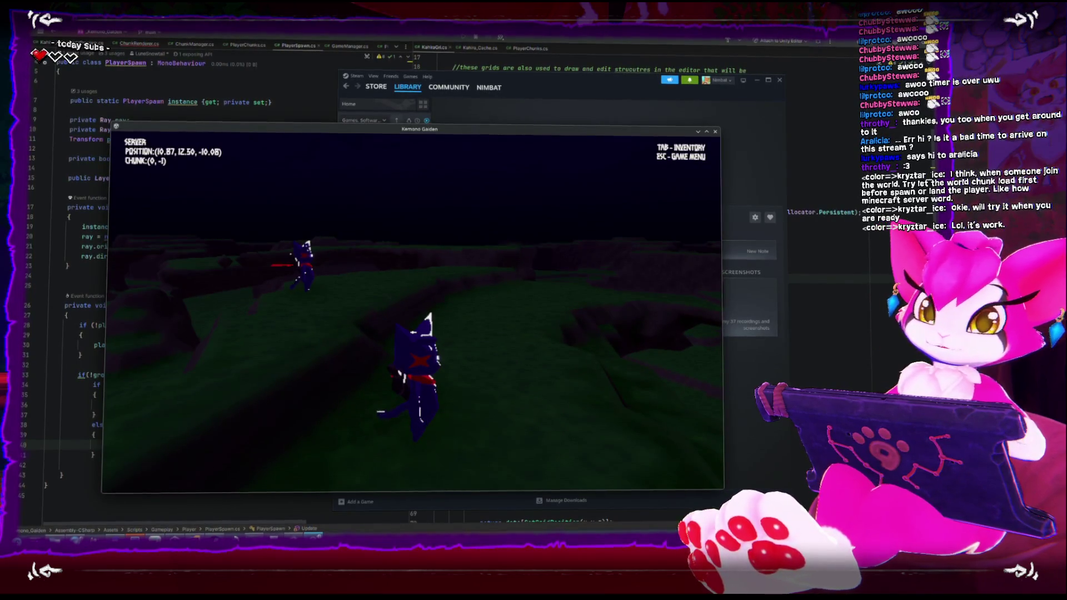
{"action": "key", "text": "w"}
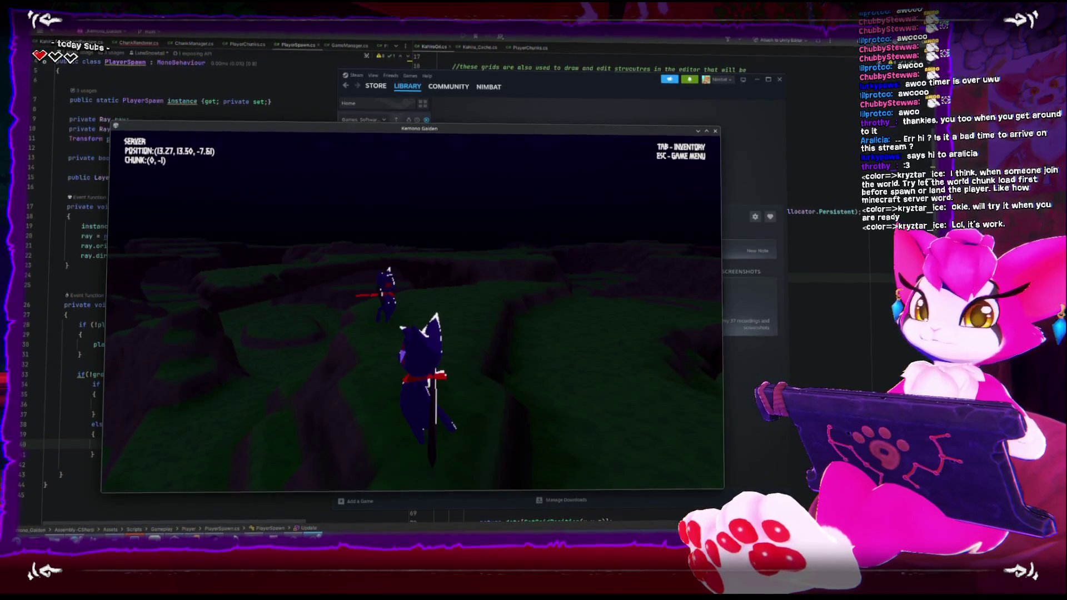
{"action": "key", "text": "s"}
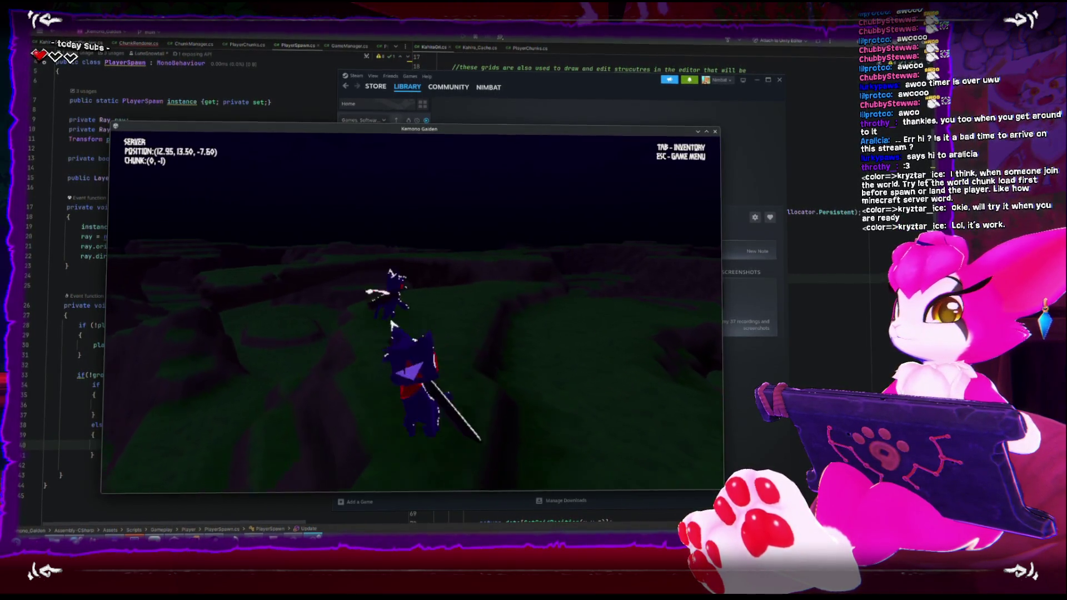
{"action": "key", "text": "w"}
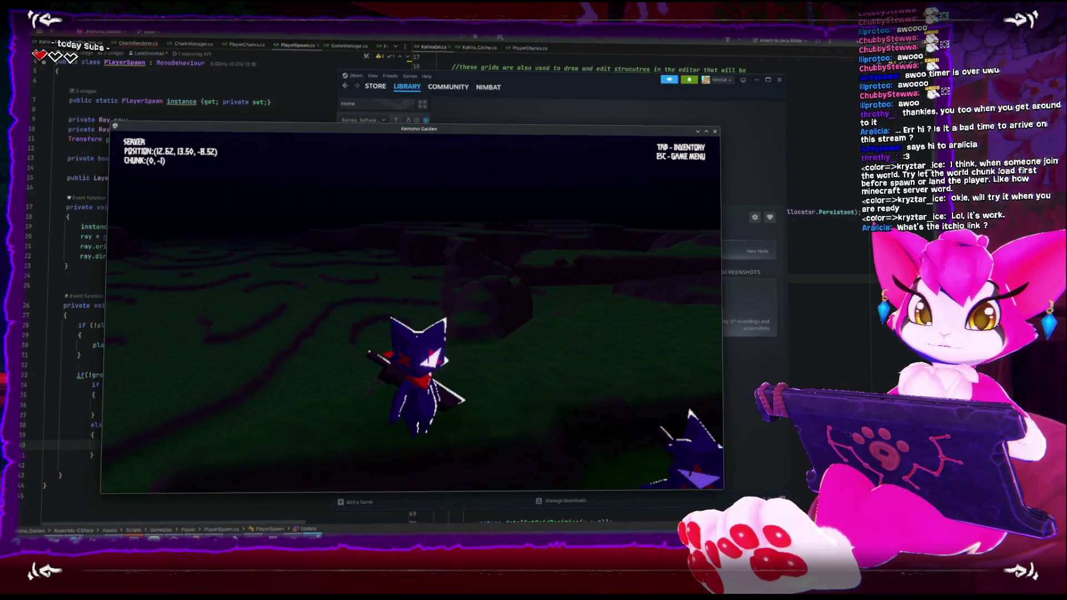
{"action": "key", "text": "Escape"}
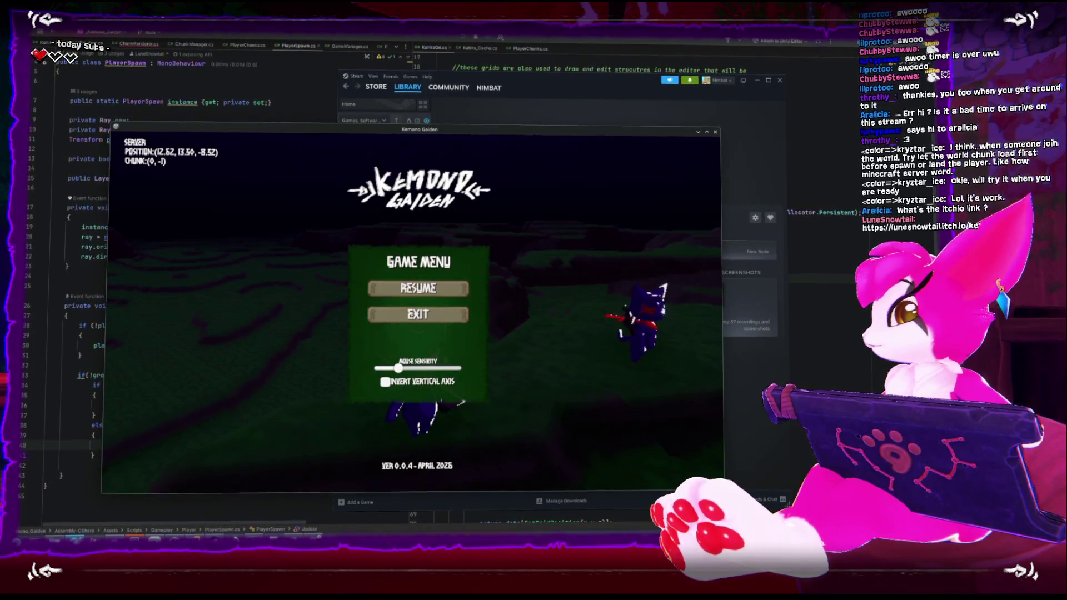
Resume play and walk toward the other player, following them down onto lower ground
{"action": "key", "text": "Escape"}
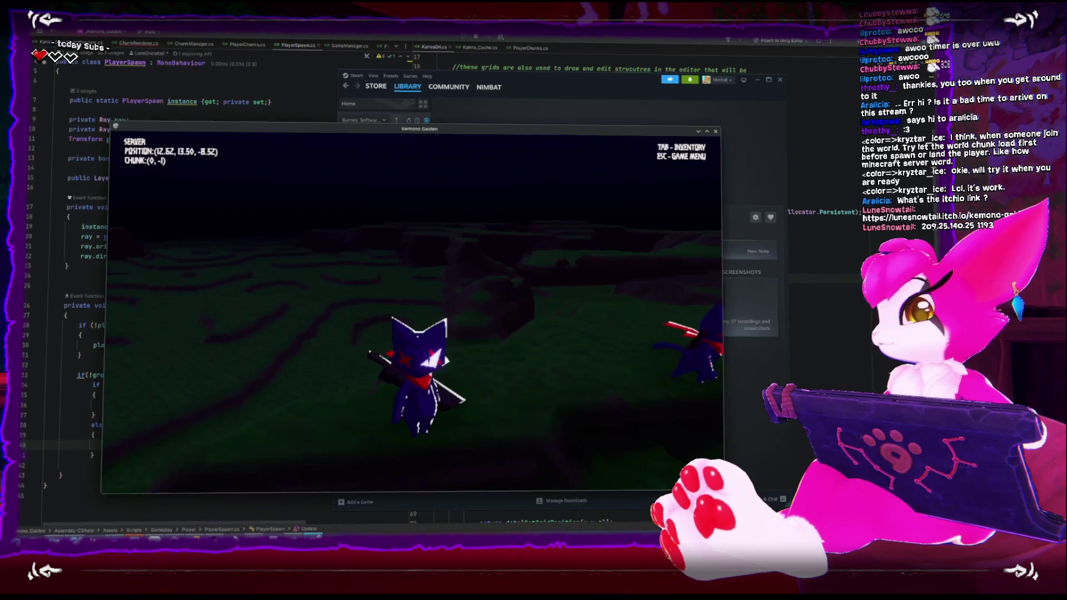
{"action": "key", "text": "w"}
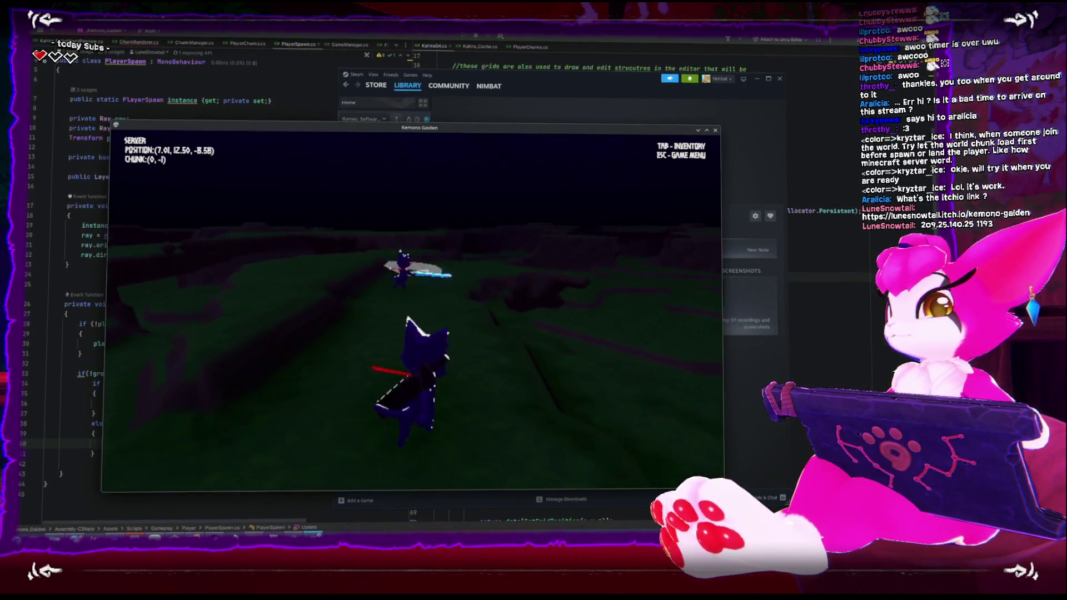
{"action": "key", "text": "w"}
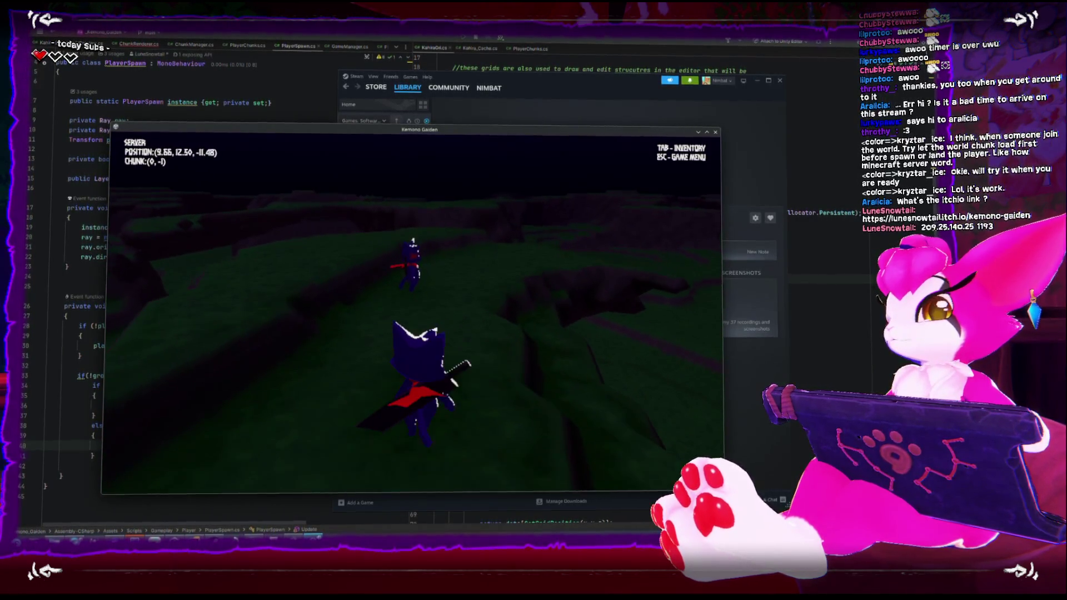
{"action": "key", "text": "w"}
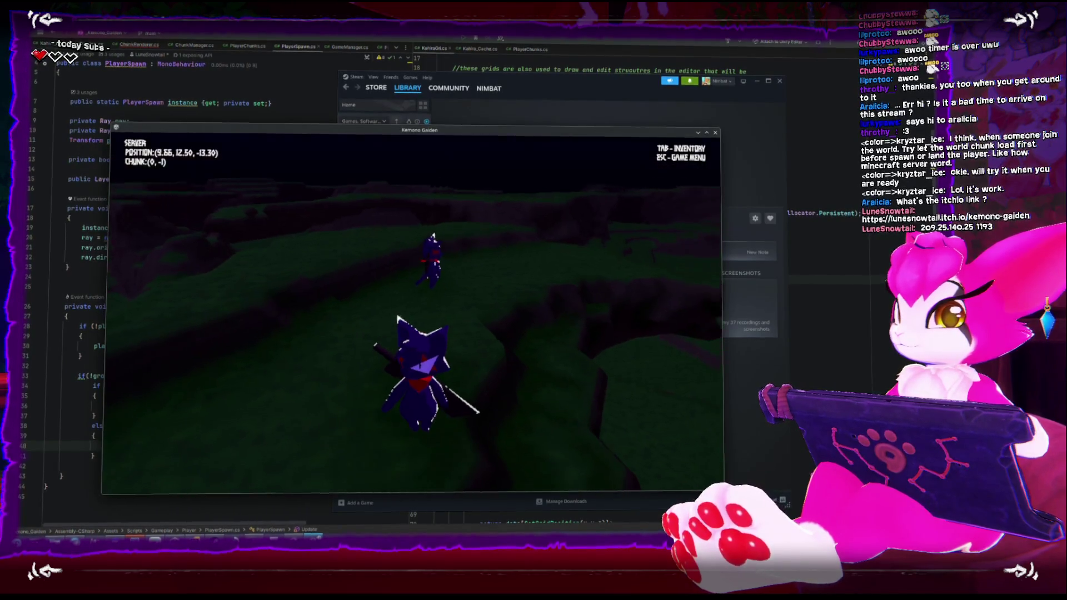
{"action": "key", "text": "w"}
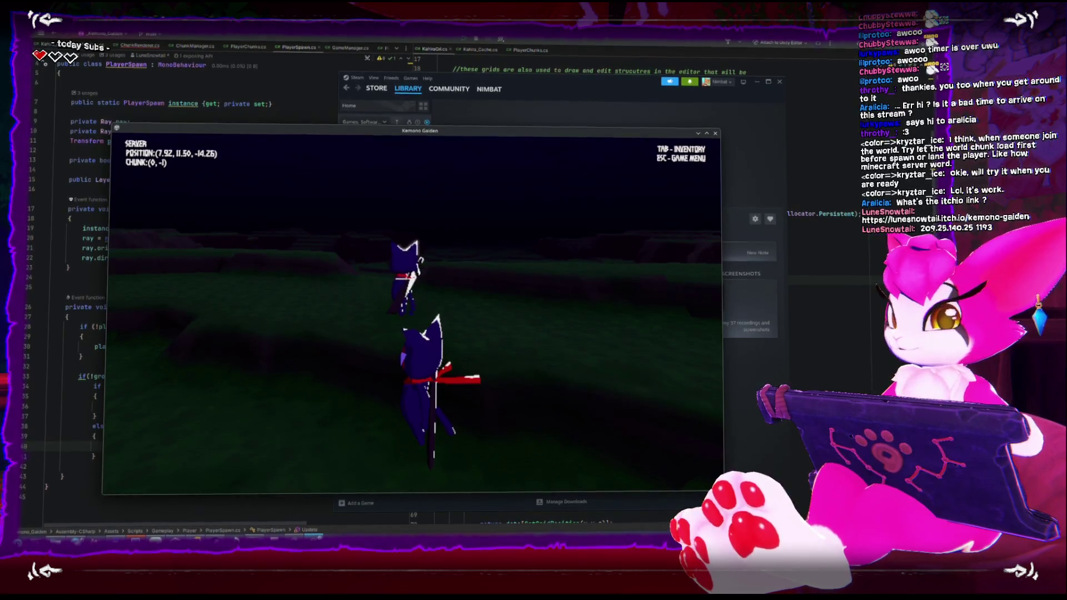
Jump, run into chunk (1, -1), then turn toward the camera swinging the blade on the grass
{"action": "key", "text": "w"}
{"action": "key", "text": "space"}
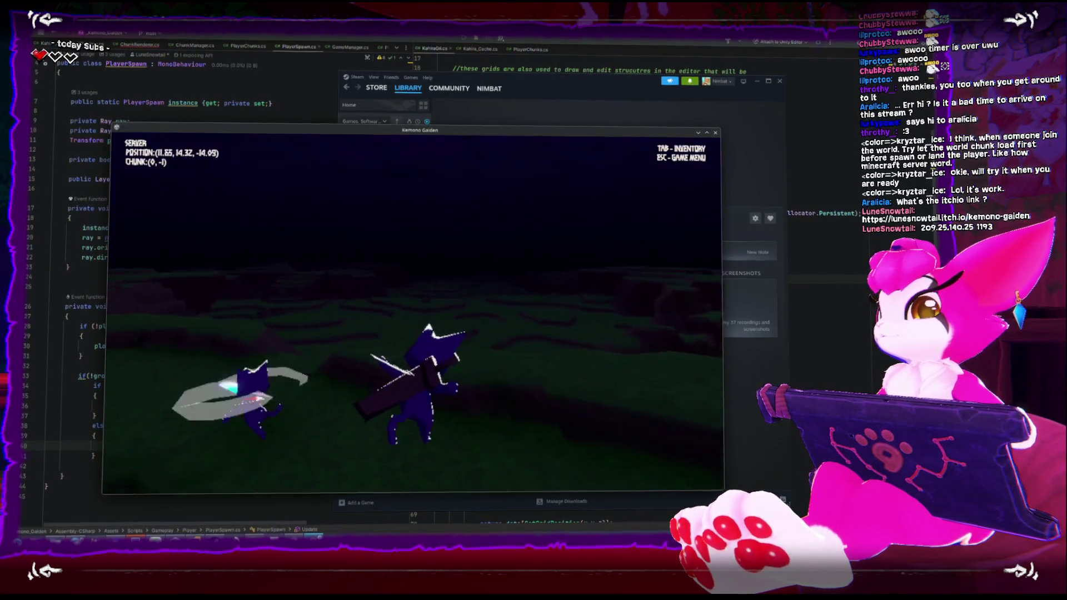
{"action": "key", "text": "w"}
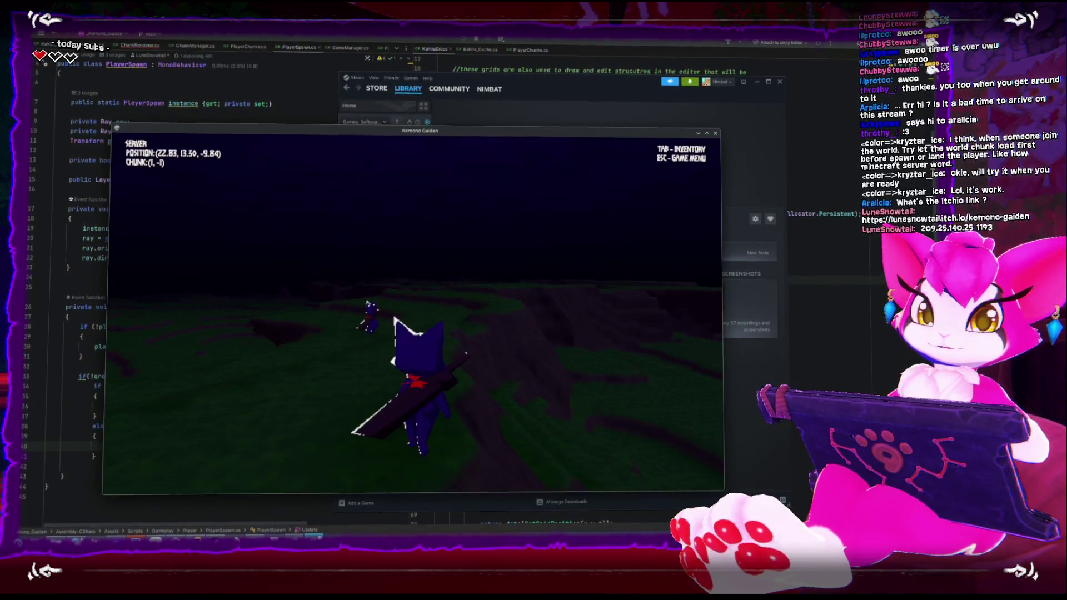
{"action": "key", "text": "s"}
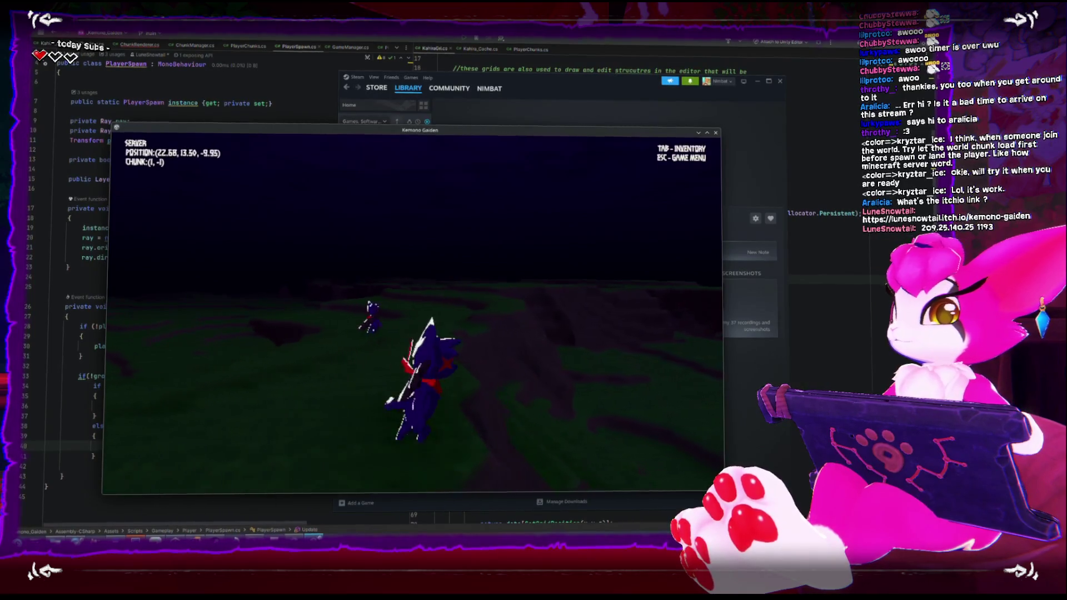
{"action": "key", "text": "s"}
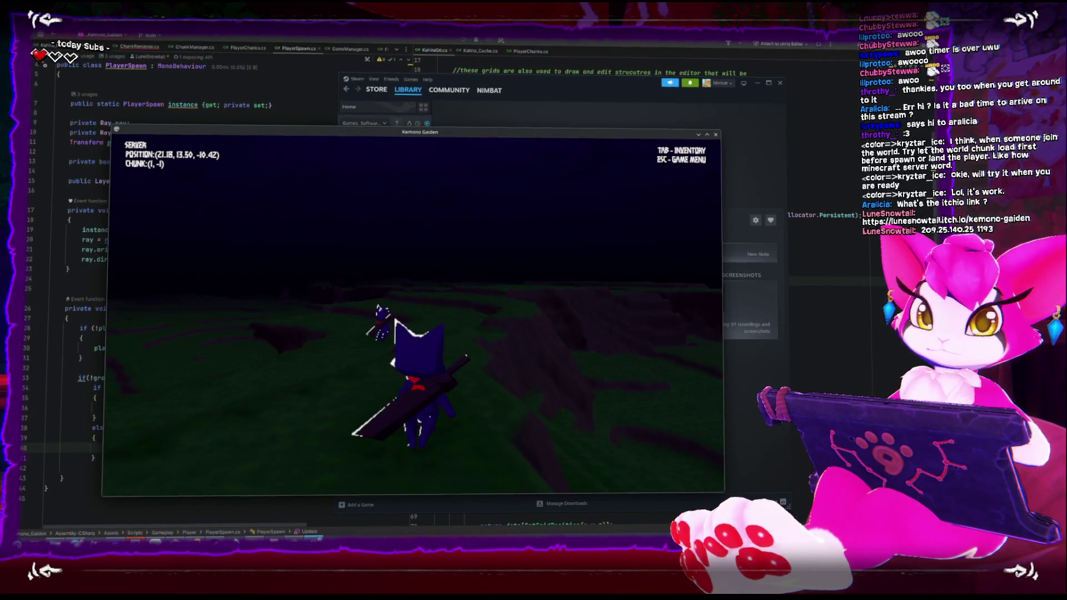
{"action": "key", "text": "s"}
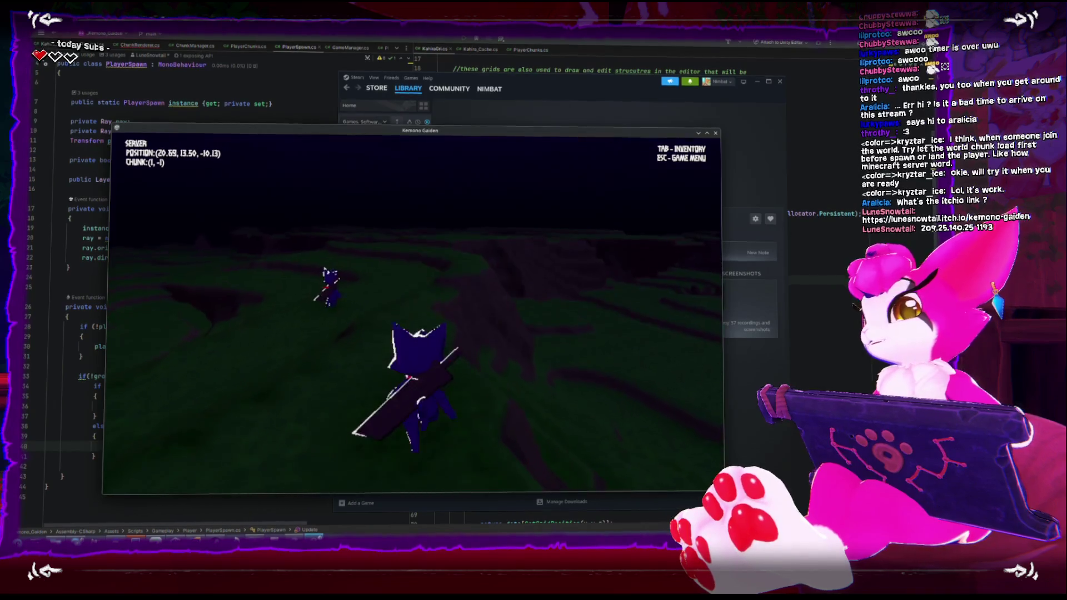
{"action": "key", "text": "s"}
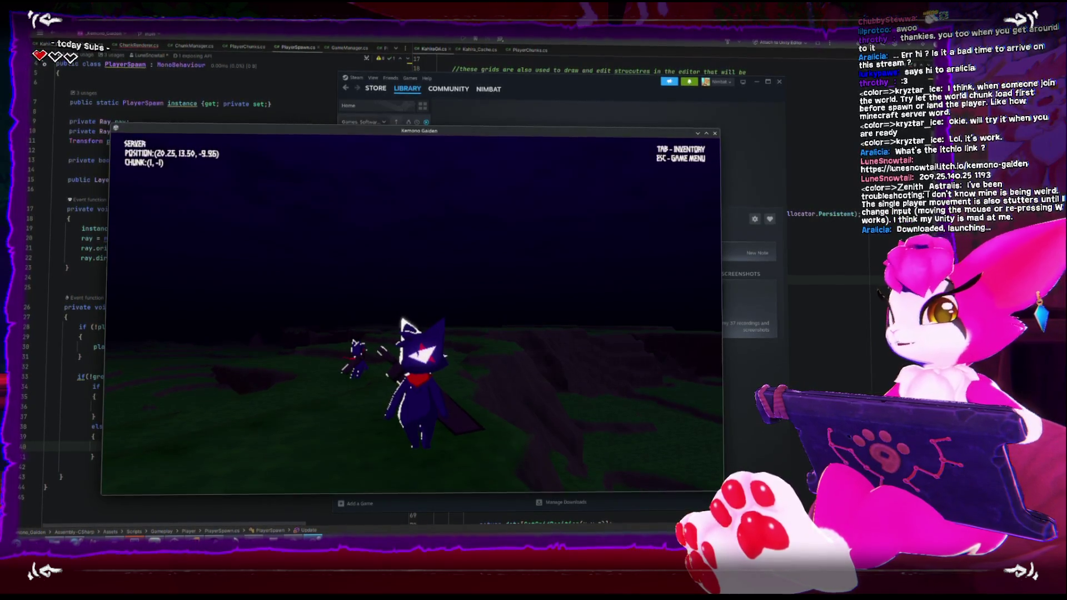
{"action": "key", "text": "w"}
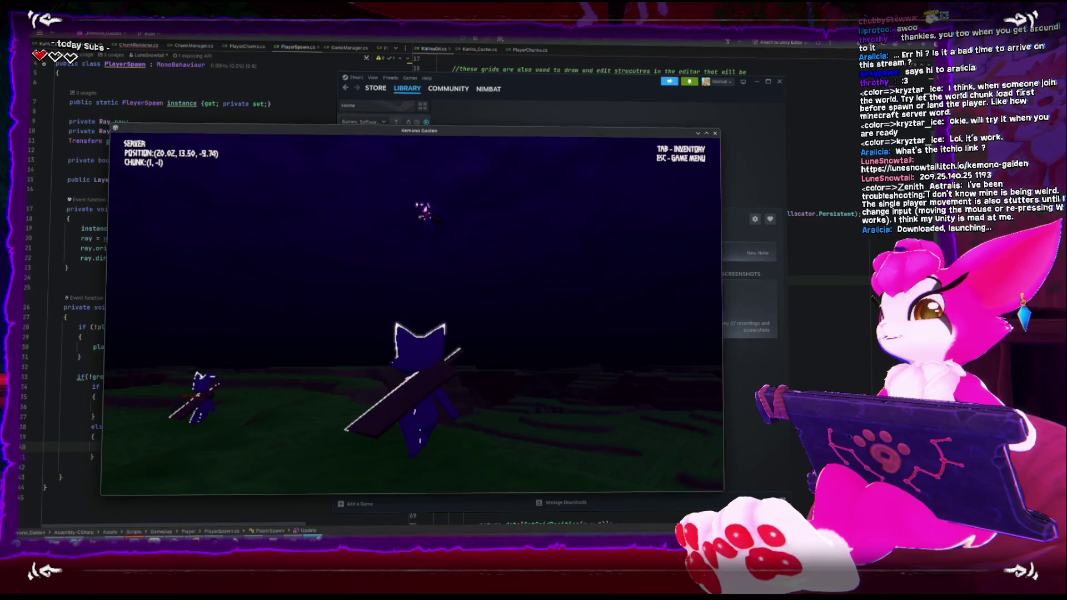
Walk and jump toward the other players, drawing the sword and moving among them
{"action": "key", "text": "w"}
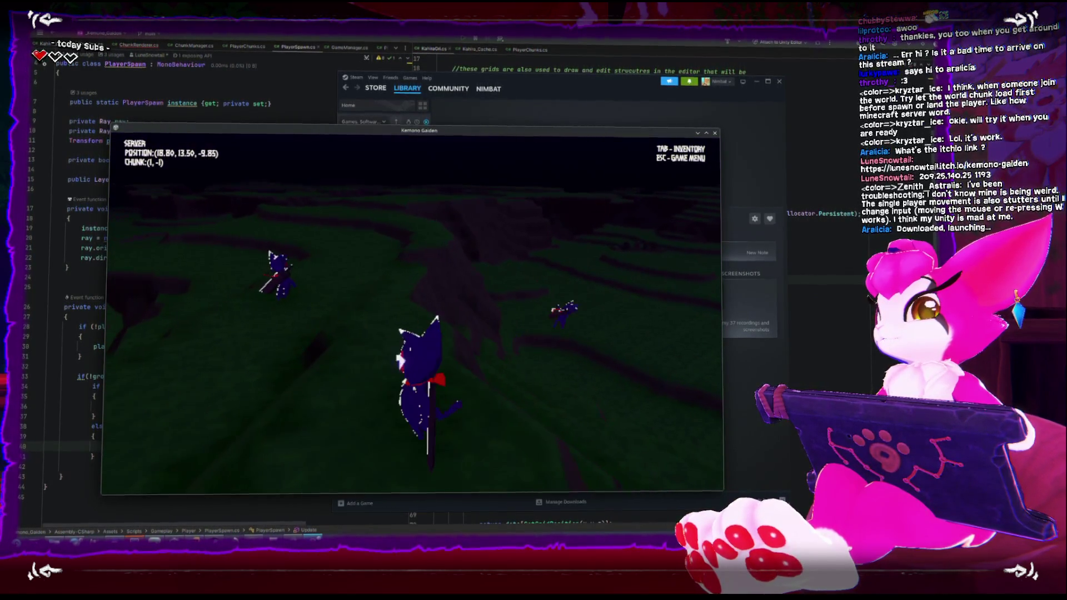
{"action": "key", "text": "w"}
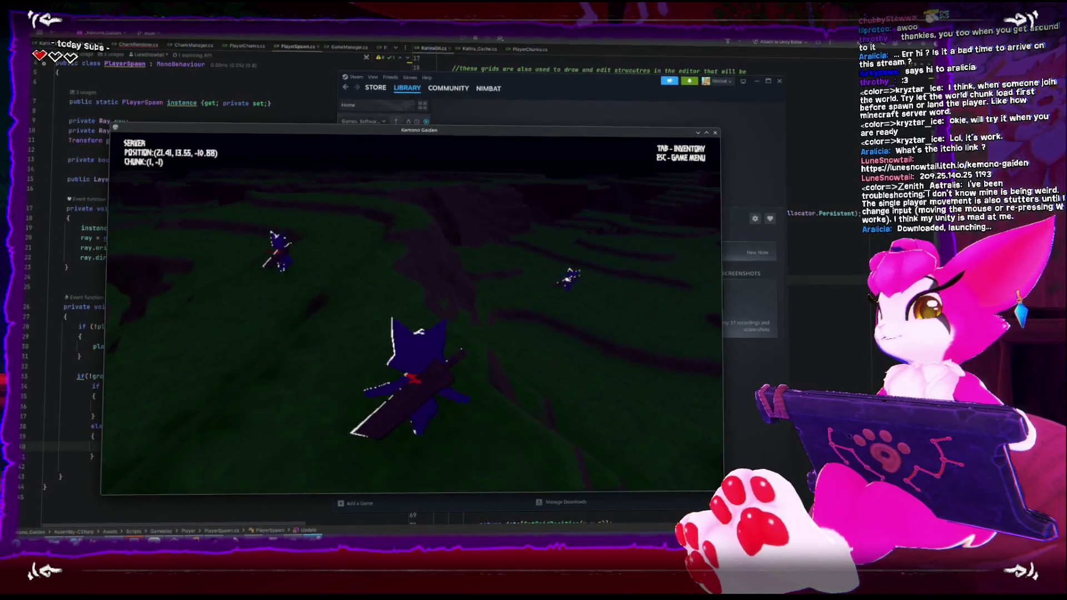
{"action": "key", "text": "space"}
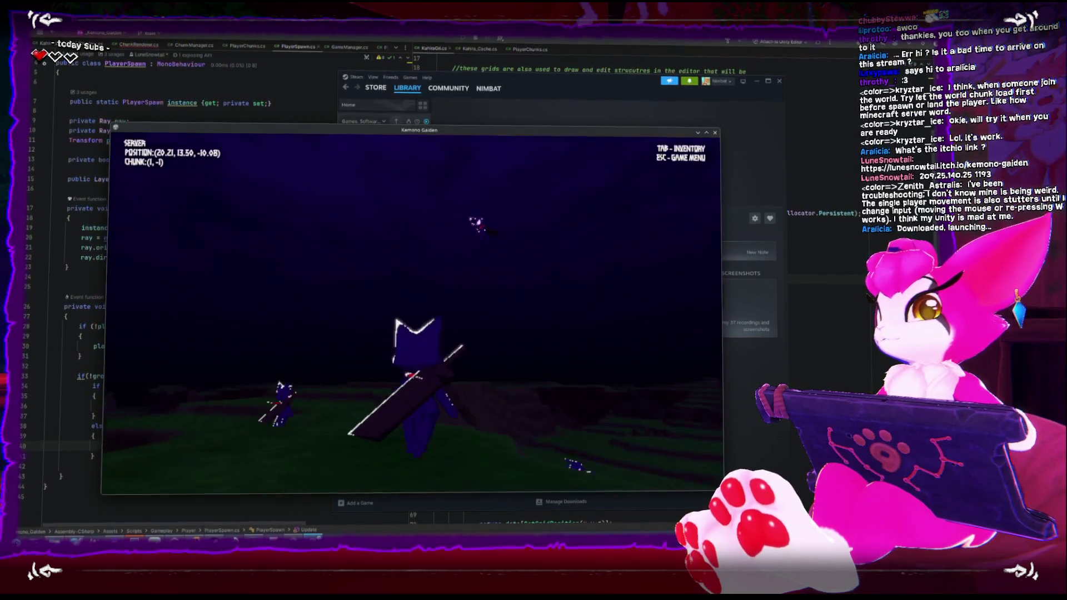
{"action": "key", "text": "w"}
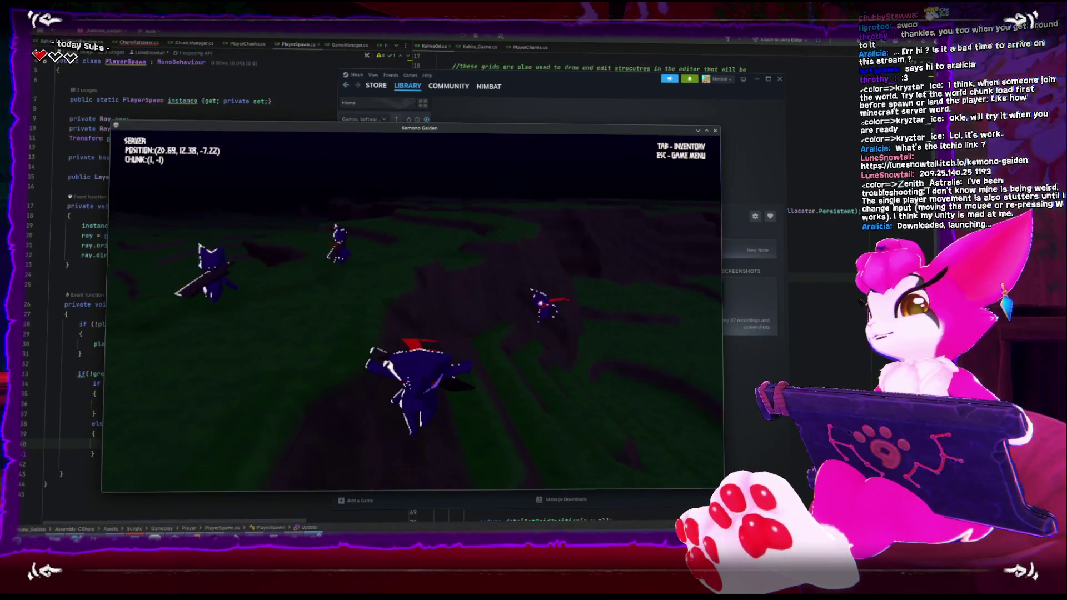
{"action": "key", "text": "space"}
{"action": "key", "text": "w"}
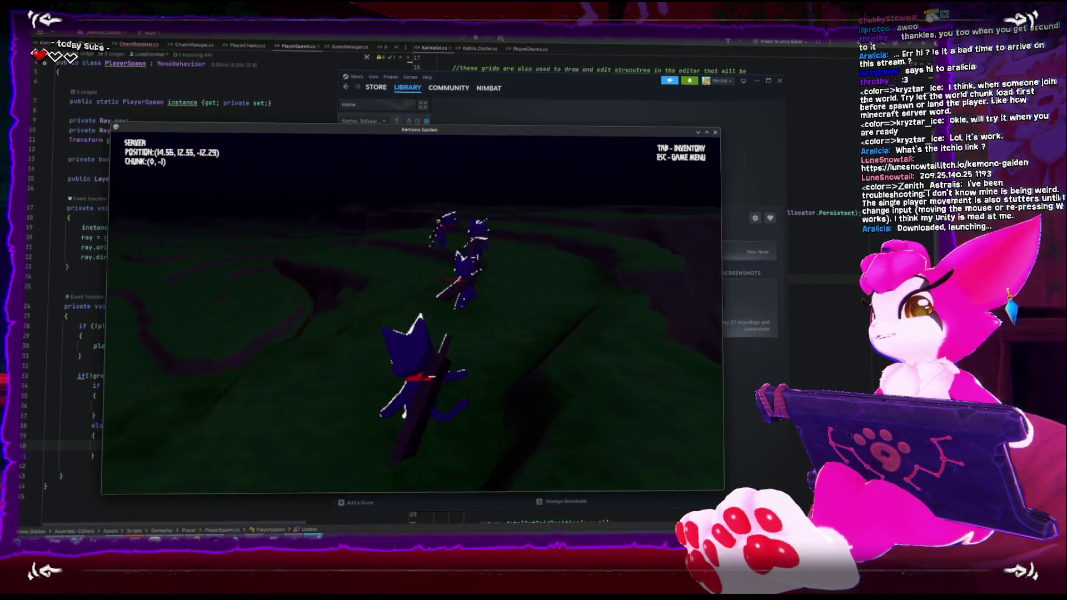
{"action": "key", "text": "w"}
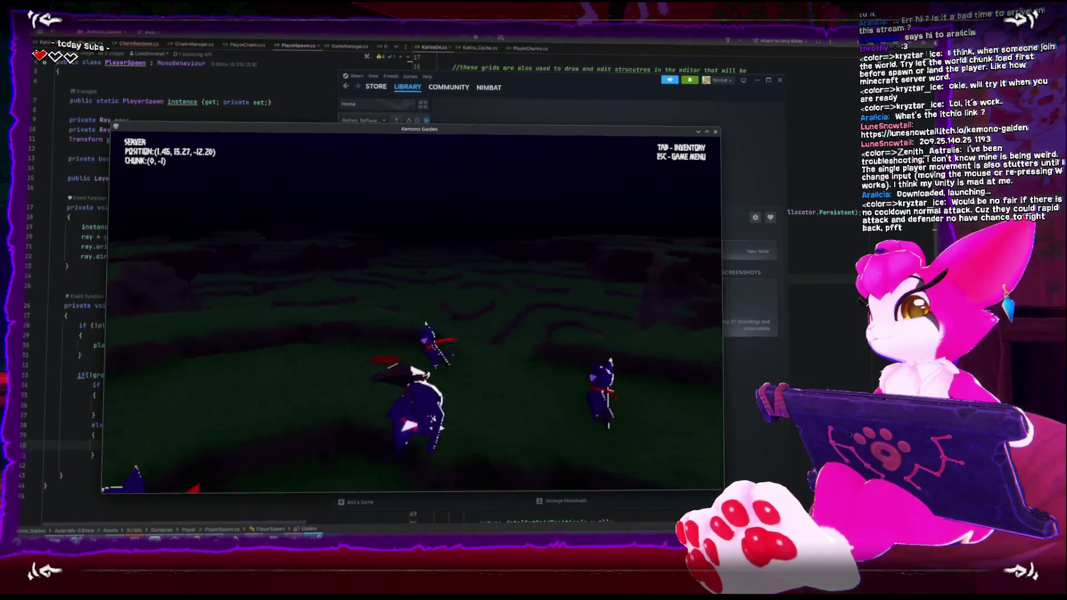
{"action": "key", "text": "w"}
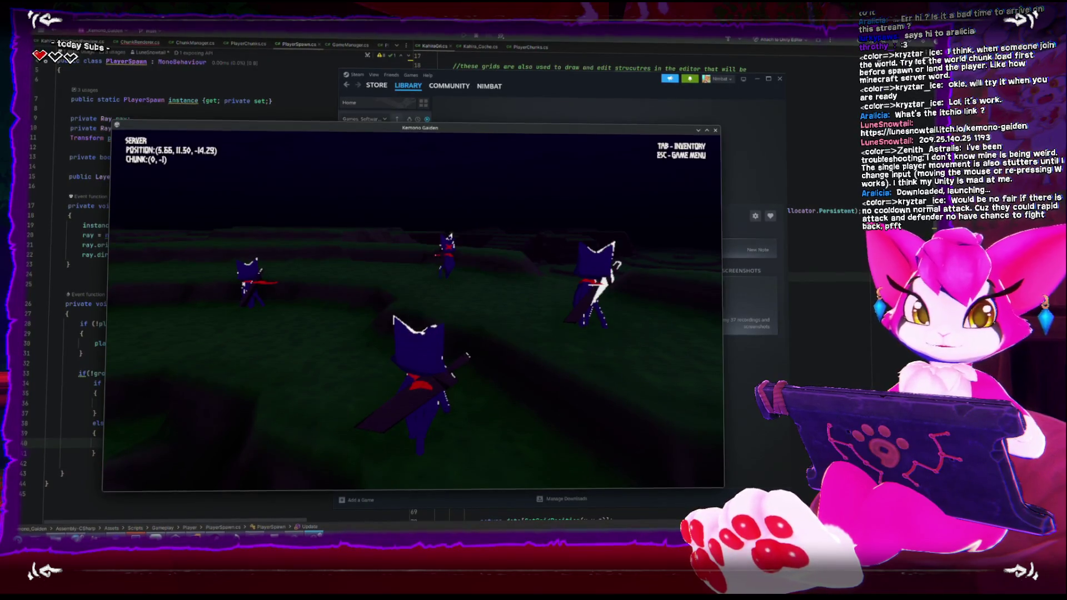
Swing the cyan sword and jump beside the players, hit one, then run into chunk (-1, -1)
{"action": "key", "text": "w"}
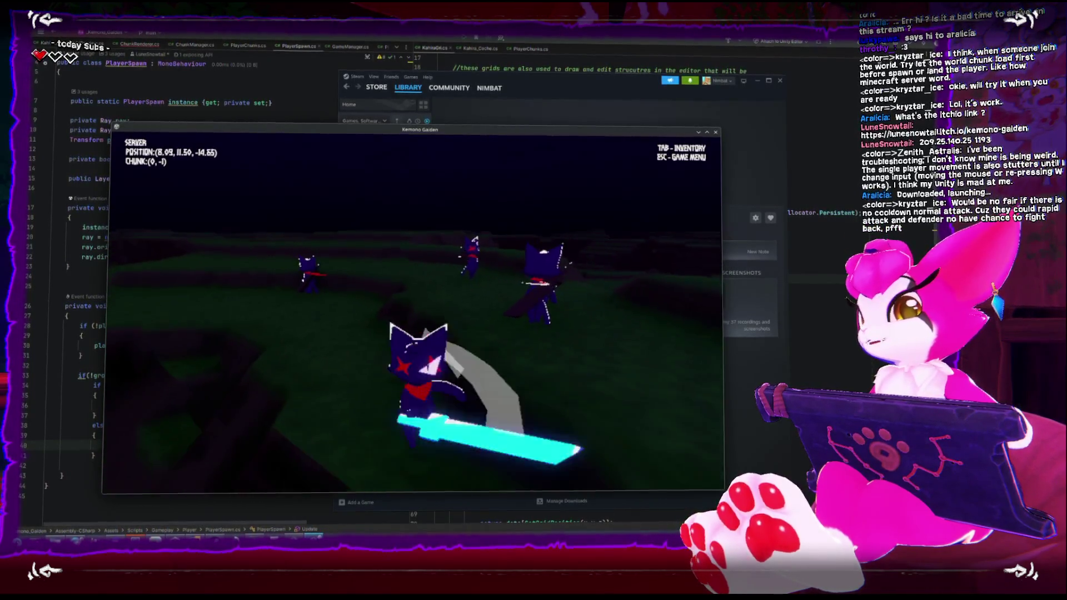
{"action": "key", "text": "d"}
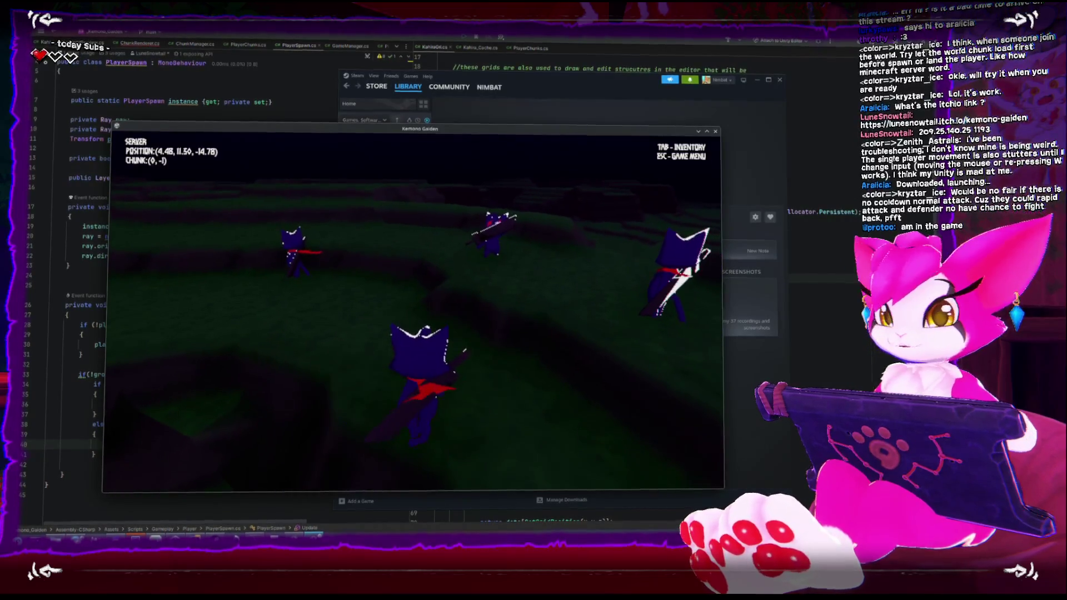
{"action": "key", "text": "w"}
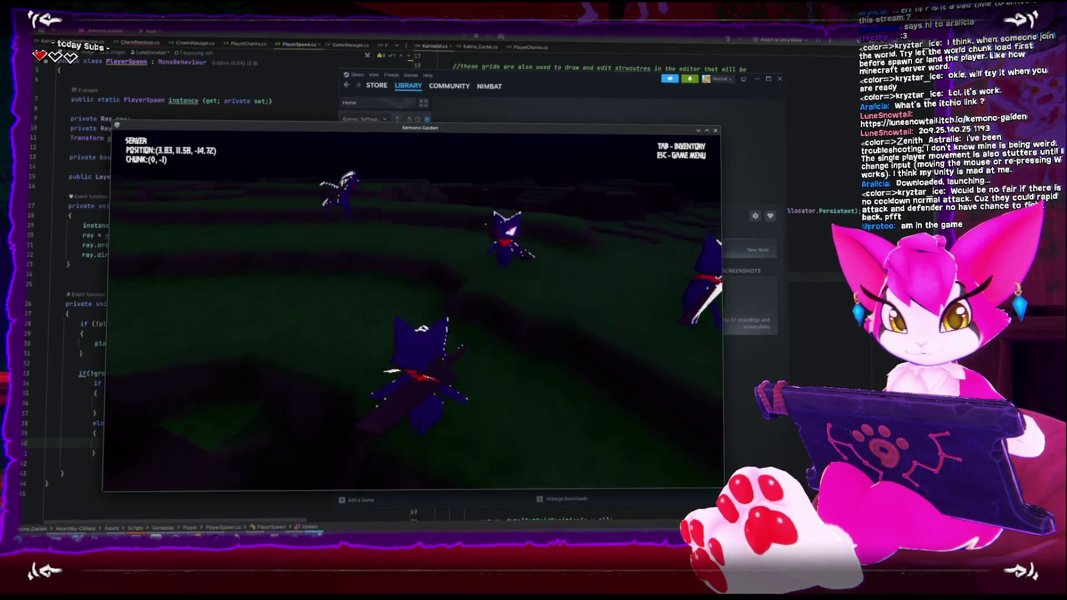
{"action": "key", "text": "w"}
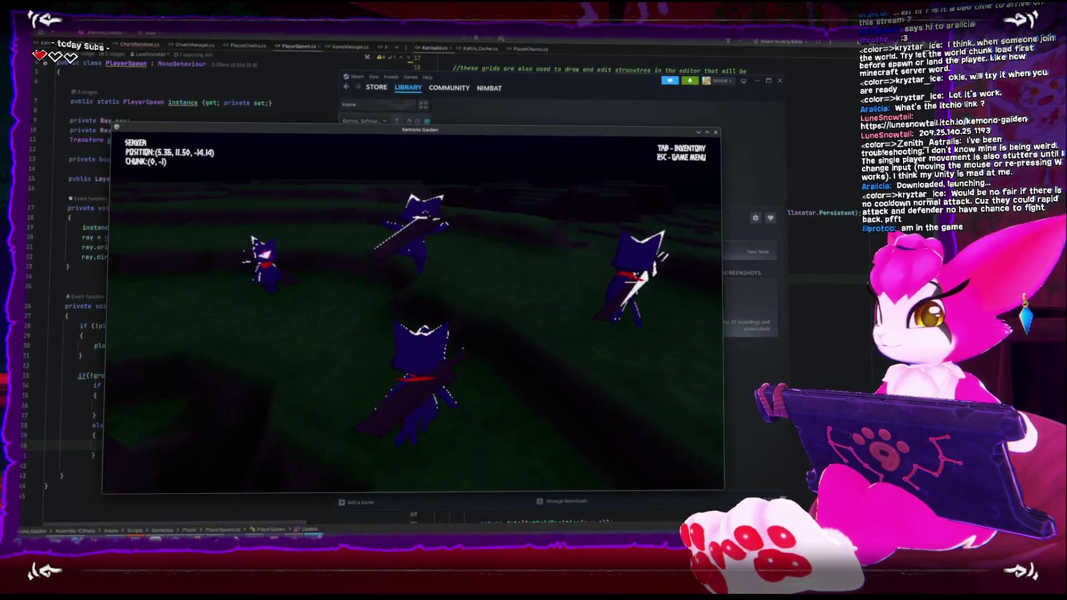
{"action": "key", "text": "w"}
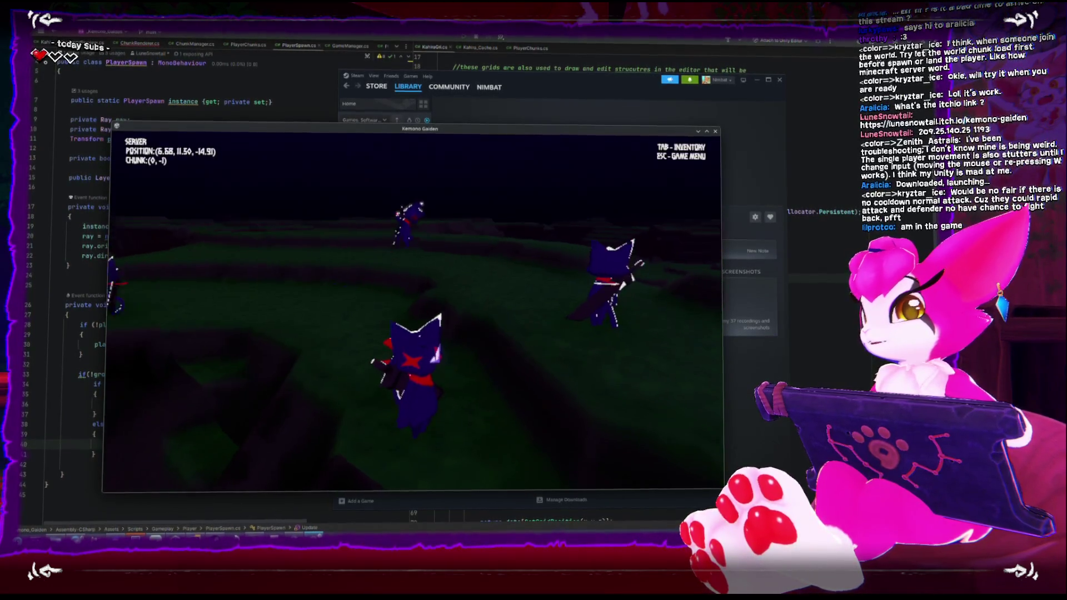
{"action": "key", "text": "w"}
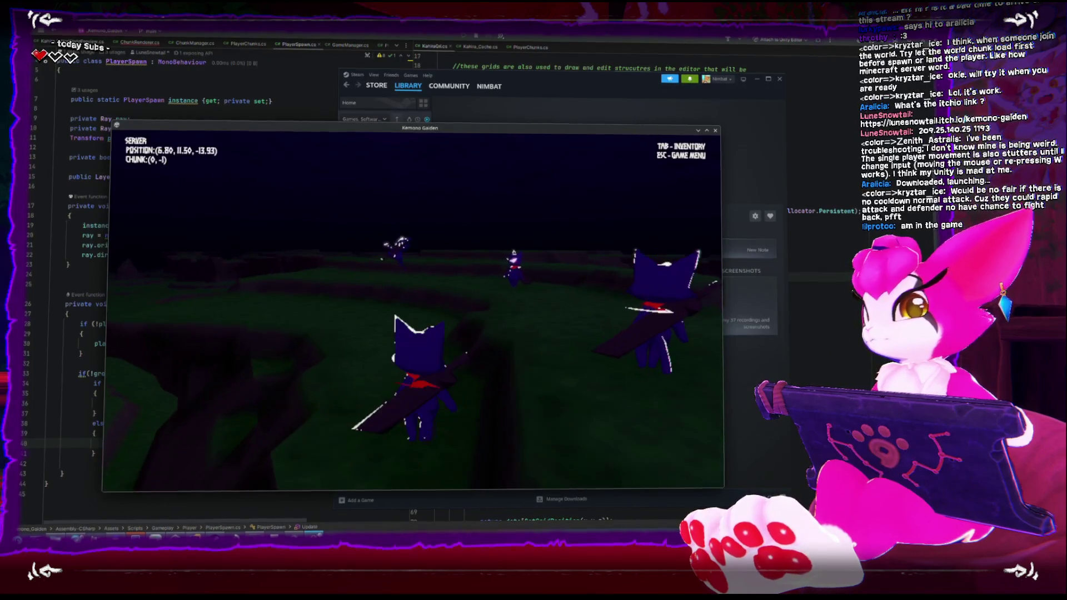
{"action": "key", "text": "w"}
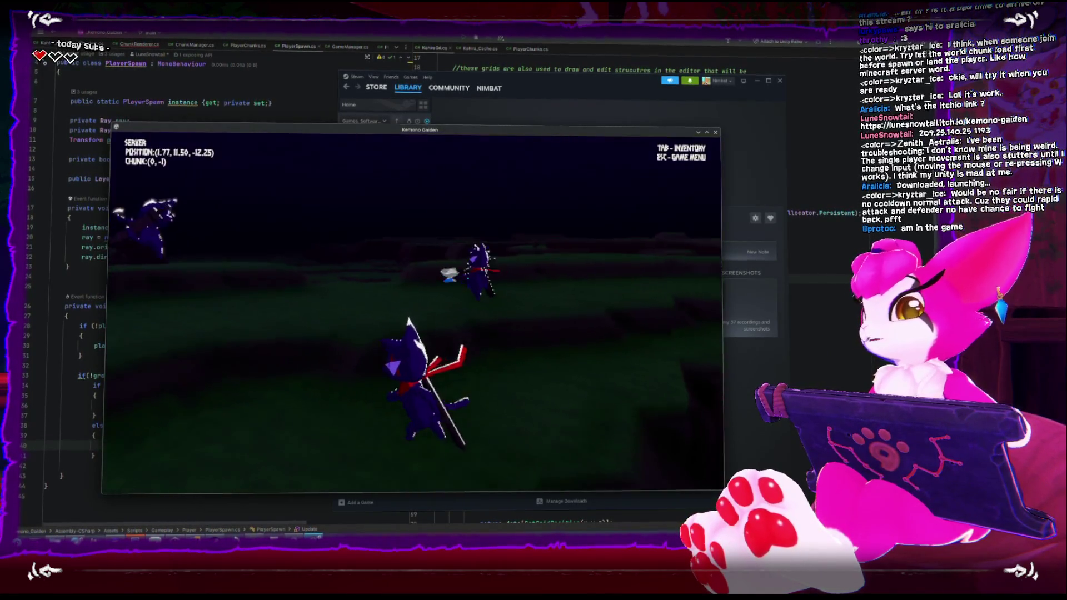
{"action": "key", "text": "w"}
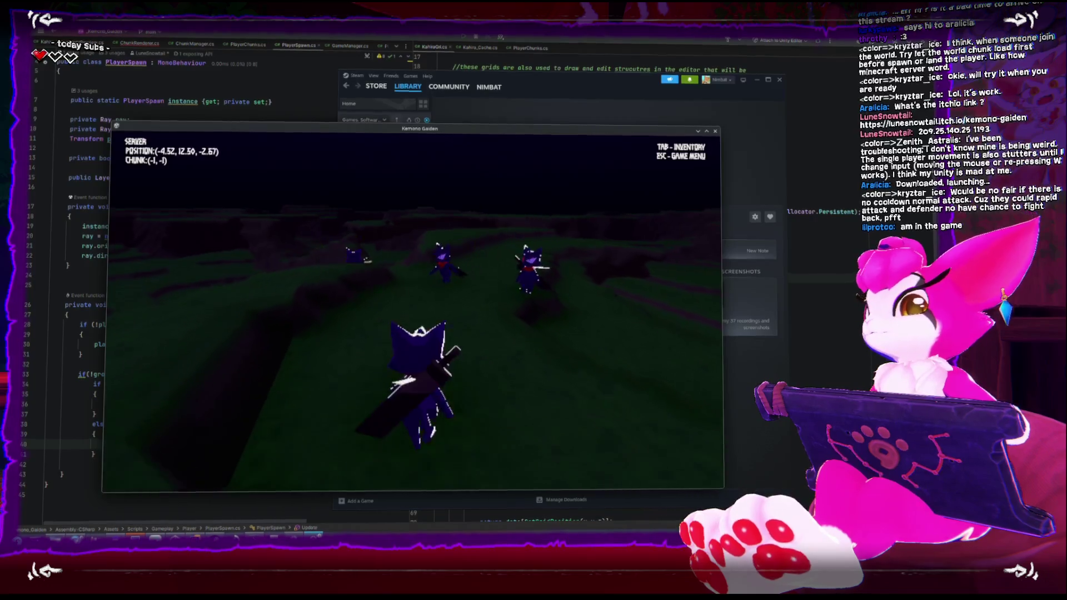
Roam through chunks (0, -1), (1, -1), (1, -2), (2, -2) and (2, -1), heading back toward the players
{"action": "key", "text": "s"}
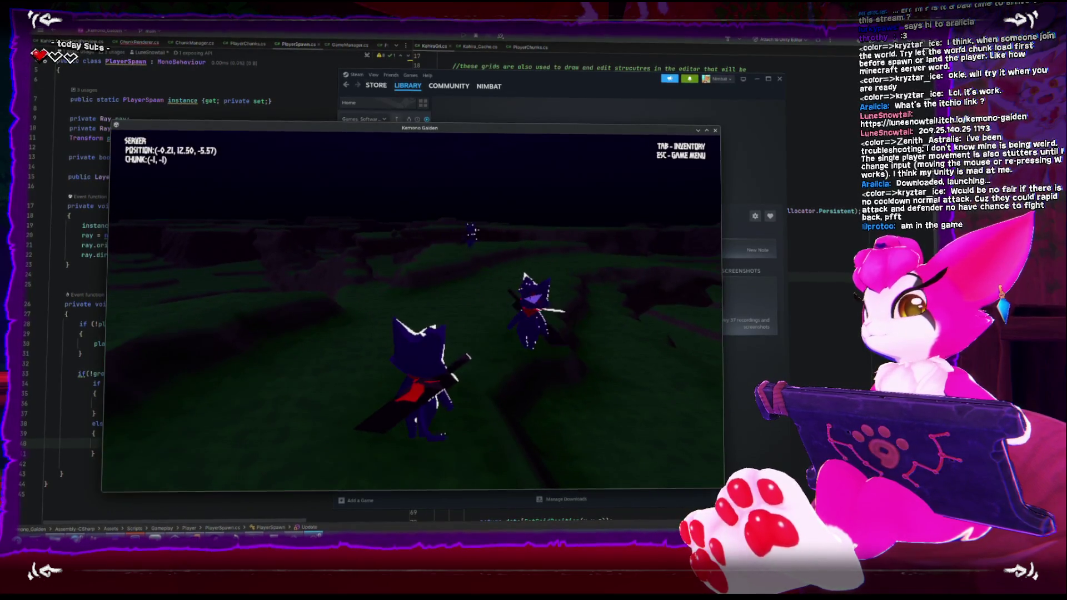
{"action": "key", "text": "w"}
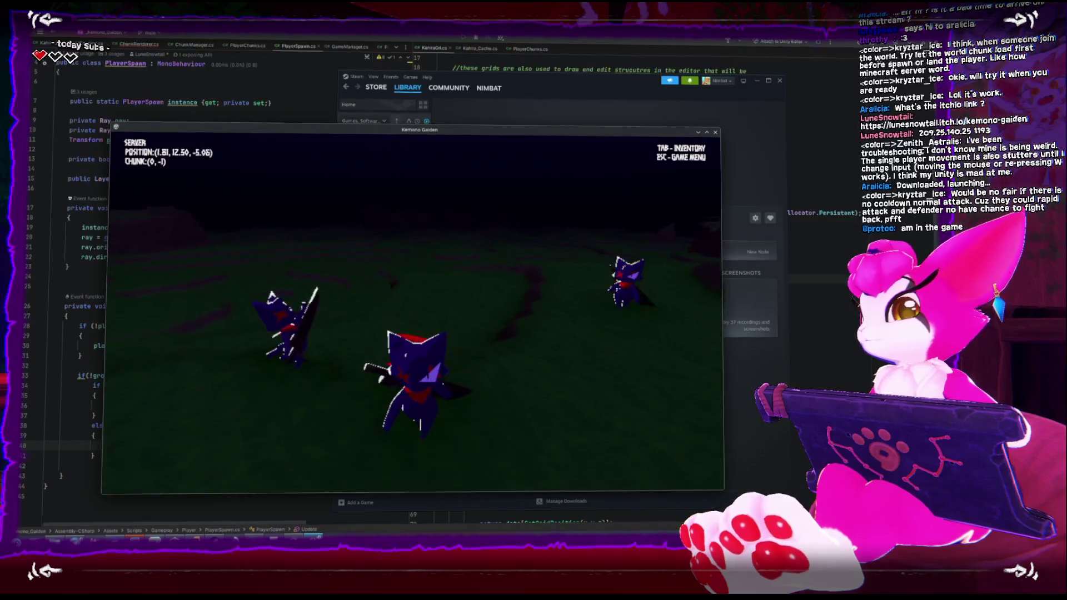
{"action": "key", "text": "w"}
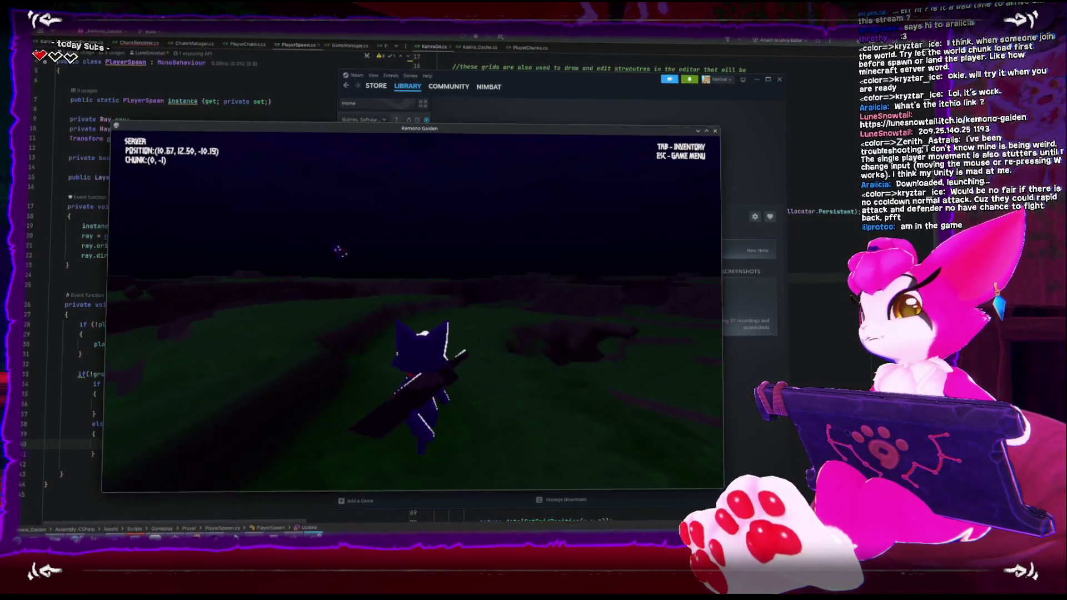
{"action": "key", "text": "w"}
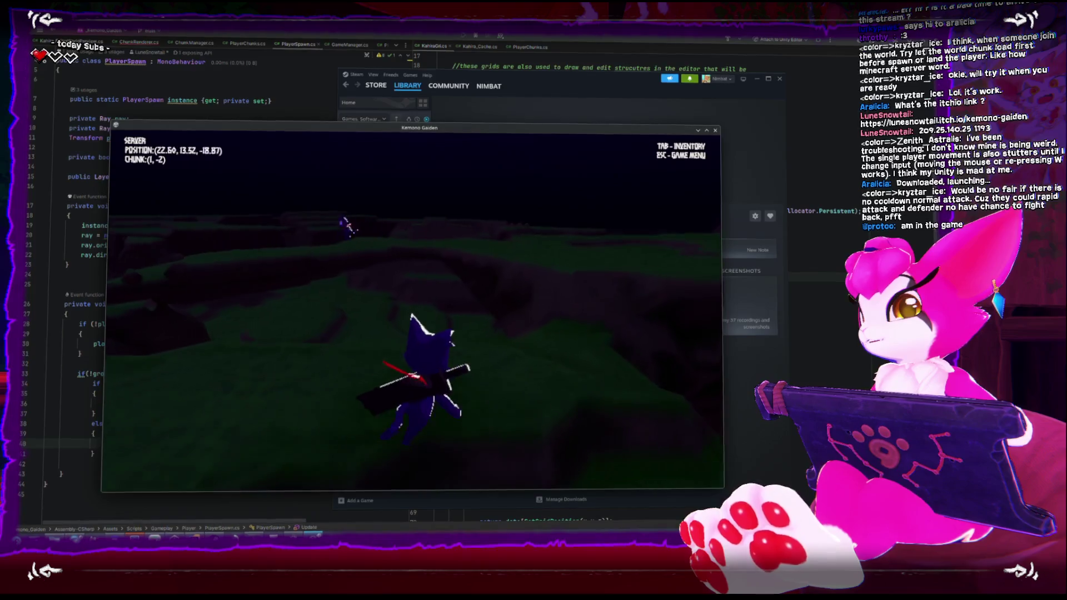
{"action": "key", "text": "w"}
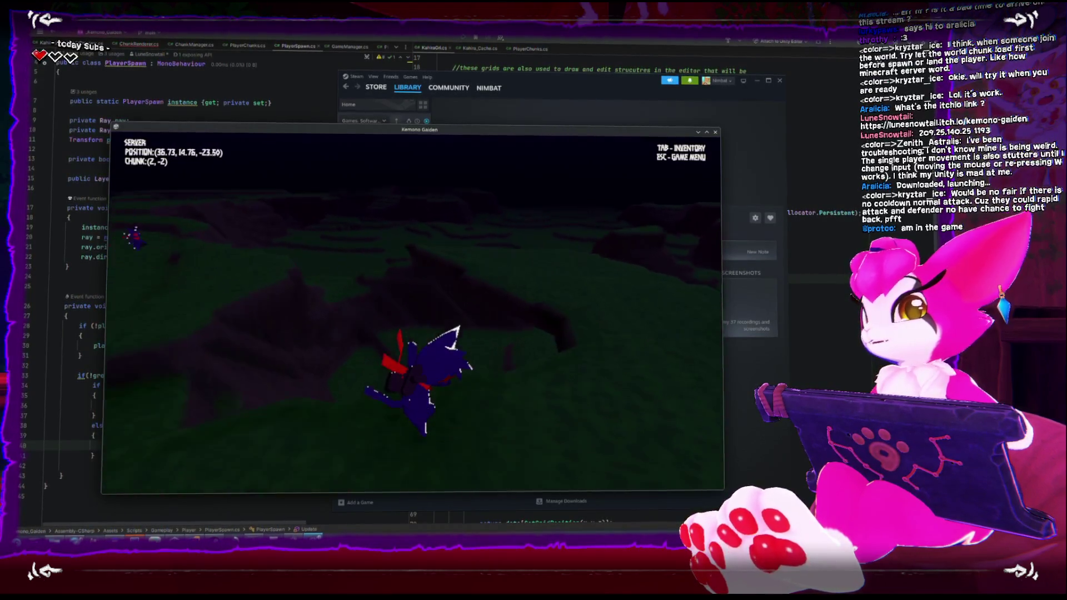
{"action": "key", "text": "w"}
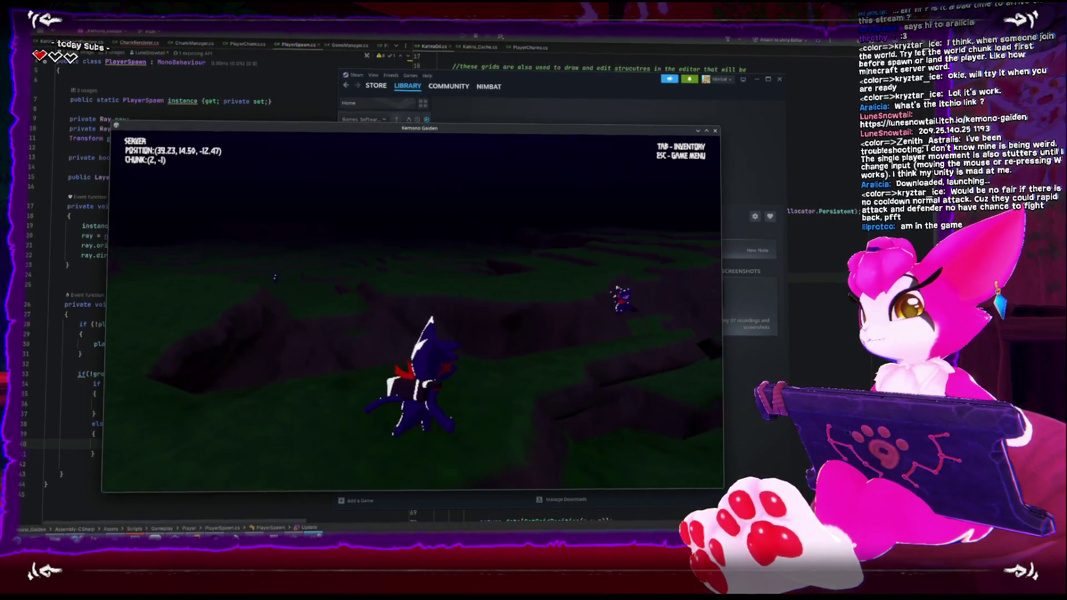
{"action": "key", "text": "w"}
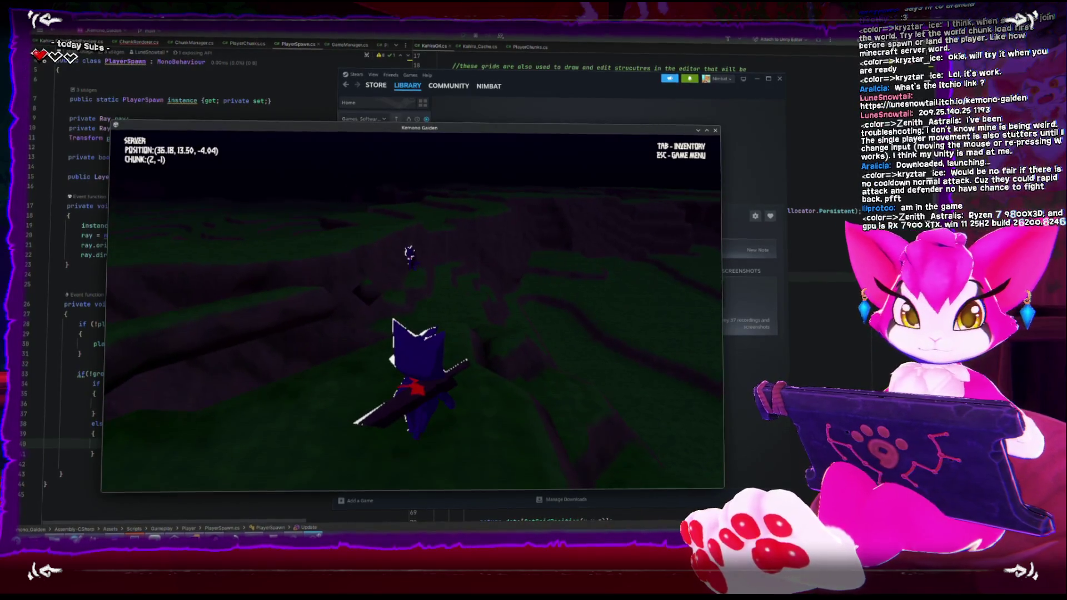
Run downhill into chunk (1, -1) and climb the slope toward another player
{"action": "key", "text": "w"}
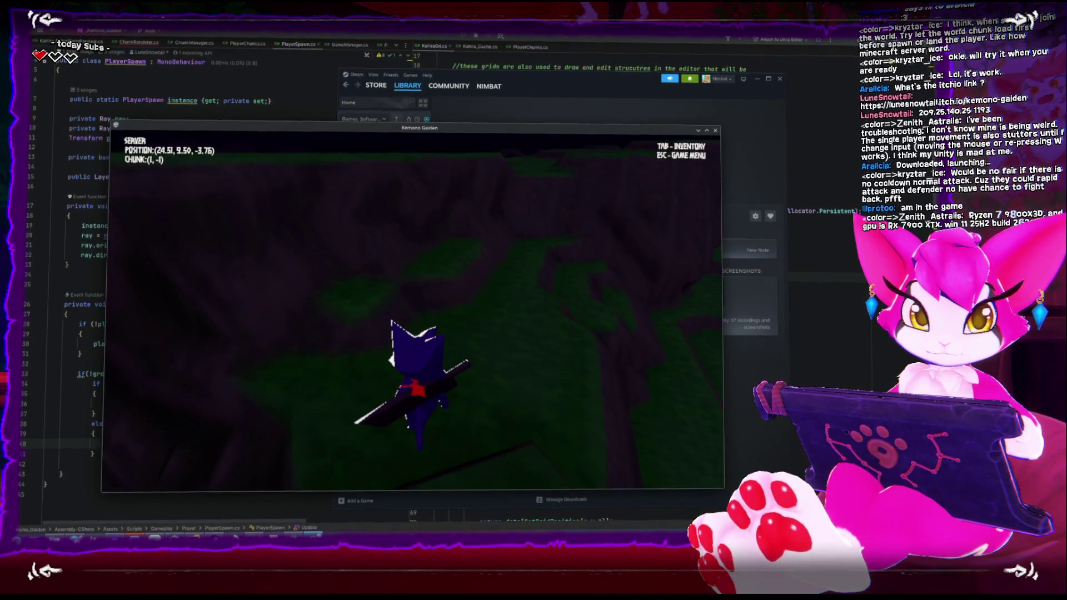
{"action": "key", "text": "w"}
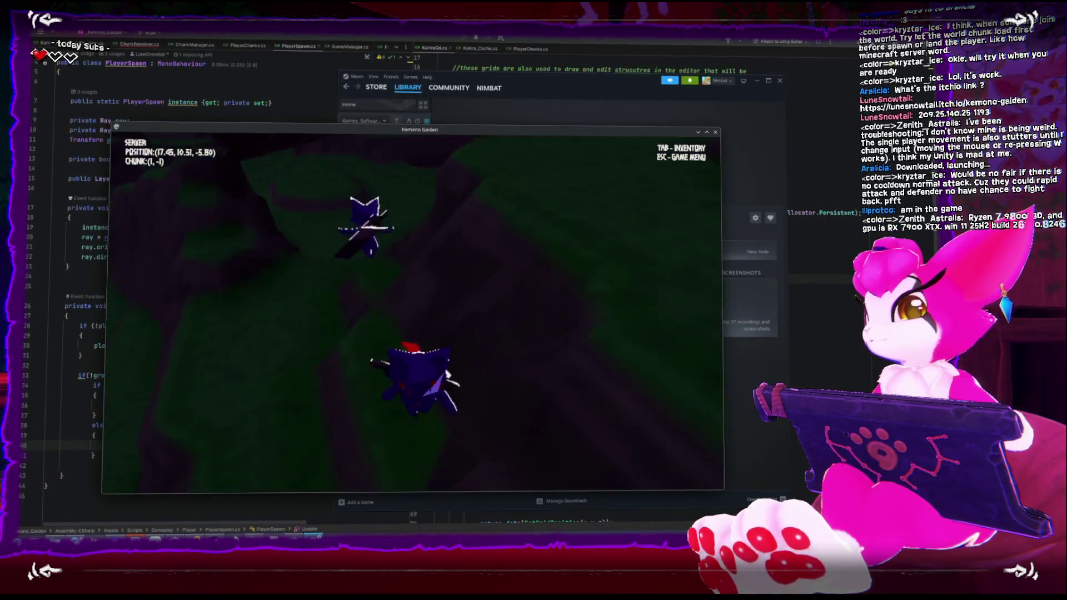
{"action": "key", "text": "w"}
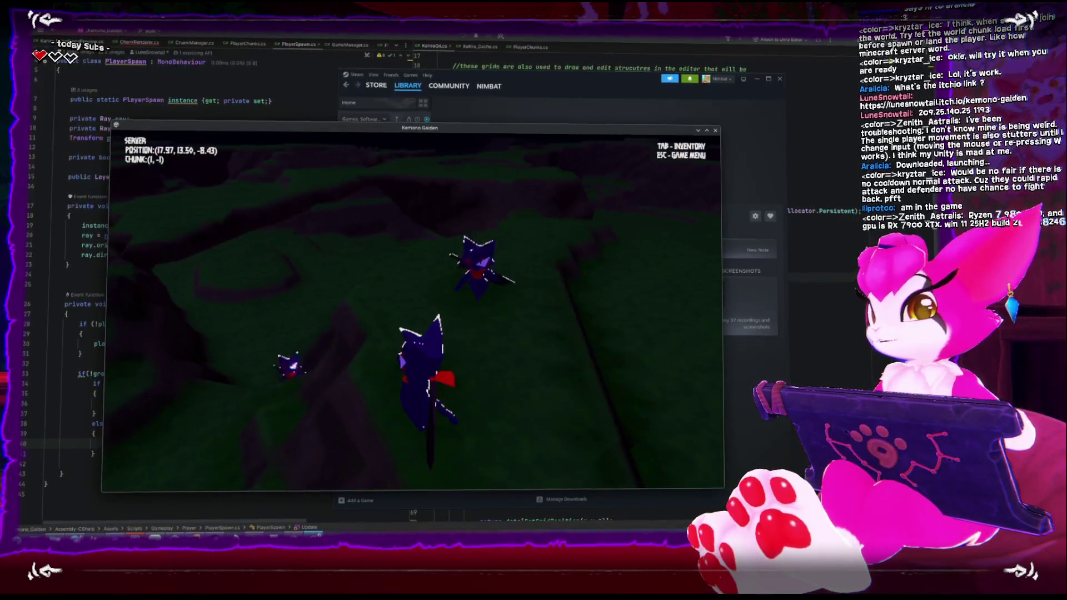
{"action": "key", "text": "w"}
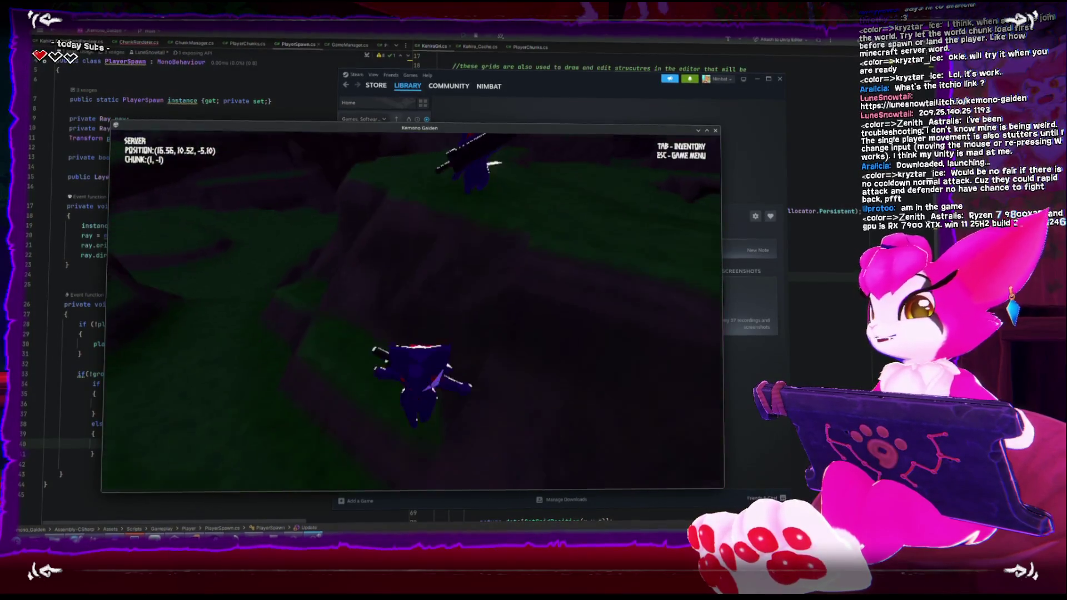
{"action": "key", "text": "w"}
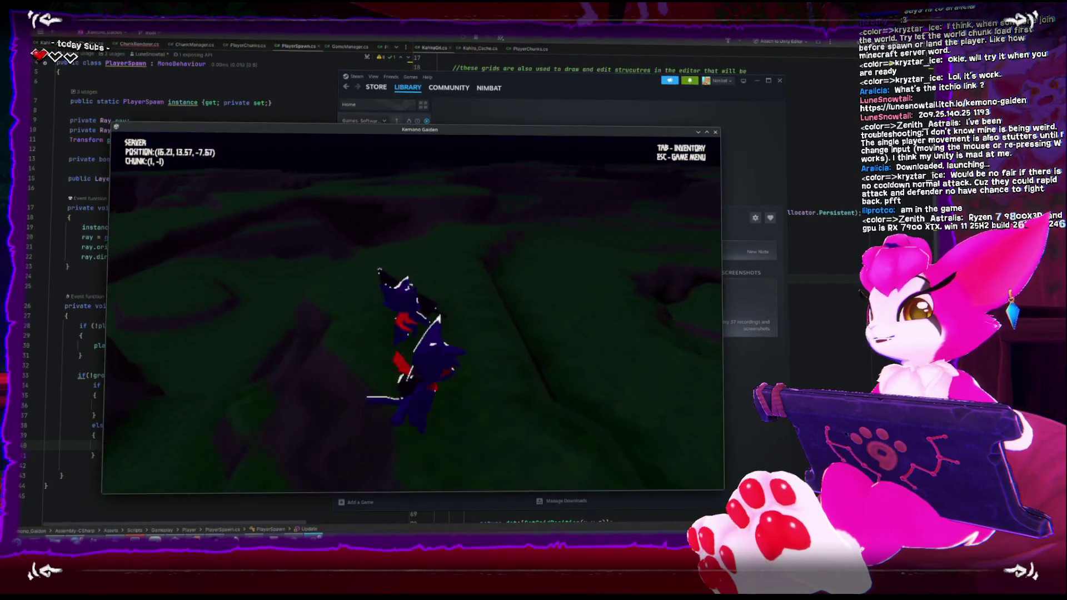
{"action": "key", "text": "w"}
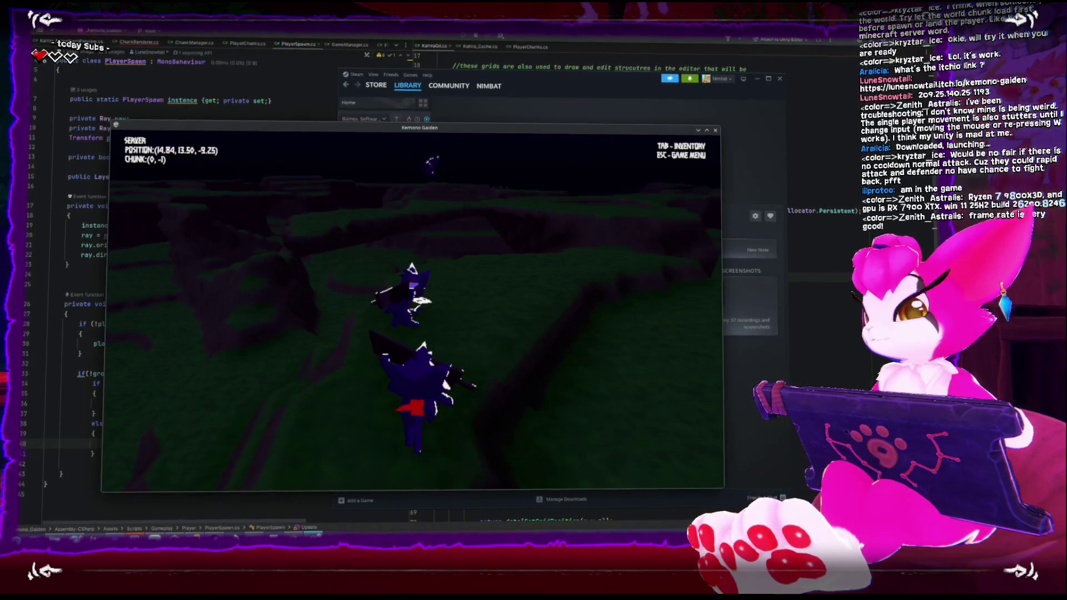
Cross the field back to the group of players and perform a sword slash
{"action": "key", "text": "w"}
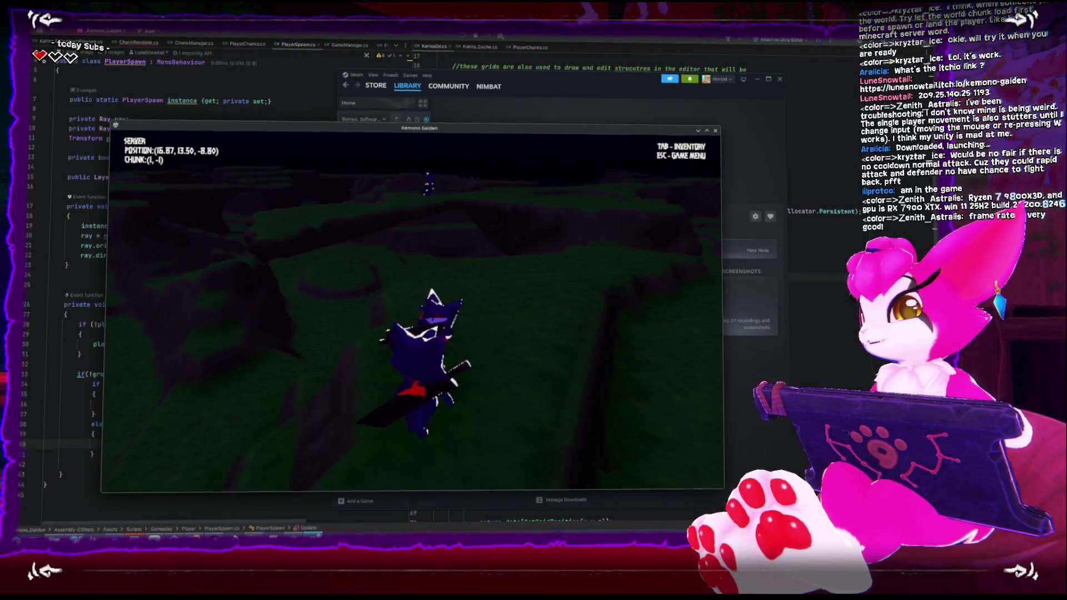
{"action": "key", "text": "w"}
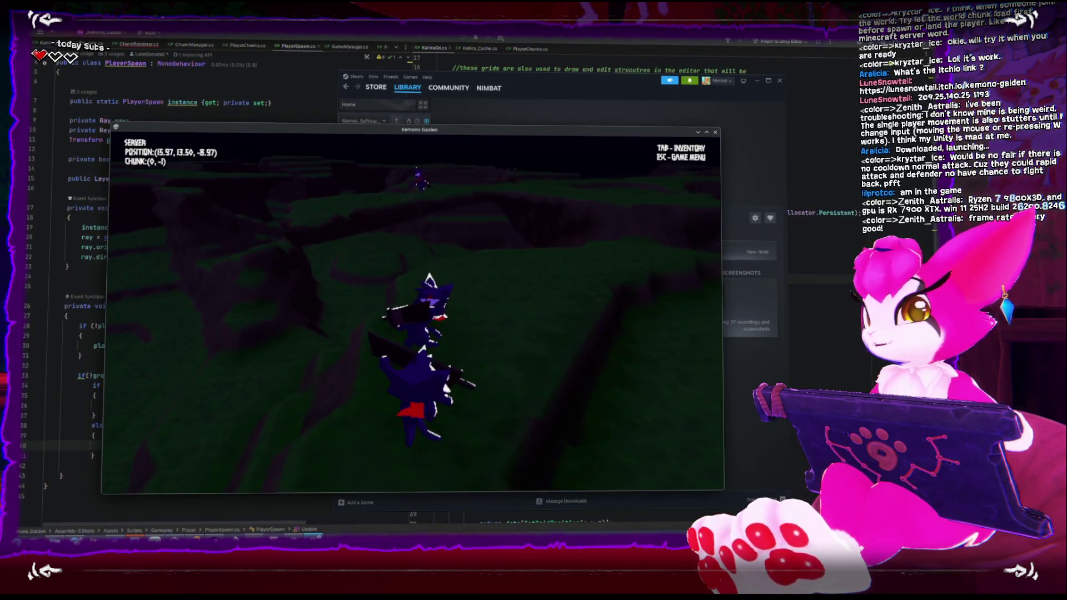
{"action": "key", "text": "w"}
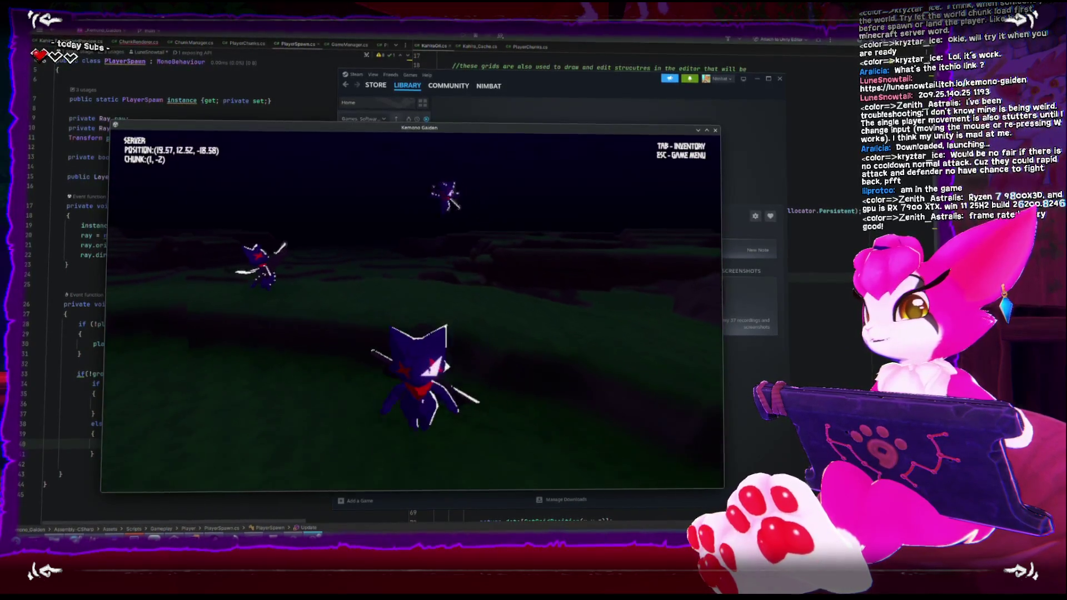
{"action": "key", "text": "w"}
{"action": "key", "text": "w"}
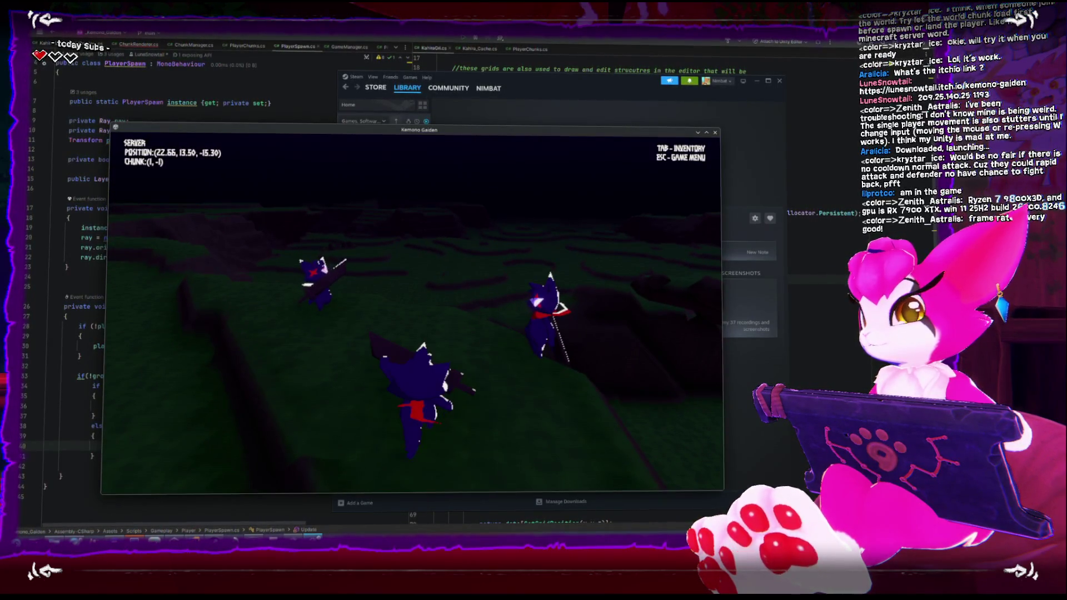
{"action": "key", "text": "w"}
{"action": "left_click", "coordinate": [411, 312]}
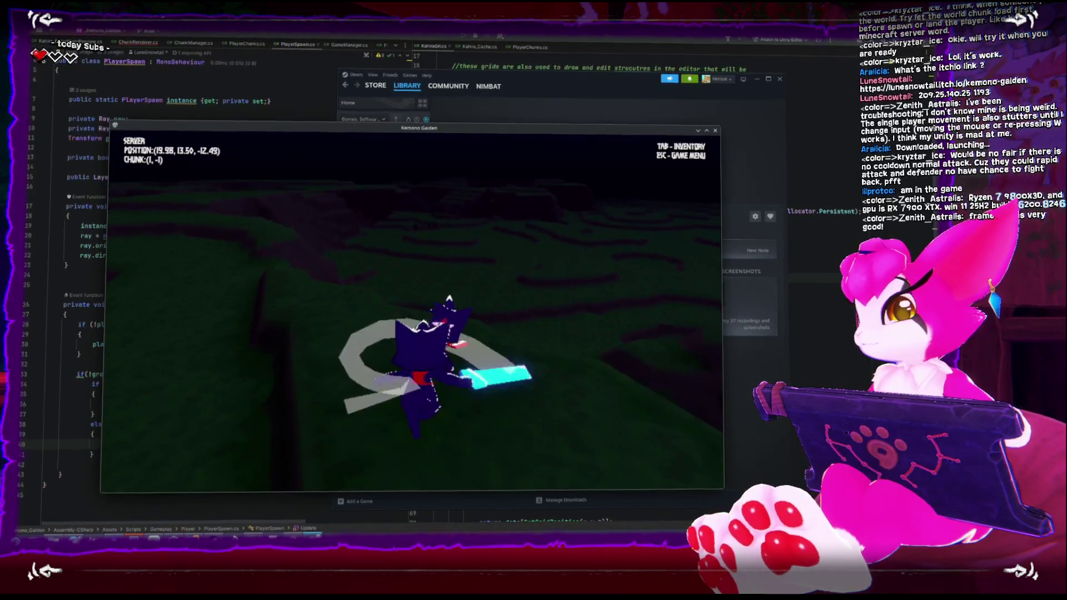
Slash the sword again, walk past the nearby players, then run across the field away from them
{"action": "left_click", "coordinate": [422, 334]}
{"action": "key", "text": "w"}
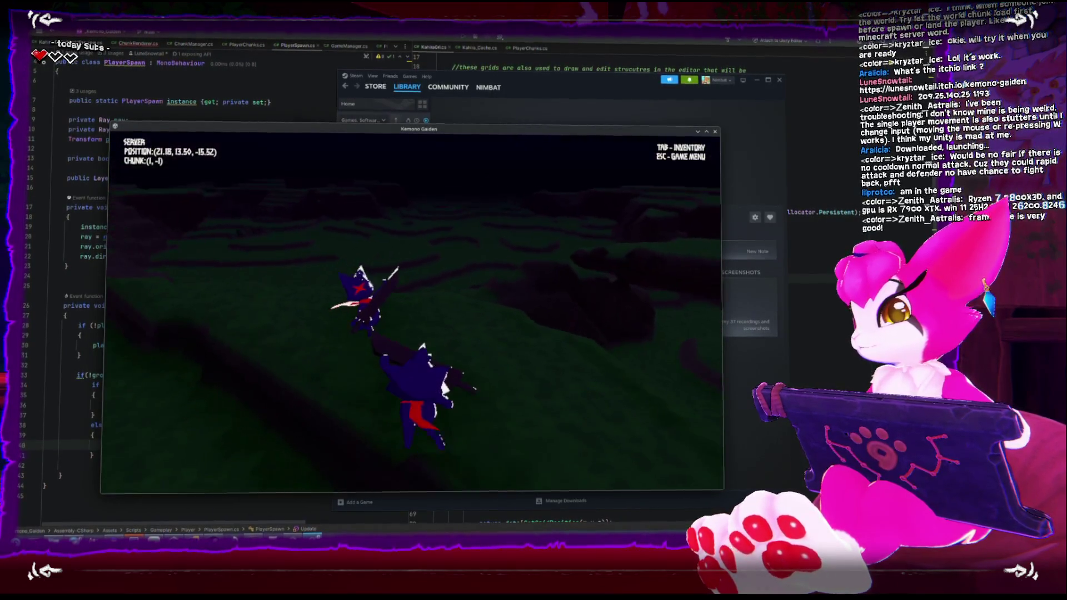
{"action": "key", "text": "w"}
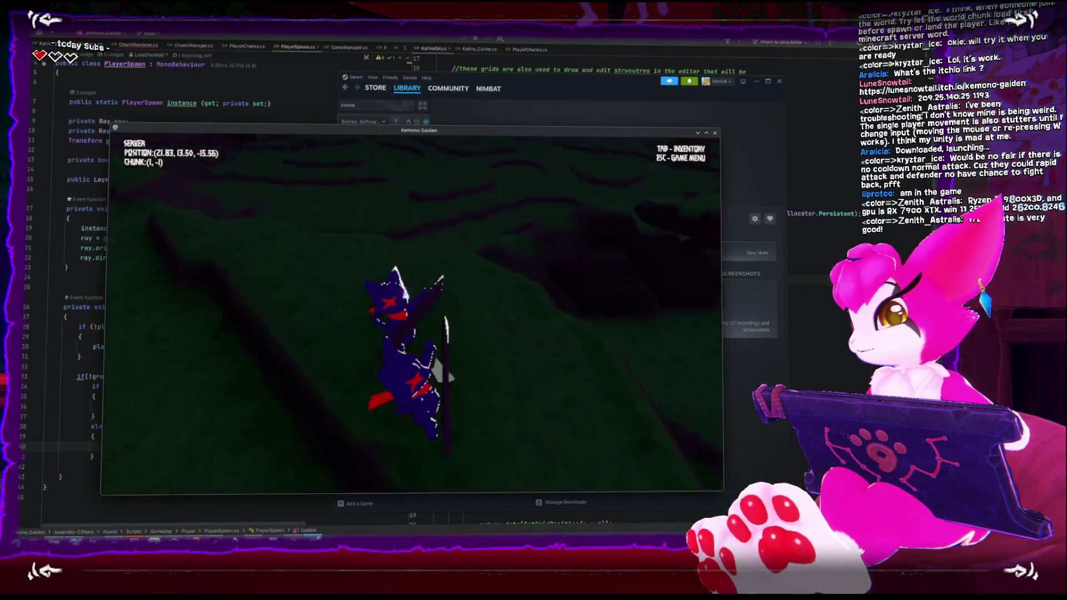
{"action": "key", "text": "w"}
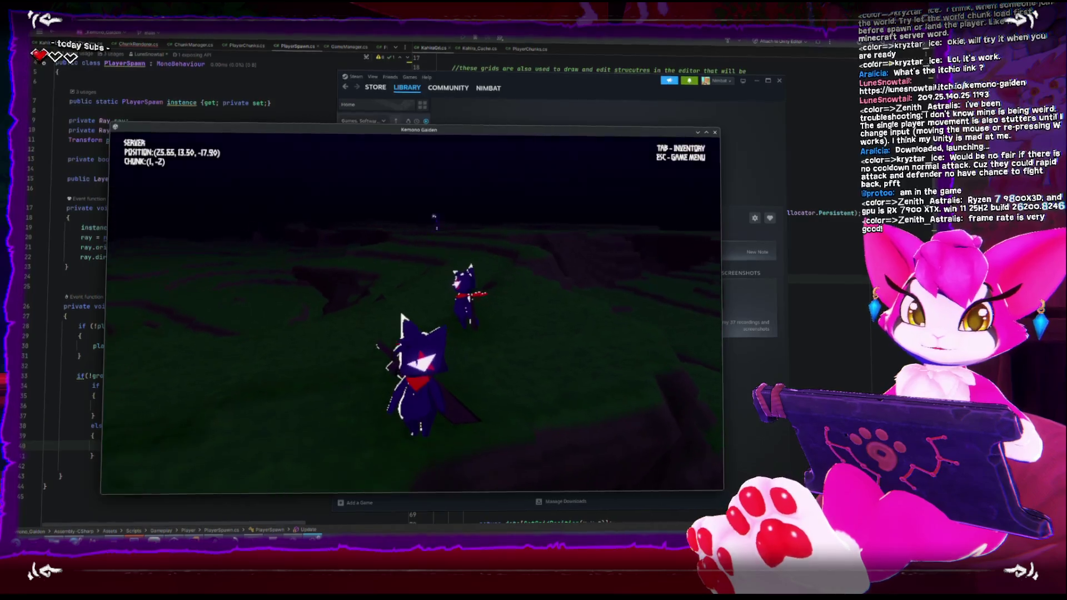
{"action": "key", "text": "w"}
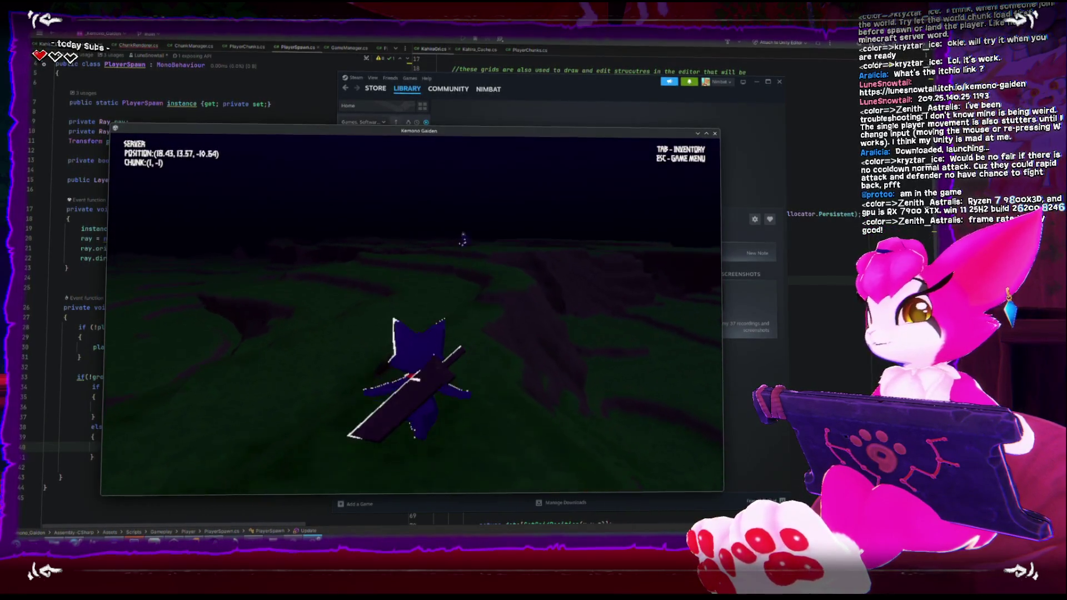
{"action": "key", "text": "s"}
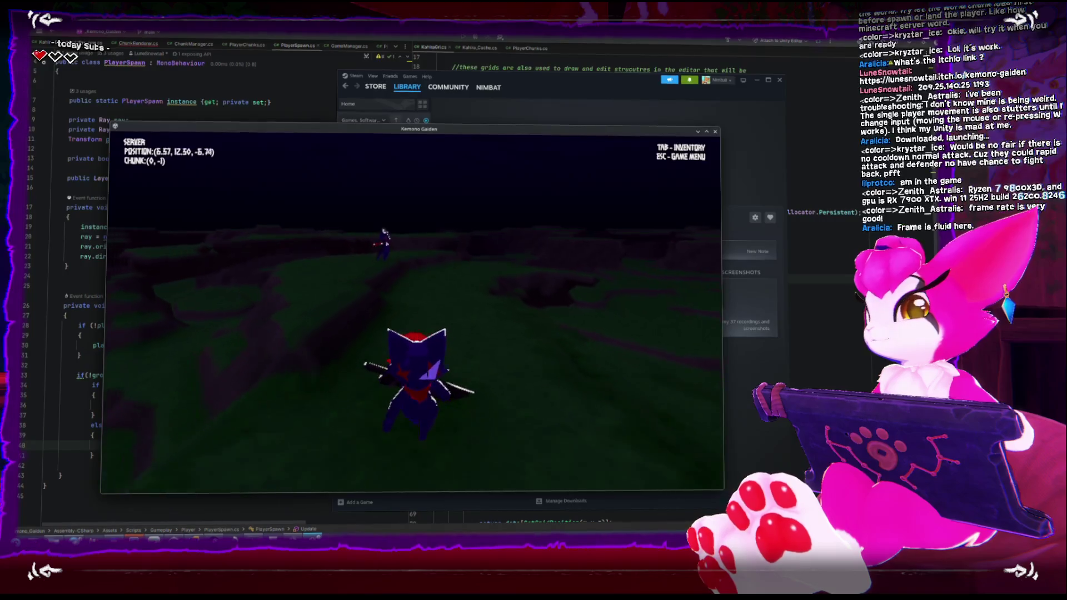
Run across the open grassland and along the ridge, then descend into the valley
{"action": "key", "text": "w"}
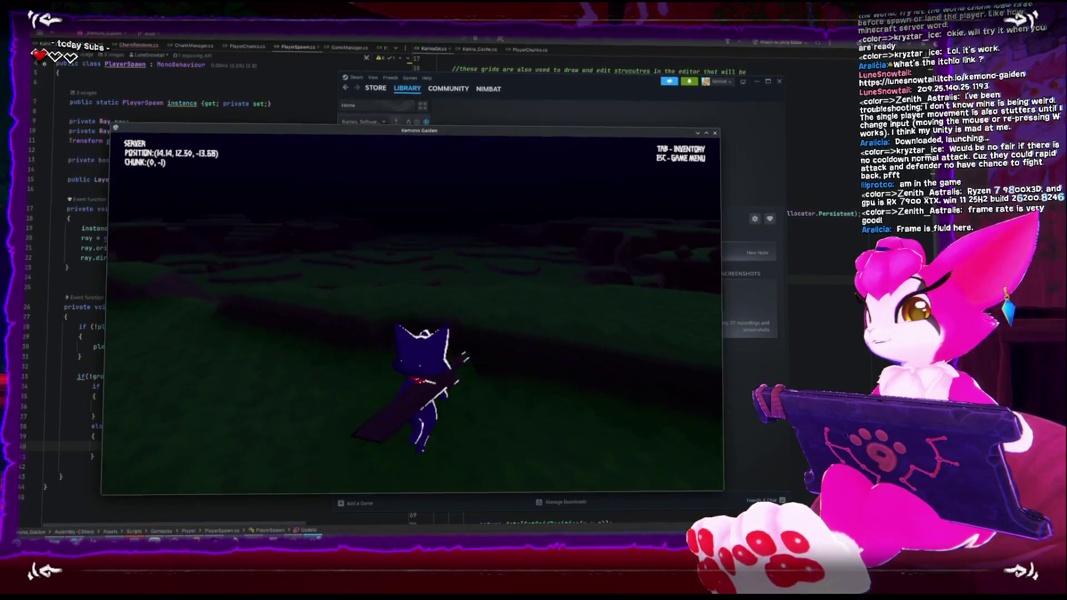
{"action": "key", "text": "w"}
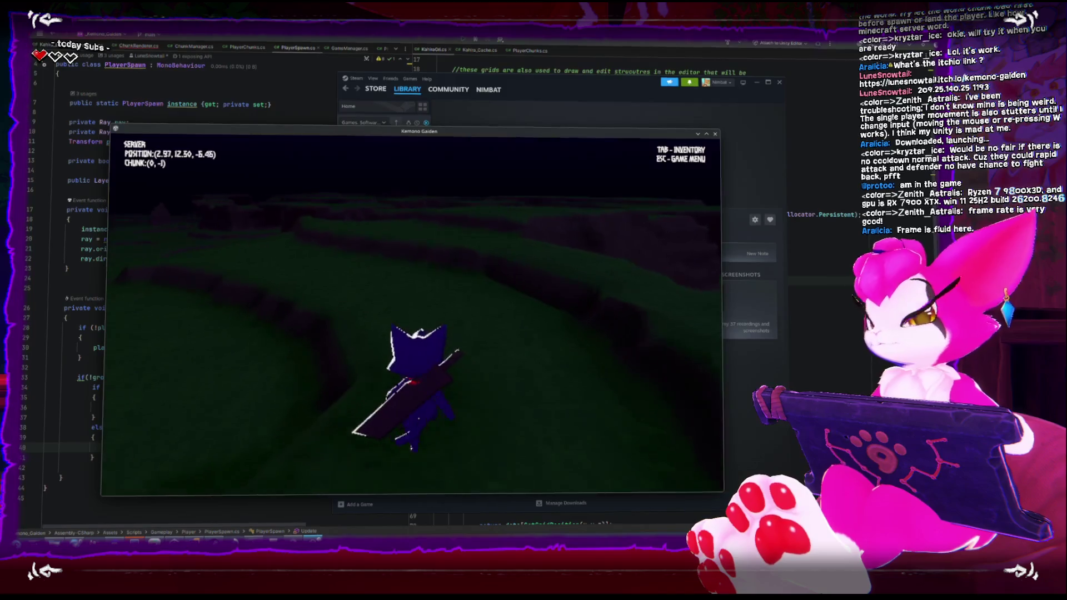
{"action": "key", "text": "w"}
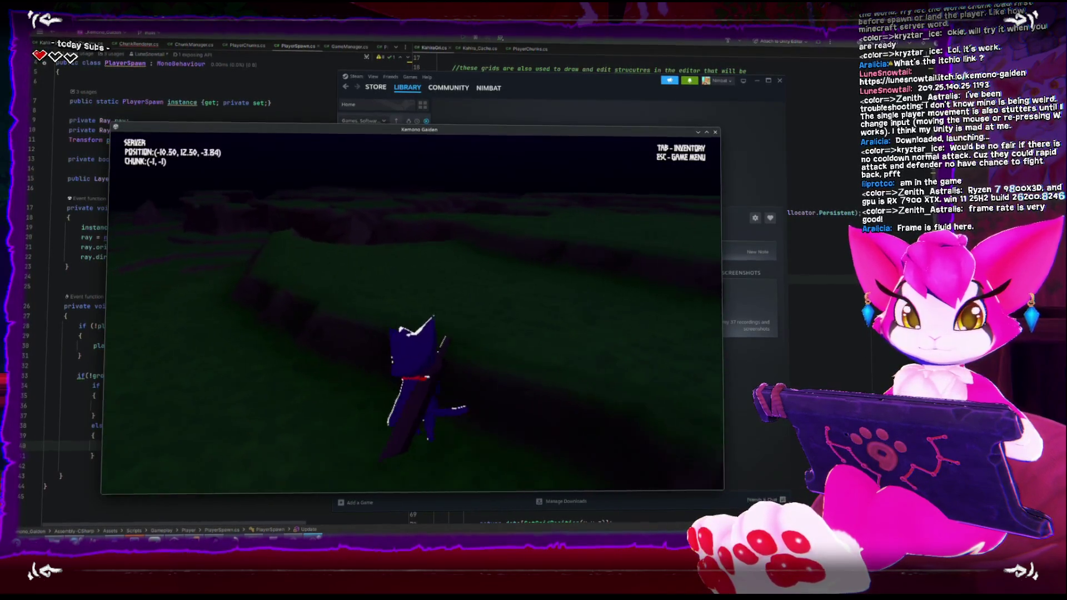
{"action": "key", "text": "w"}
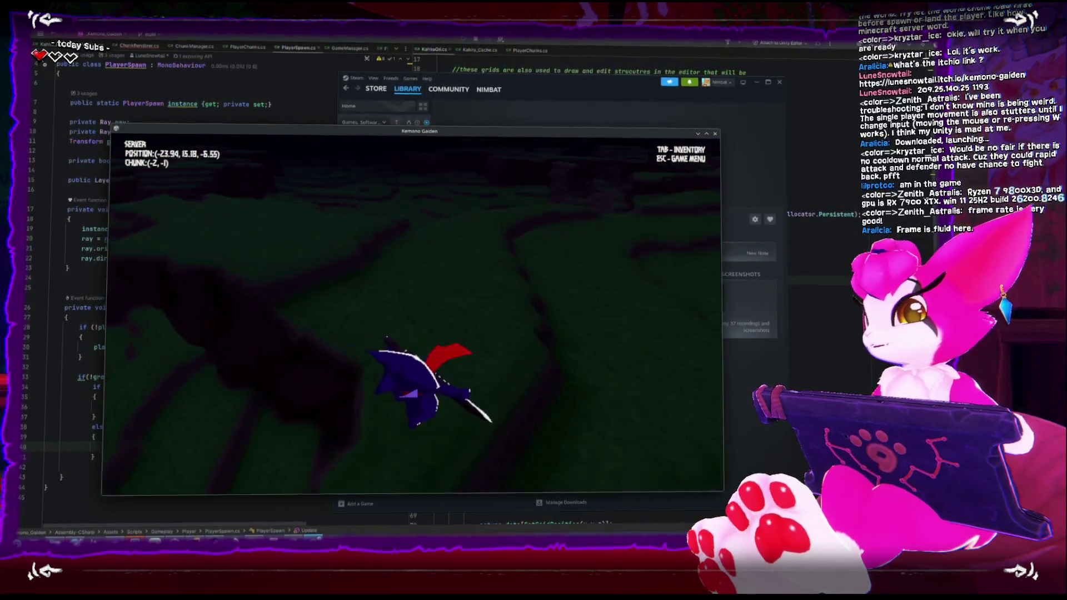
{"action": "key", "text": "w"}
{"action": "key", "text": "w"}
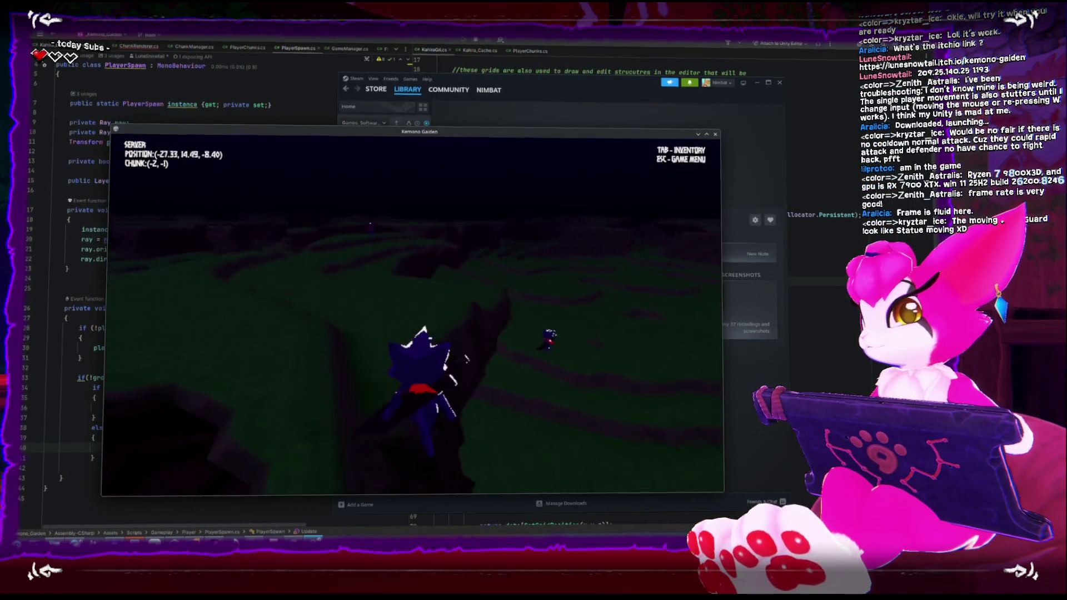
{"action": "key", "text": "w"}
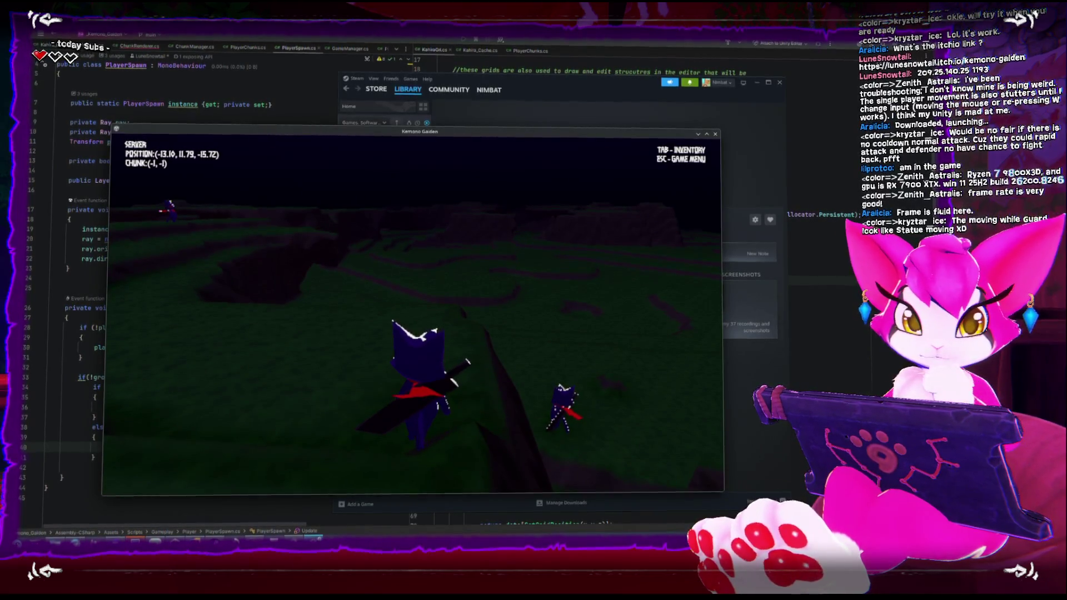
{"action": "key", "text": "w"}
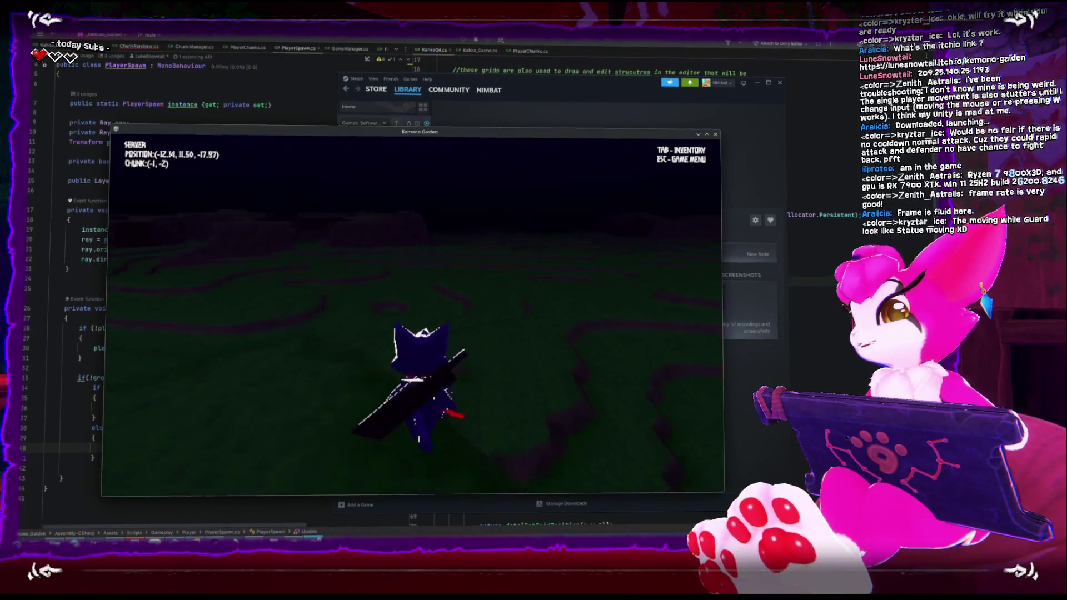
{"action": "key", "text": "w"}
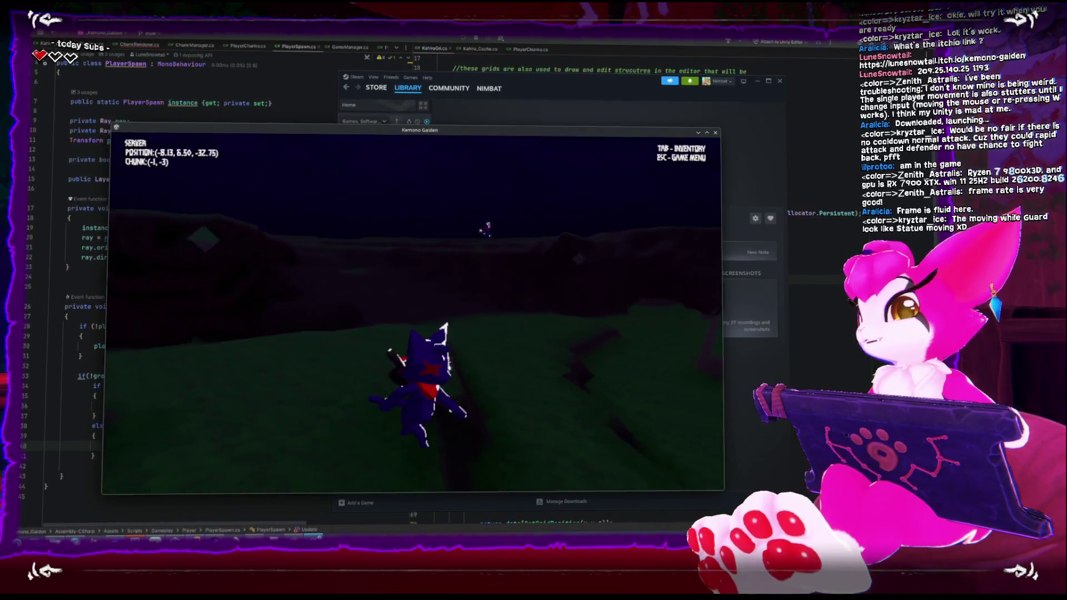
Slash the sword while moving, then jump twice to climb back up the slope
{"action": "key", "text": "w"}
{"action": "left_click", "coordinate": [413, 311]}
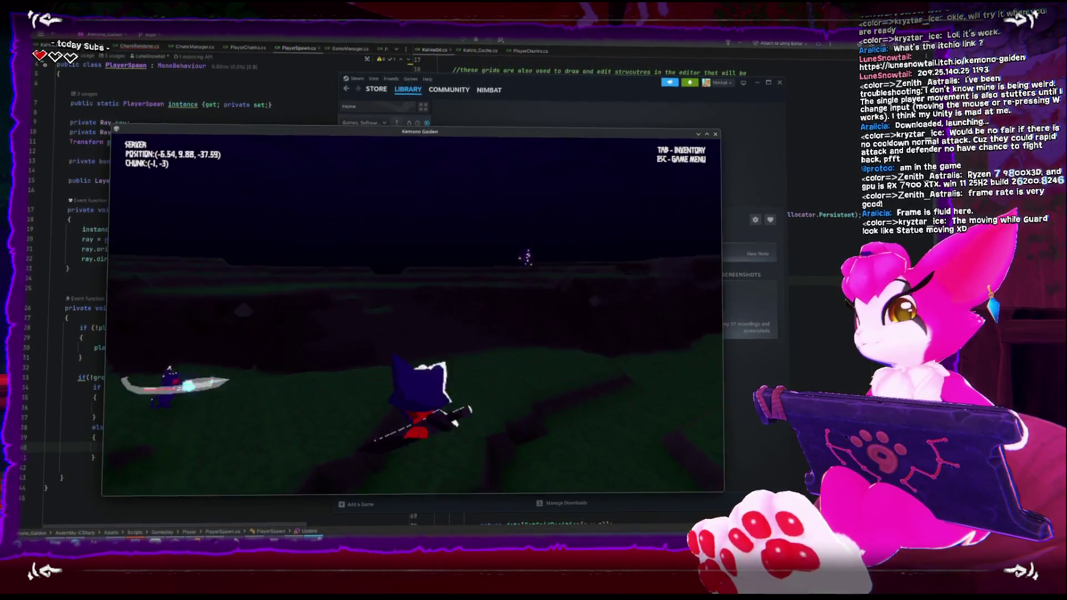
{"action": "key", "text": "w"}
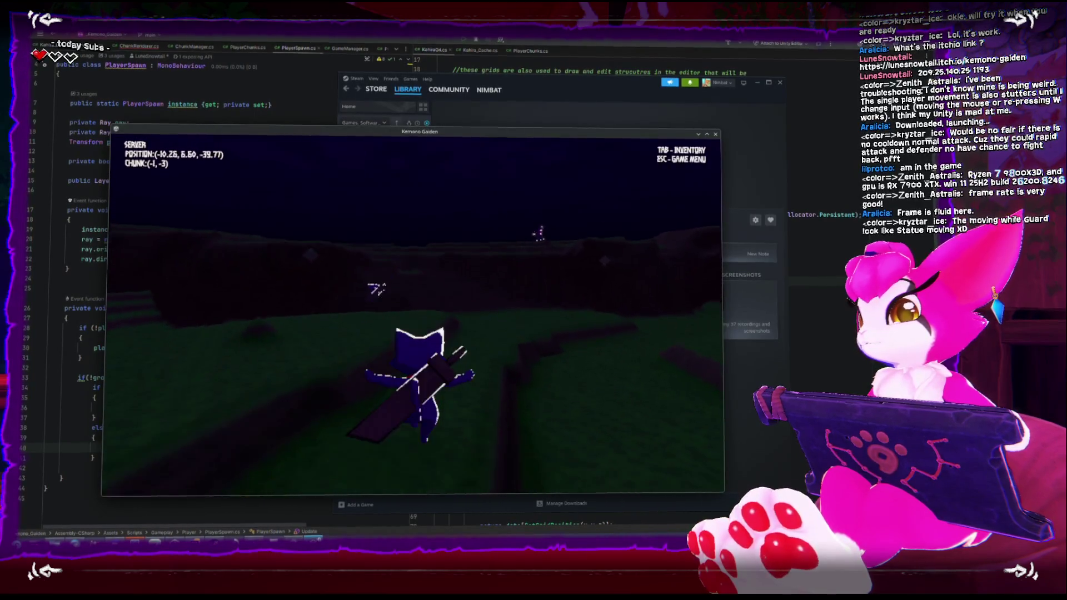
{"action": "key", "text": "w"}
{"action": "key", "text": "space"}
{"action": "key", "text": "space"}
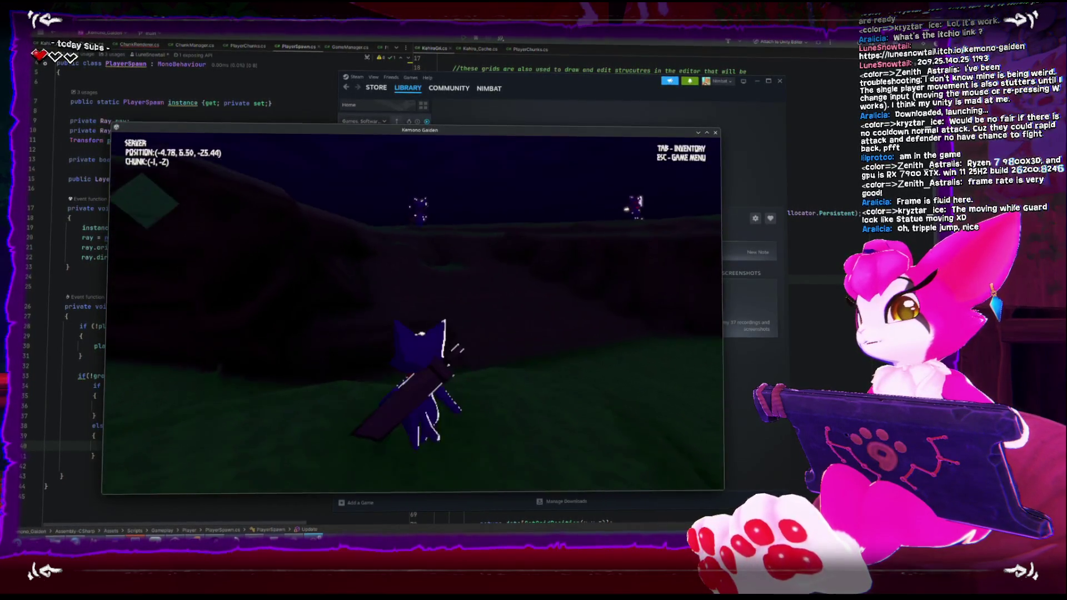
Run past the other players and down into chunk (1, 0) on lower ground
{"action": "key", "text": "w"}
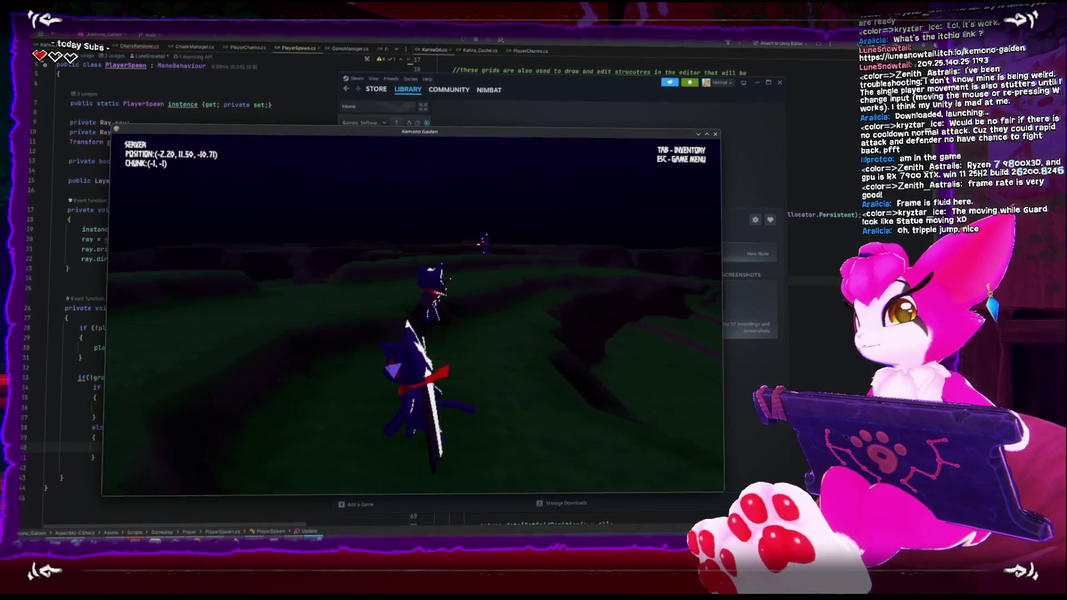
{"action": "key", "text": "w"}
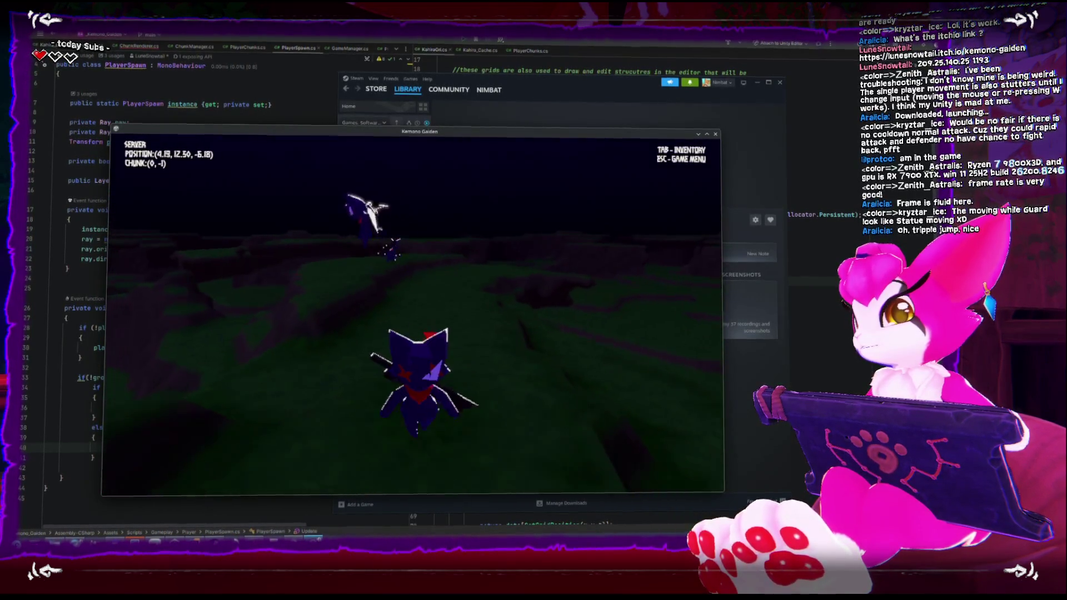
{"action": "key", "text": "w"}
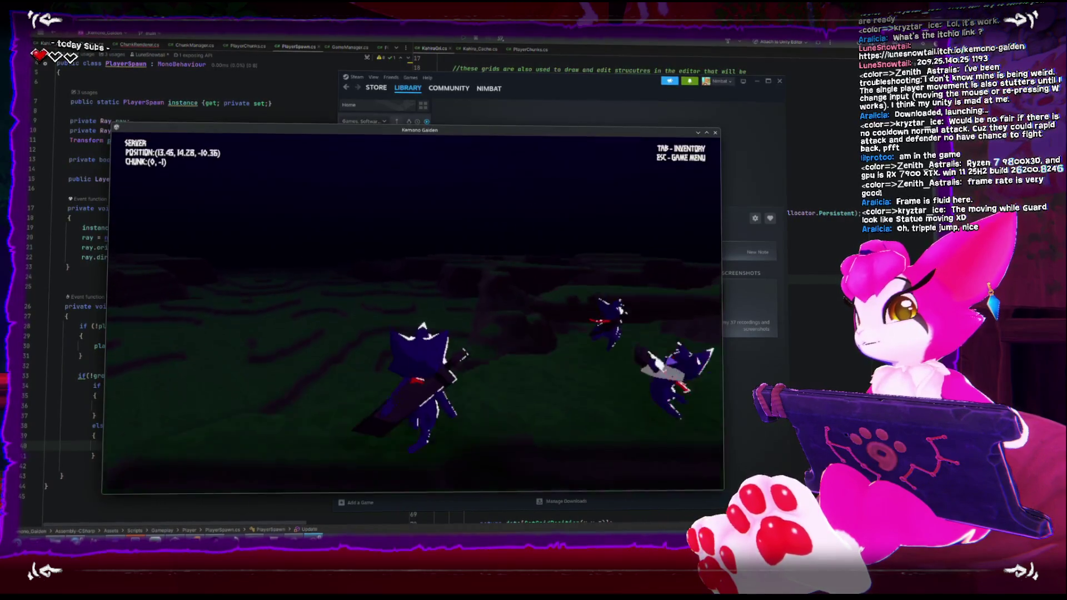
{"action": "key", "text": "w"}
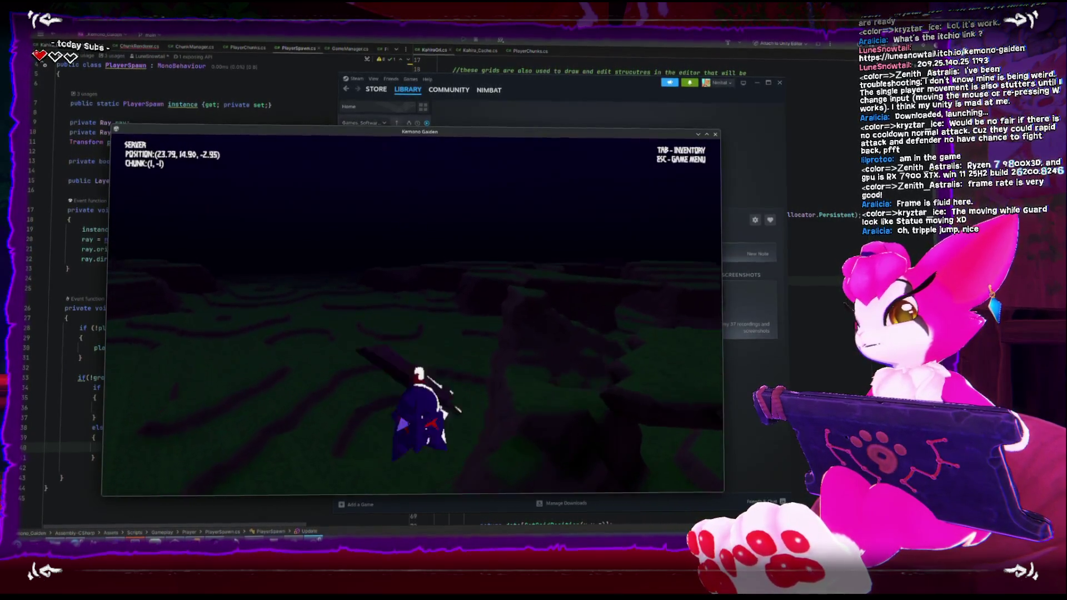
{"action": "key", "text": "w"}
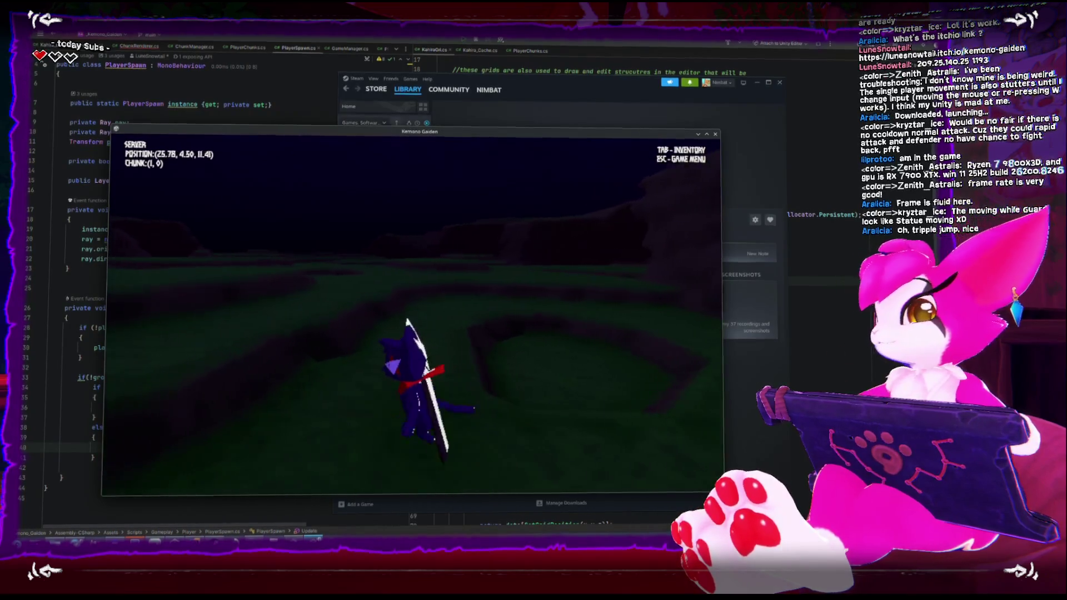
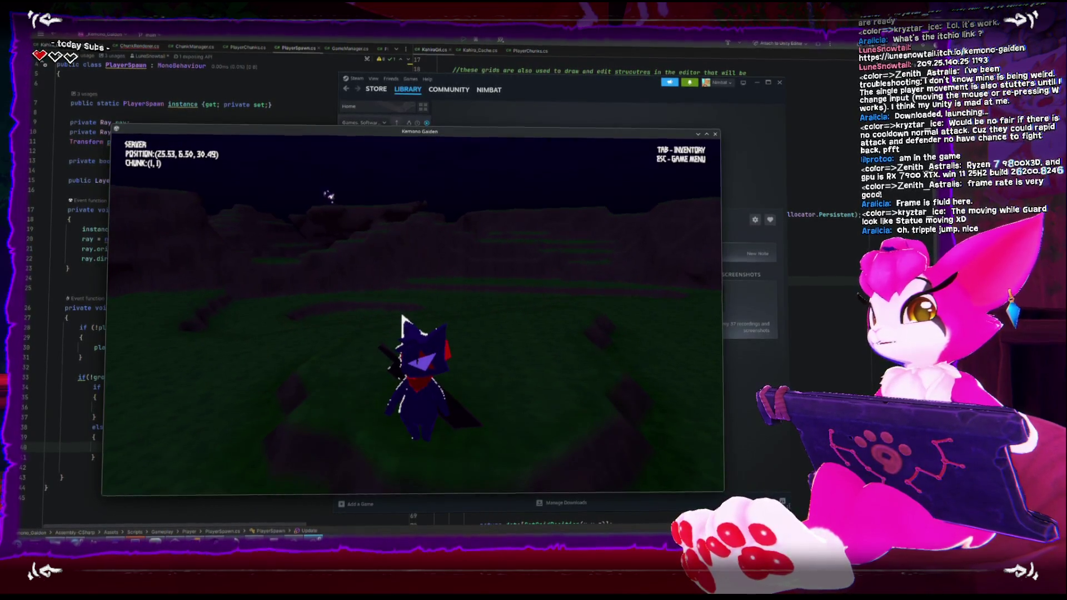
Run the character across the grass, jump onto the raised terrain and cross the hilltop
{"action": "key", "text": "w"}
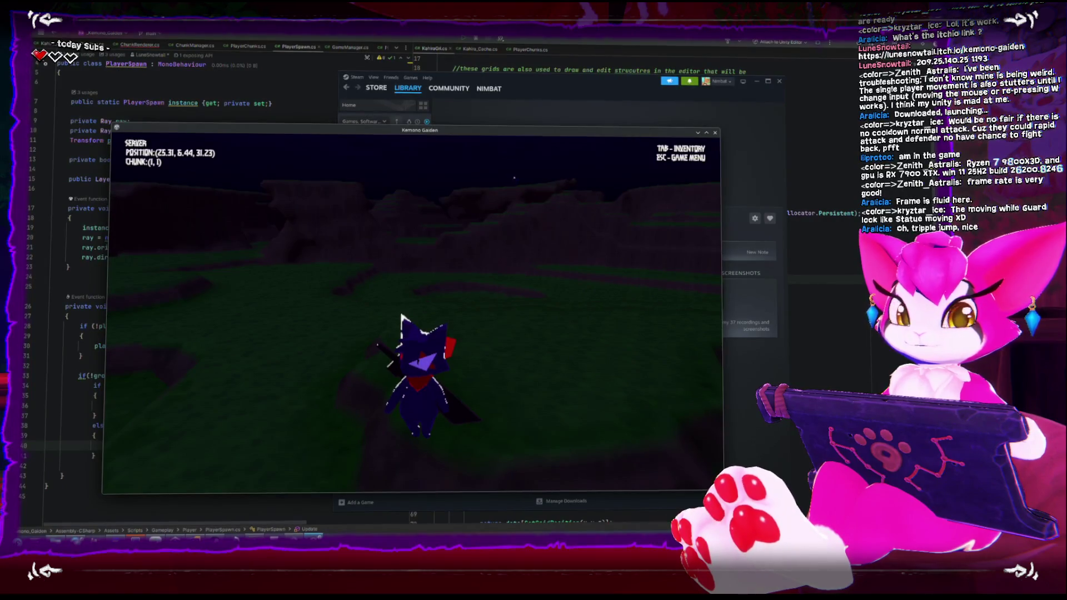
{"action": "key", "text": "w"}
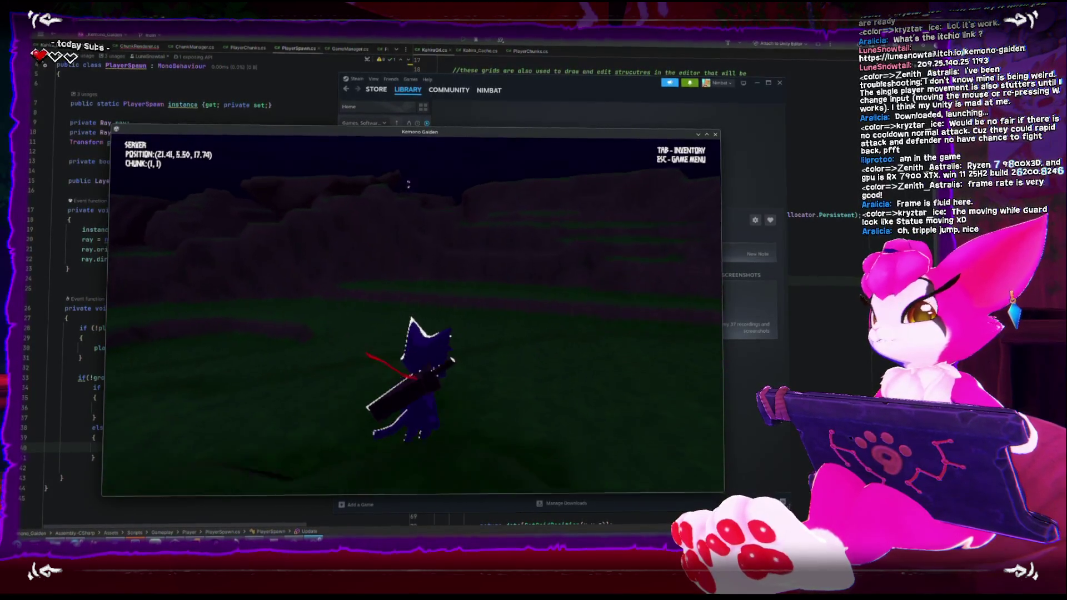
{"action": "key", "text": "w"}
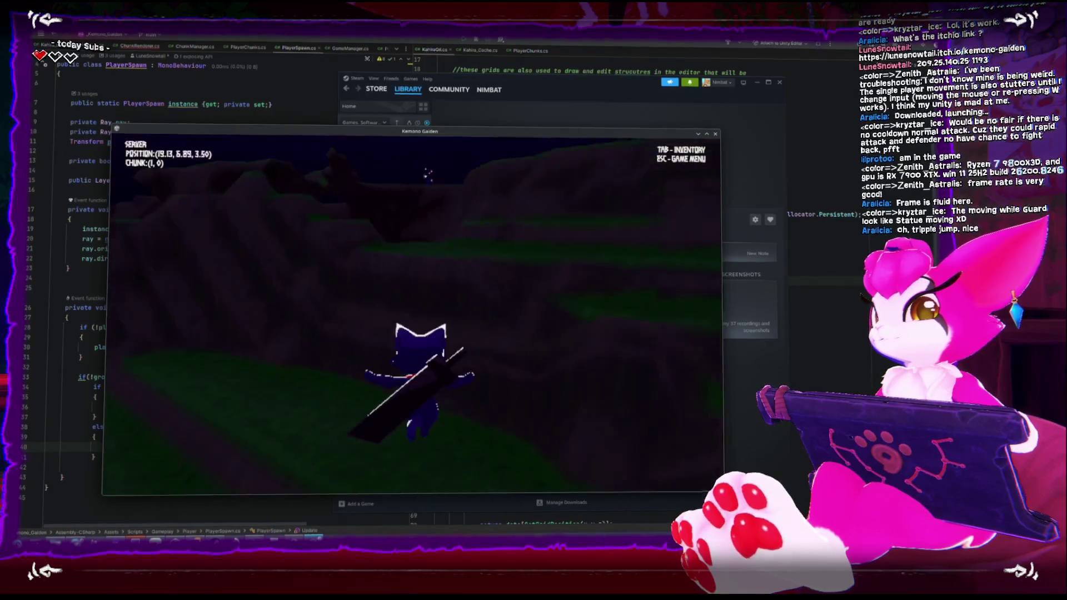
{"action": "key", "text": "space"}
{"action": "key", "text": "w"}
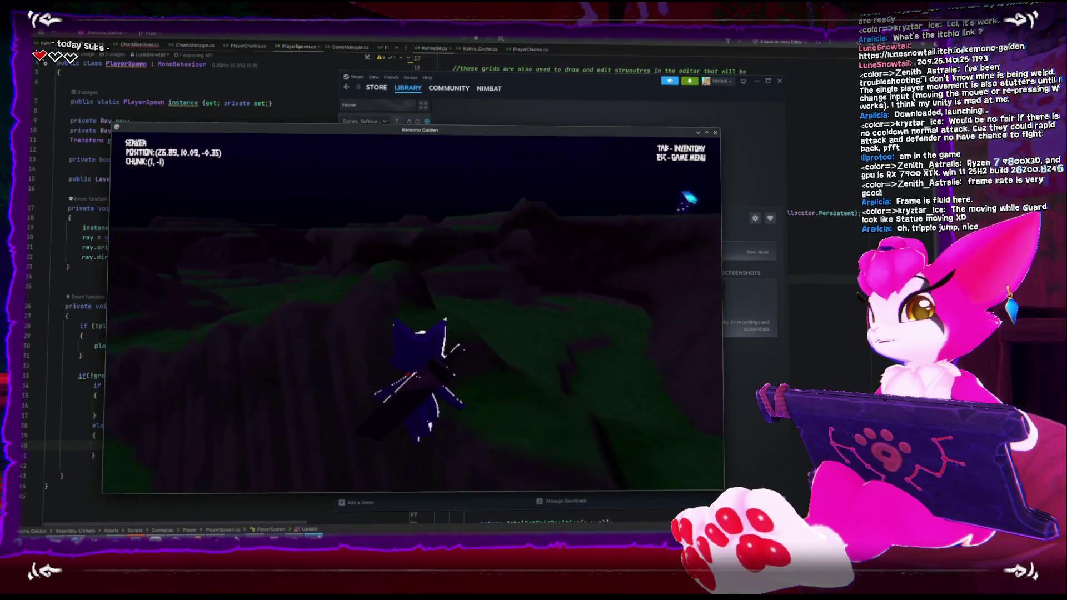
{"action": "key", "text": "w"}
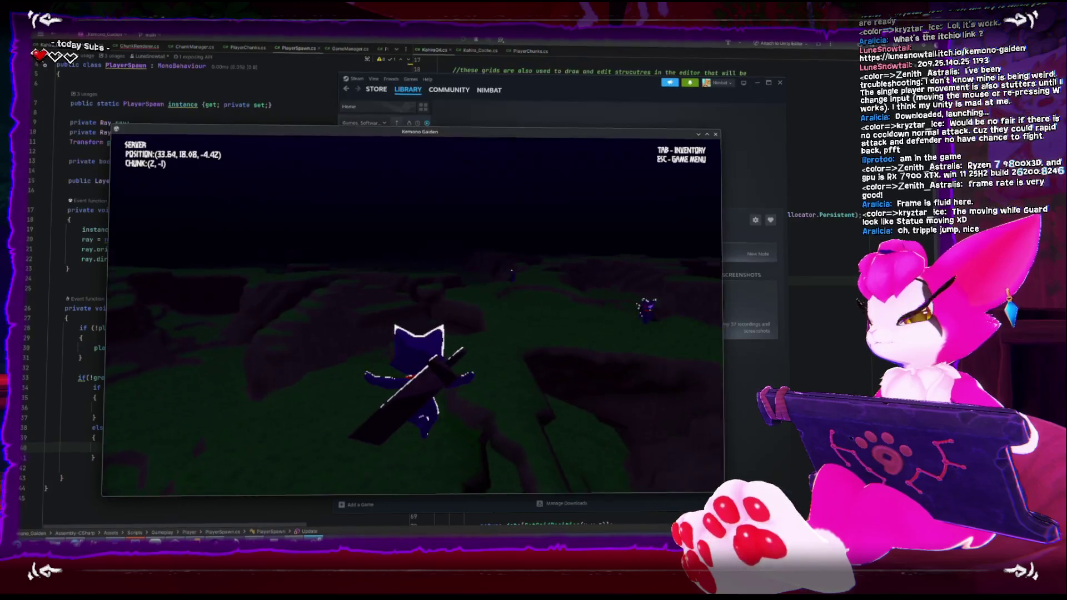
{"action": "key", "text": "w"}
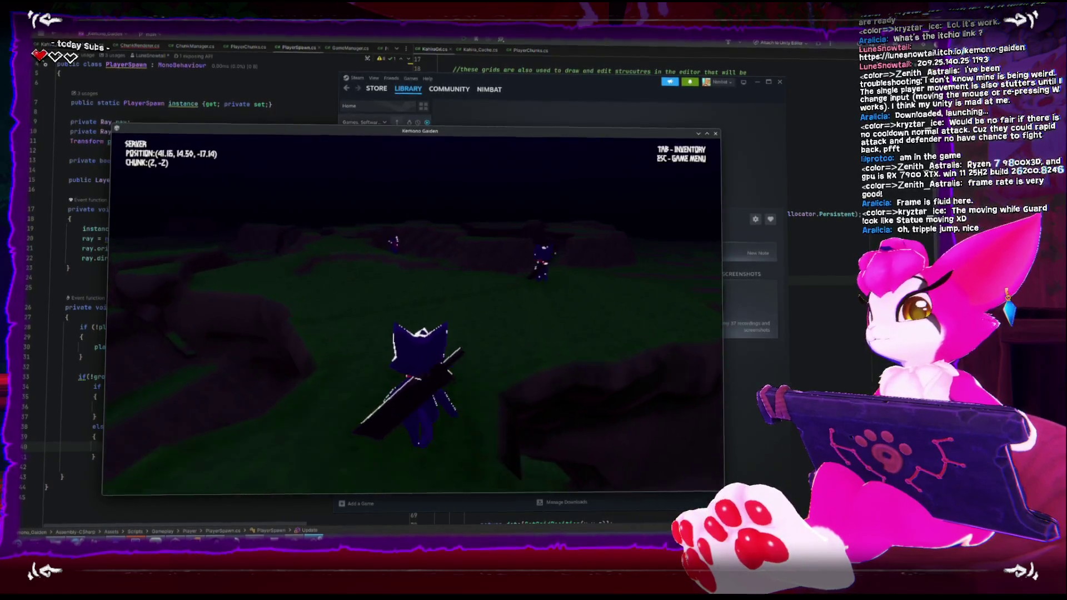
{"action": "key", "text": "w"}
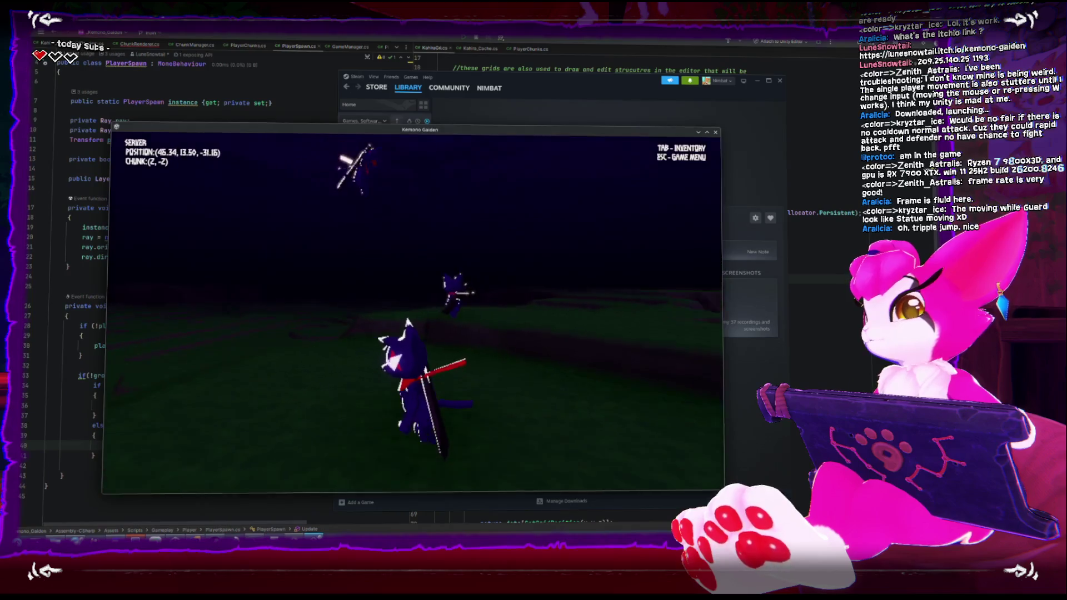
Hop over the ridge and uneven ground, land on the higher ledge and drop back down
{"action": "key", "text": "w"}
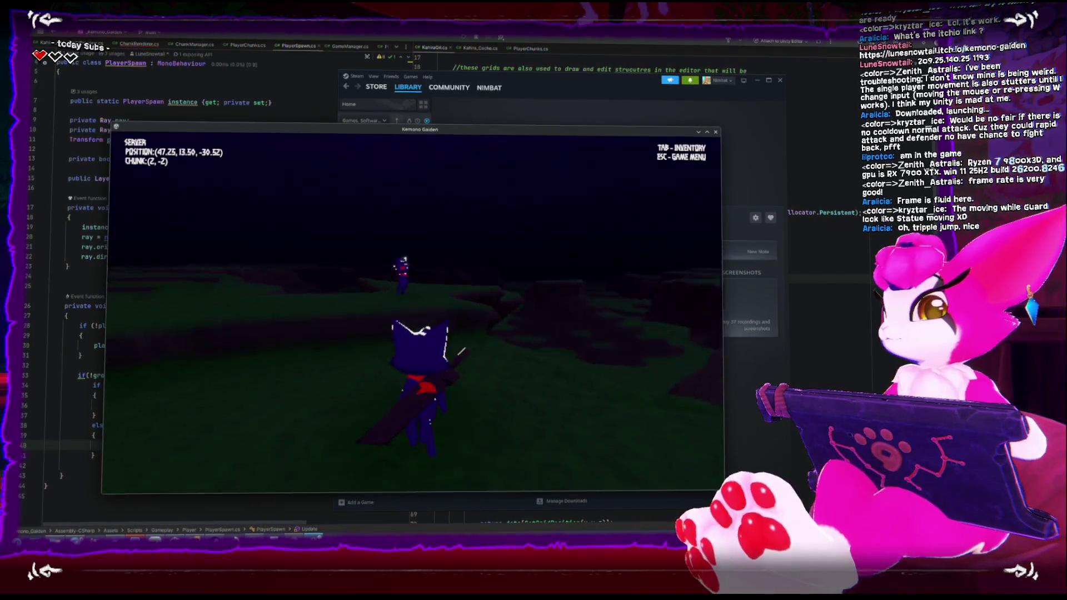
{"action": "key", "text": "w"}
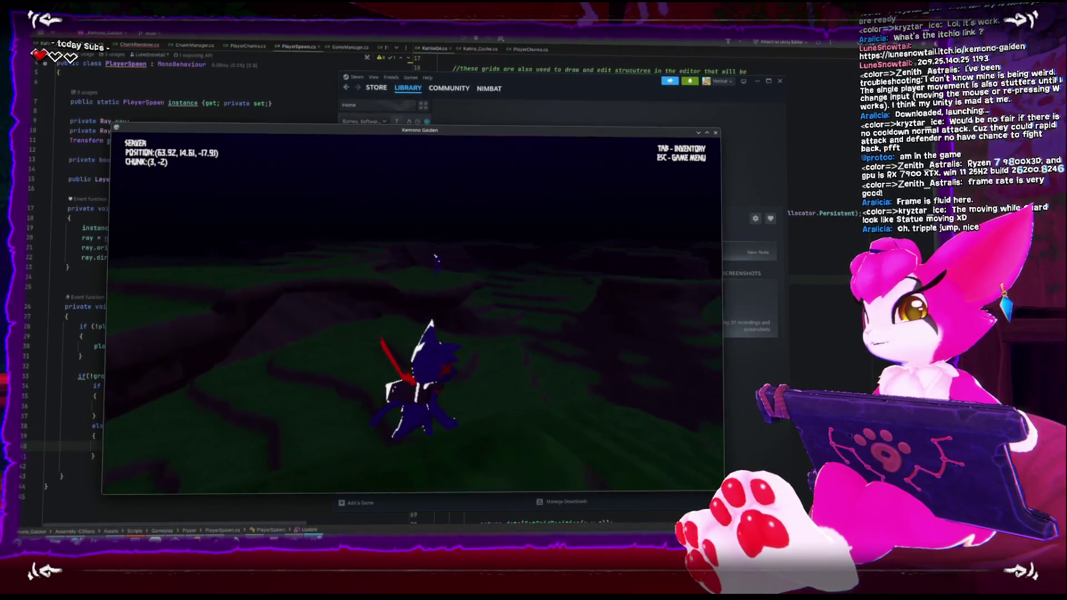
{"action": "key", "text": "w"}
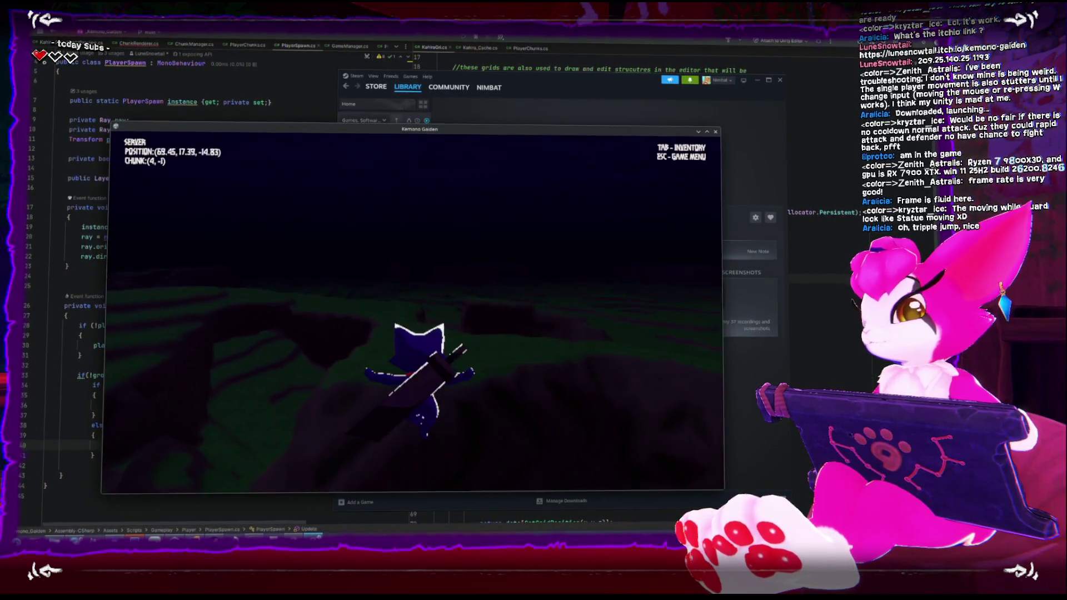
{"action": "key", "text": "w"}
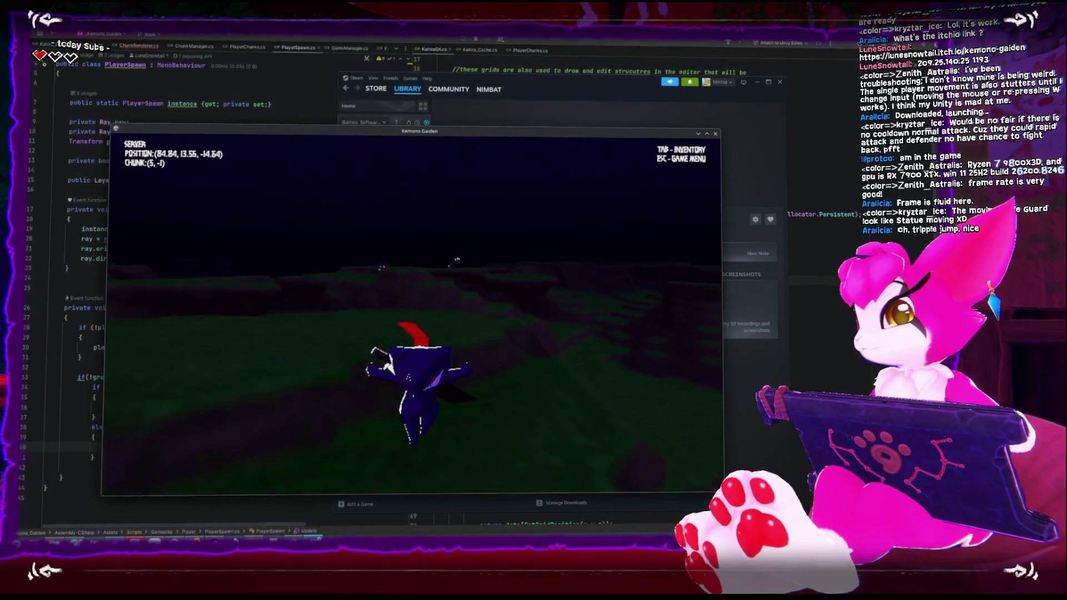
{"action": "key", "text": "w"}
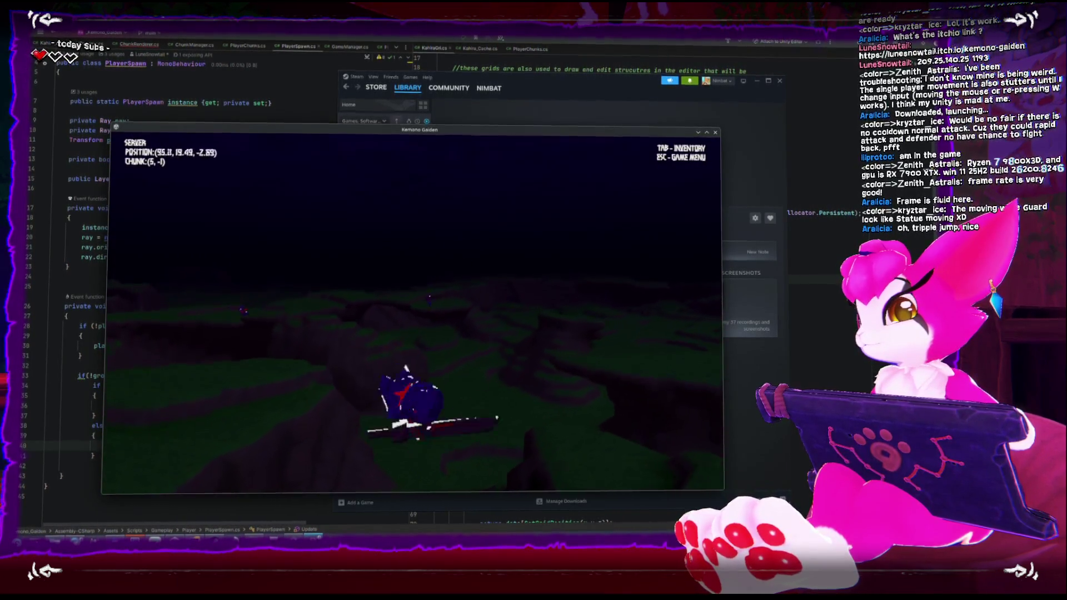
{"action": "key", "text": "w"}
{"action": "key", "text": "w"}
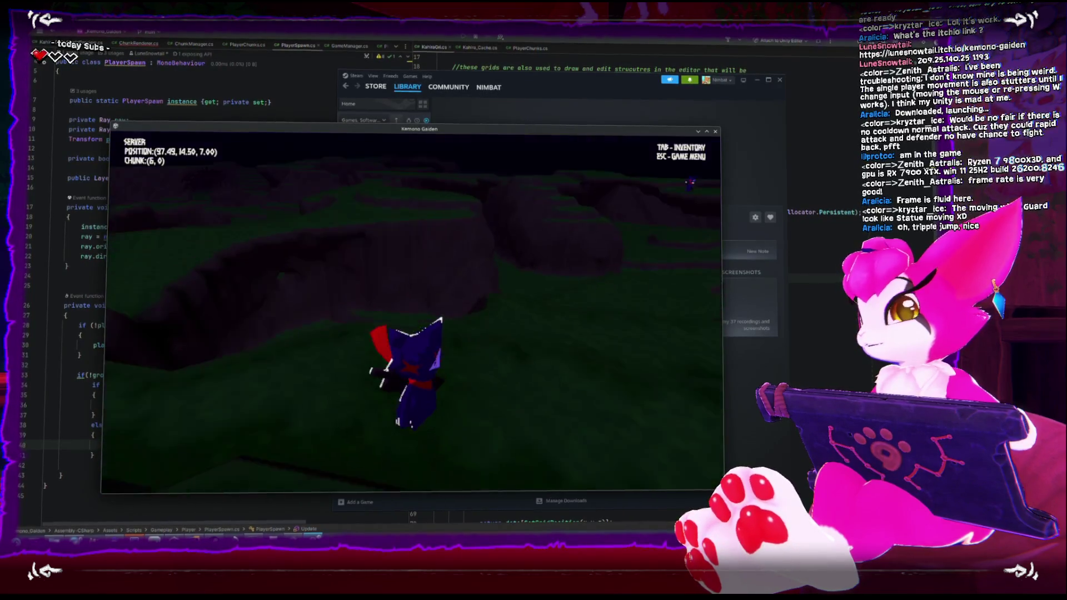
{"action": "key", "text": "w"}
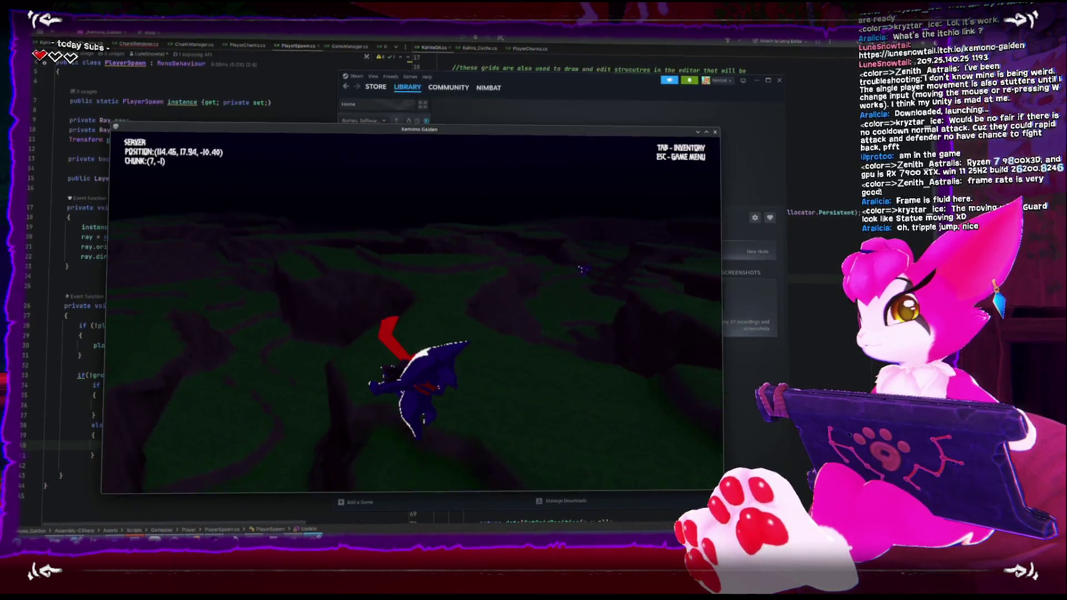
Turn back across the field, jumping into the neighbouring chunk and down into the valley
{"action": "key", "text": "w"}
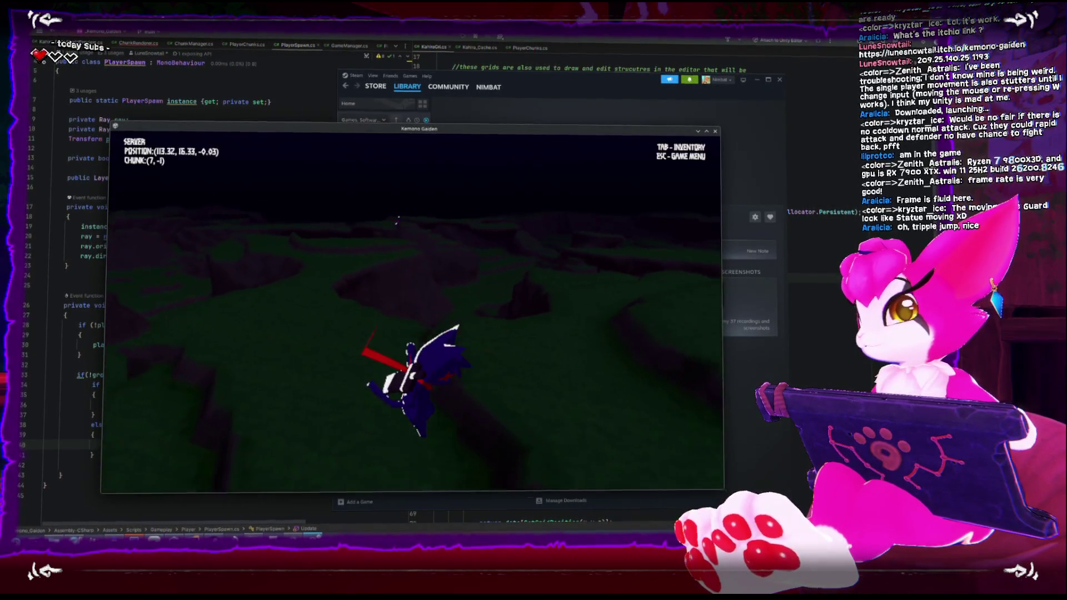
{"action": "key", "text": "w"}
{"action": "key", "text": "w"}
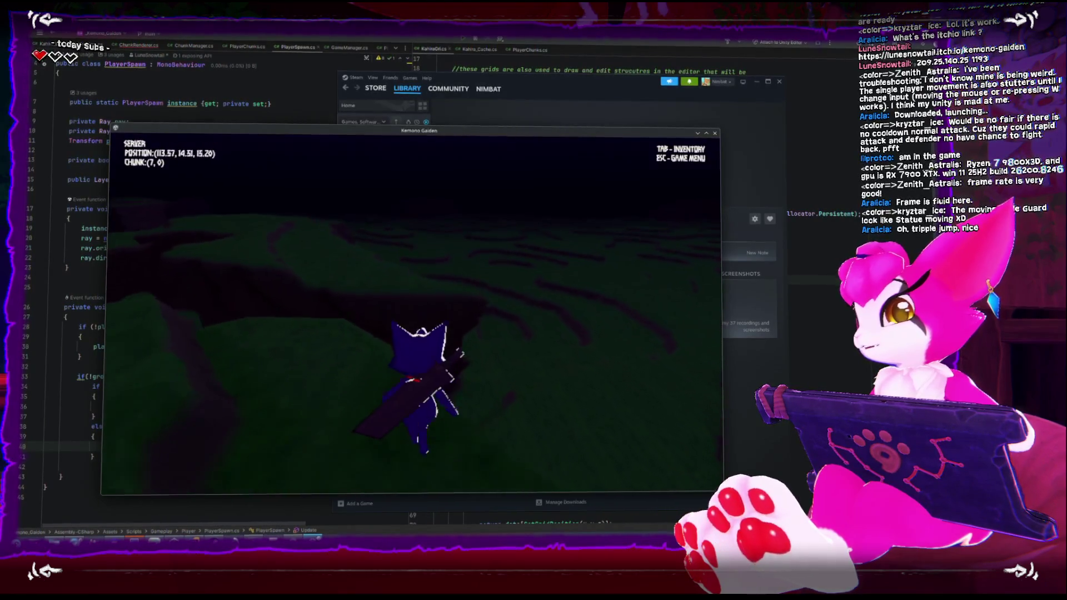
{"action": "key", "text": "w"}
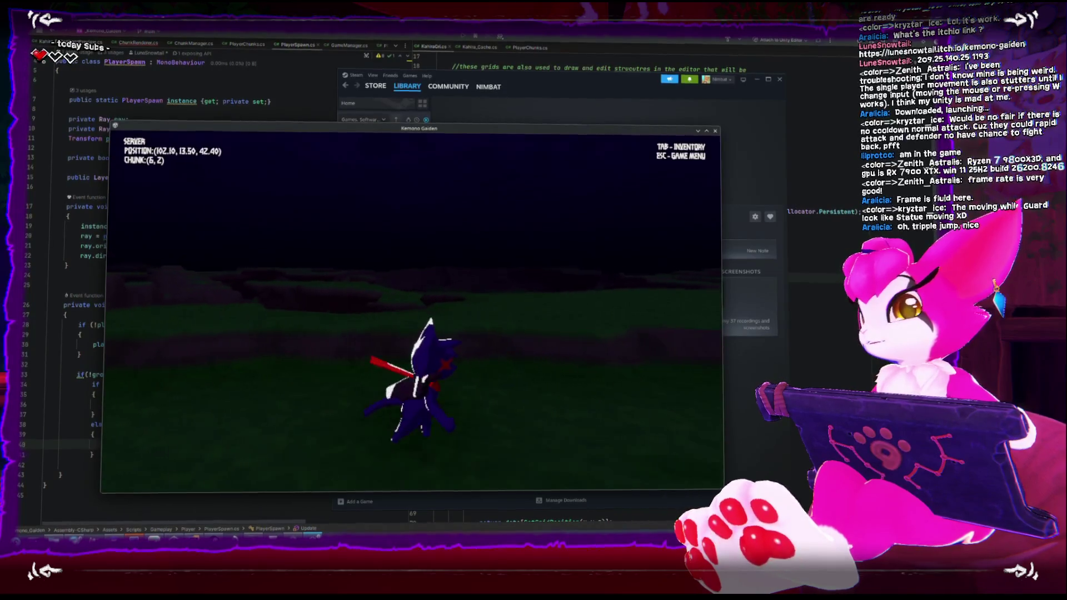
{"action": "key", "text": "w"}
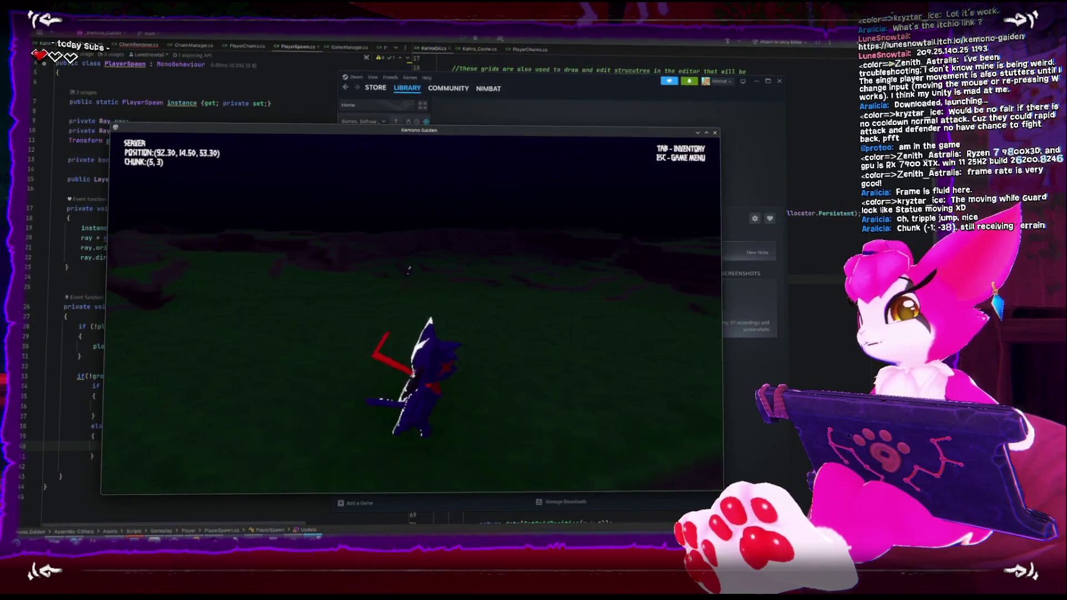
{"action": "key", "text": "w"}
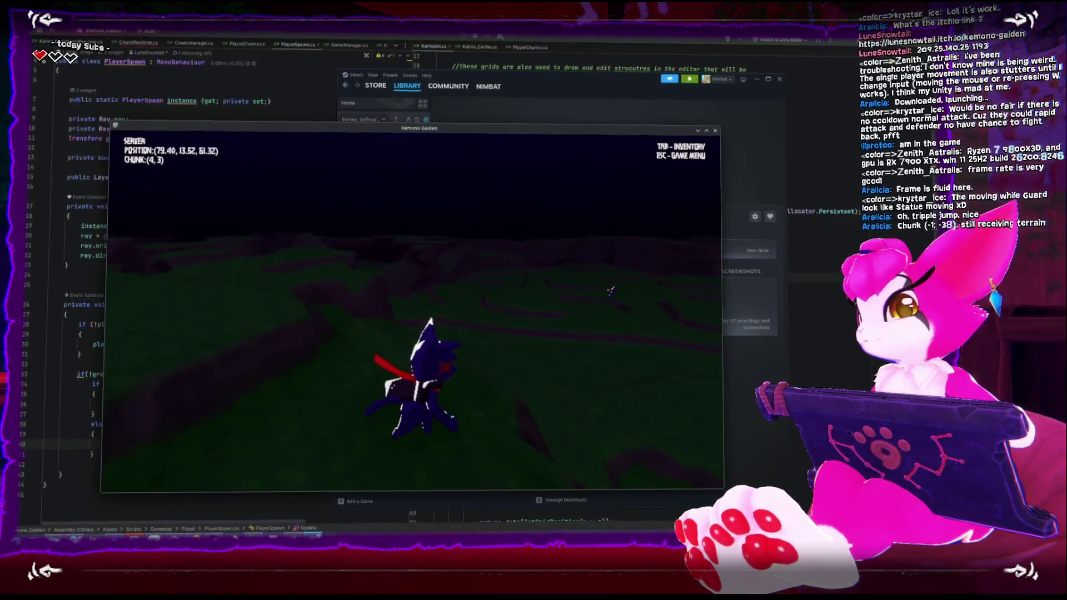
{"action": "key", "text": "w"}
{"action": "key", "text": "w"}
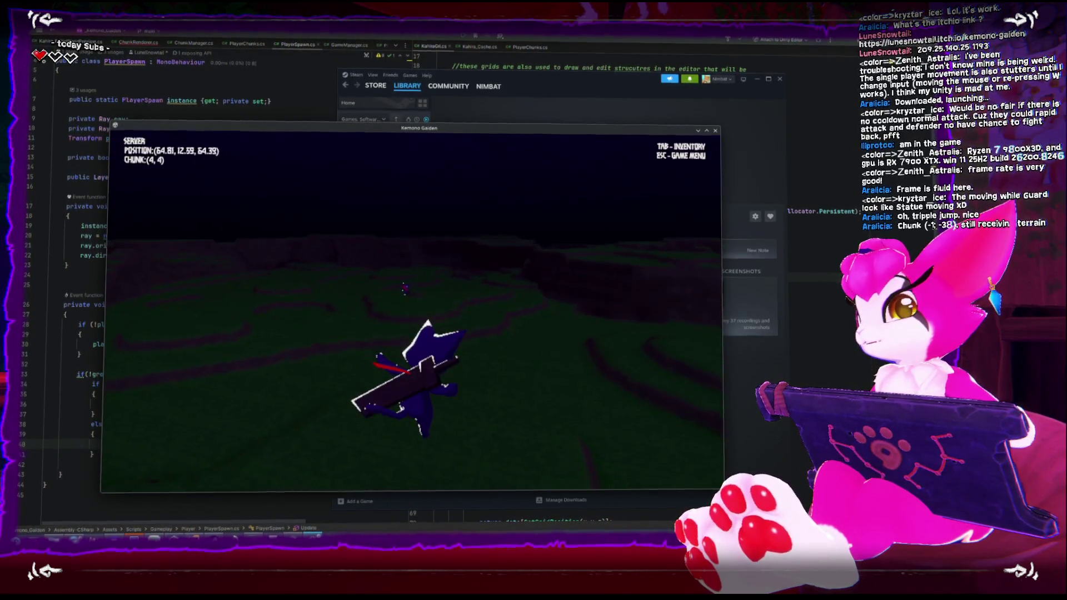
{"action": "key", "text": "w"}
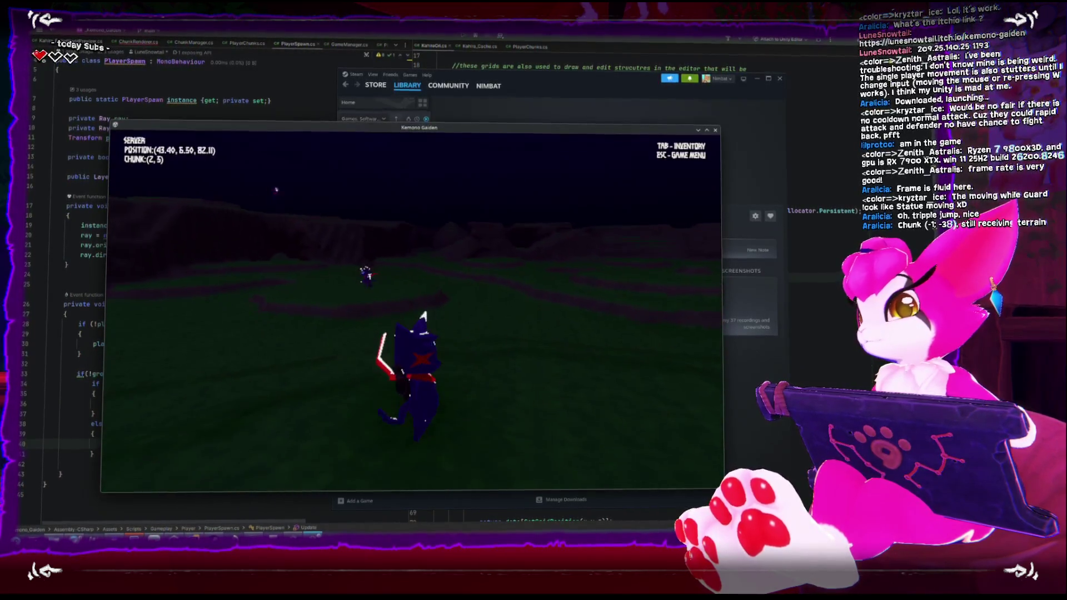
Walk the character east across the flat field, climbing onto a rise along the way
{"action": "key", "text": "w"}
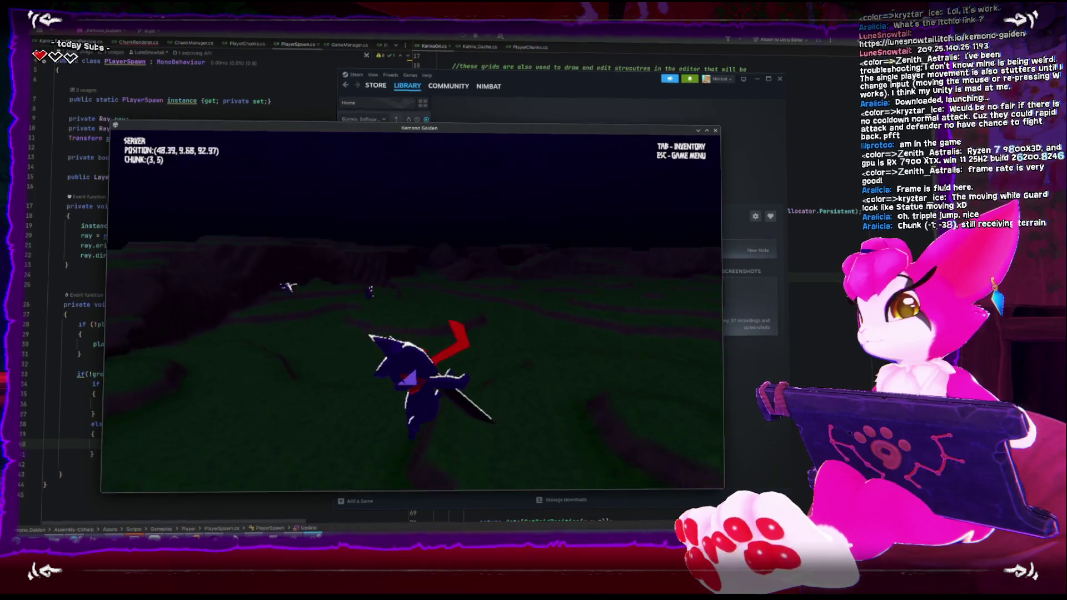
{"action": "key", "text": "w"}
{"action": "key", "text": "w"}
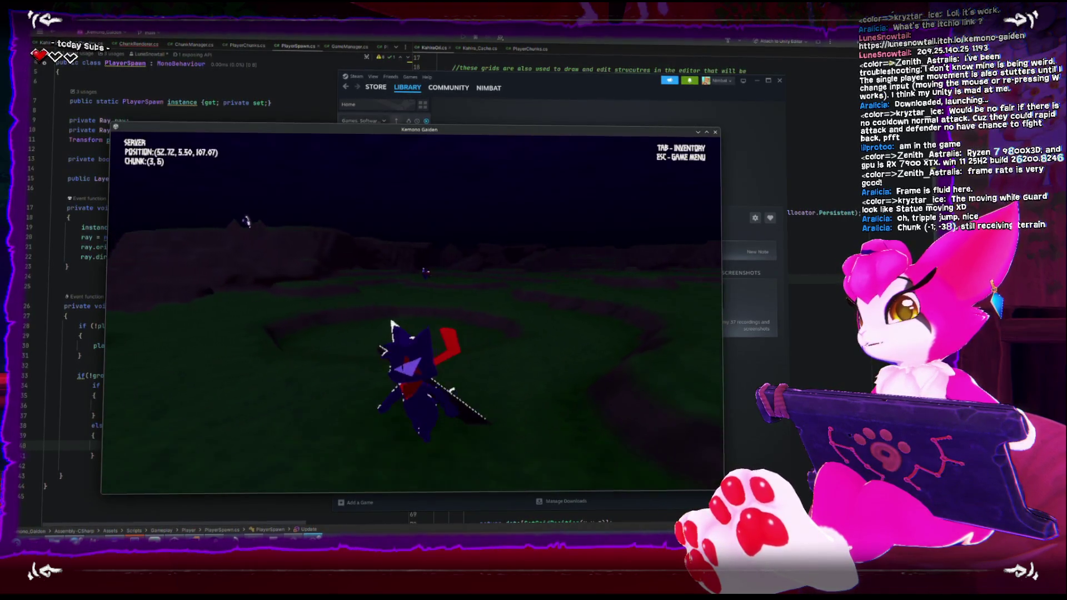
{"action": "key", "text": "w"}
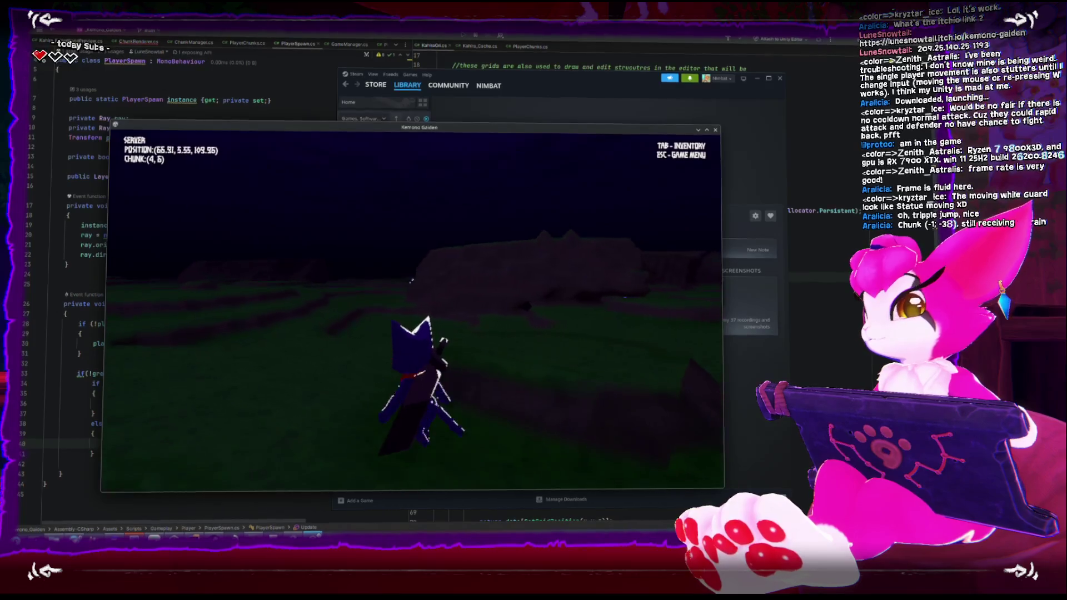
{"action": "key", "text": "w"}
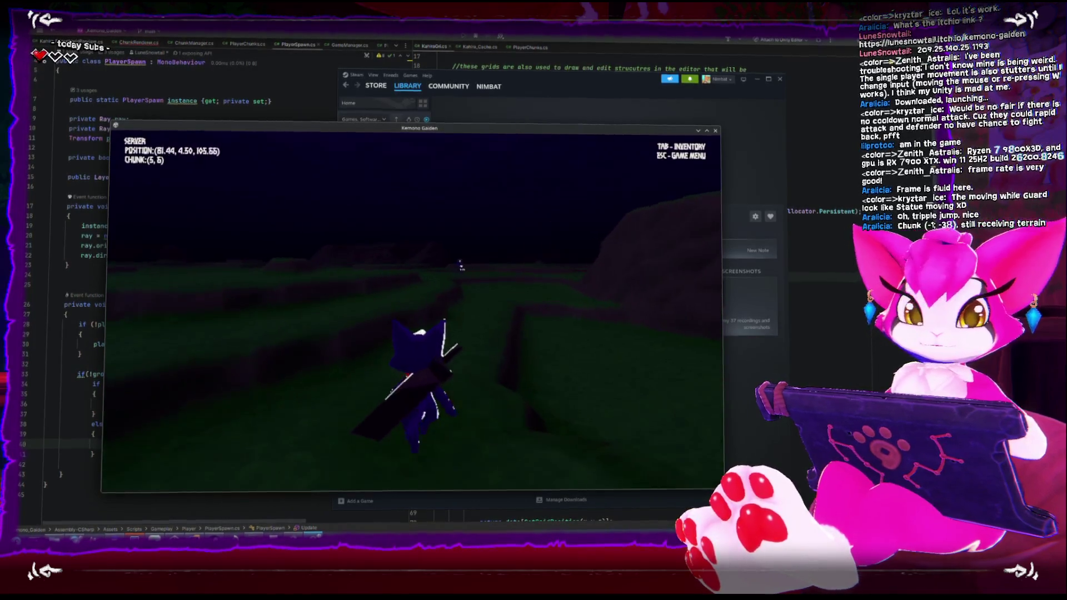
{"action": "key", "text": "w"}
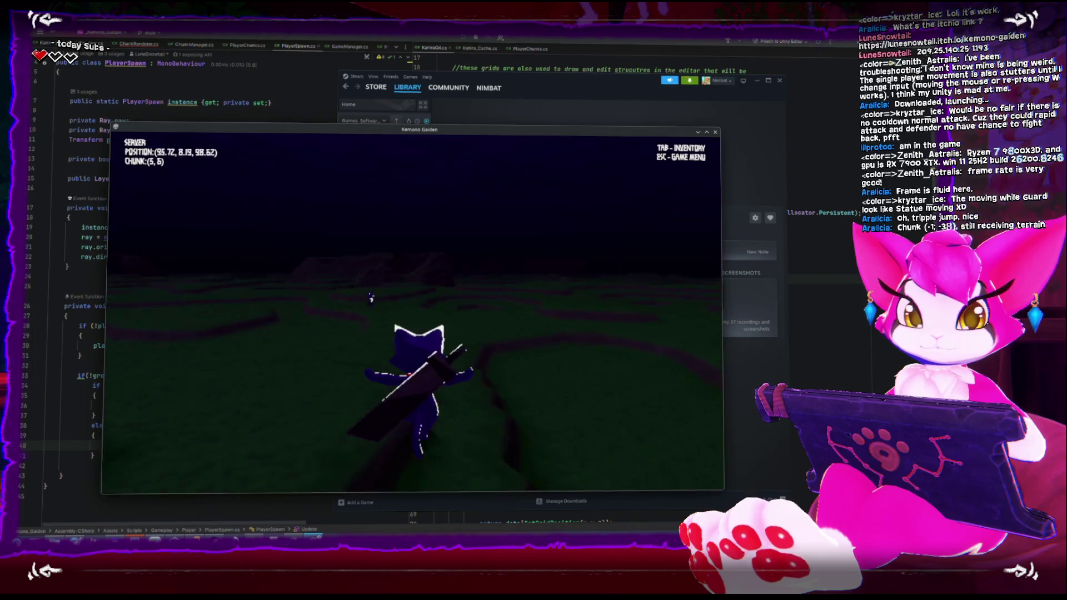
{"action": "key", "text": "w"}
{"action": "key", "text": "w"}
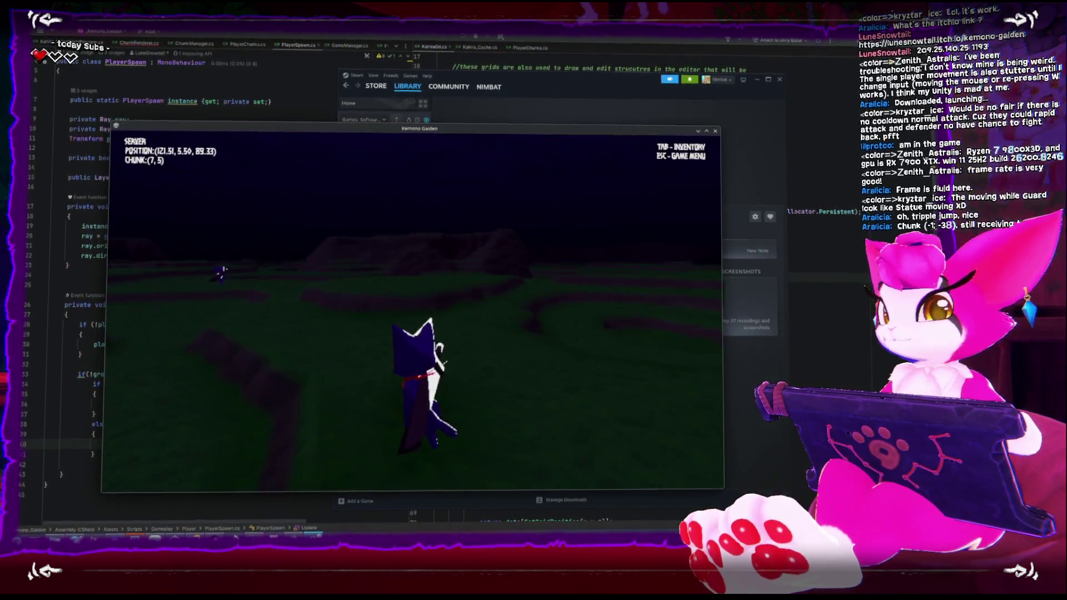
{"action": "key", "text": "w"}
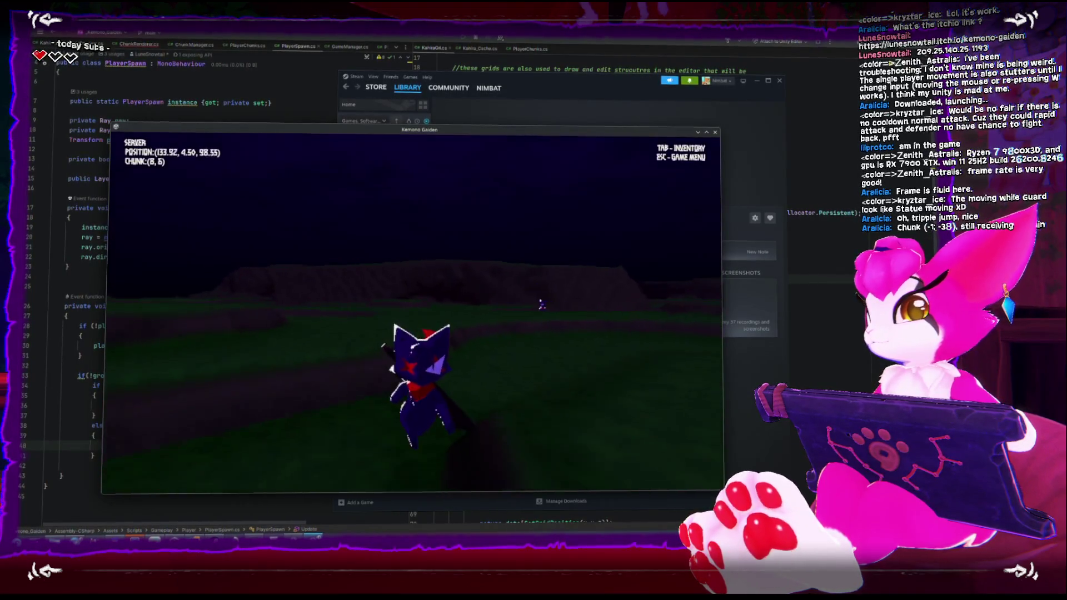
{"action": "key", "text": "w"}
{"action": "key", "text": "w"}
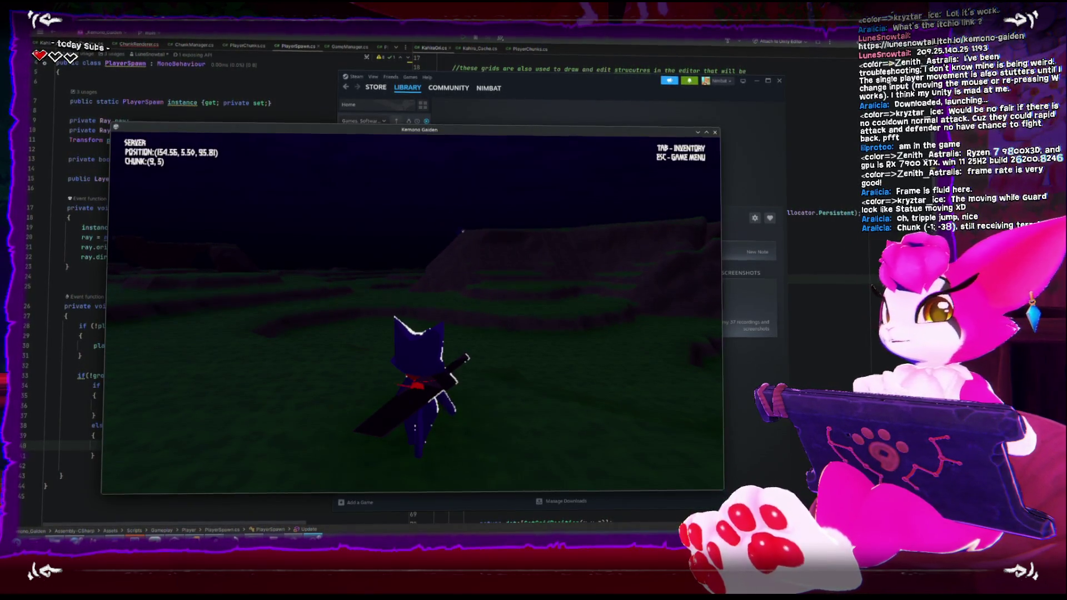
Run up the hillside past the other player character and on across the field
{"action": "key", "text": "w"}
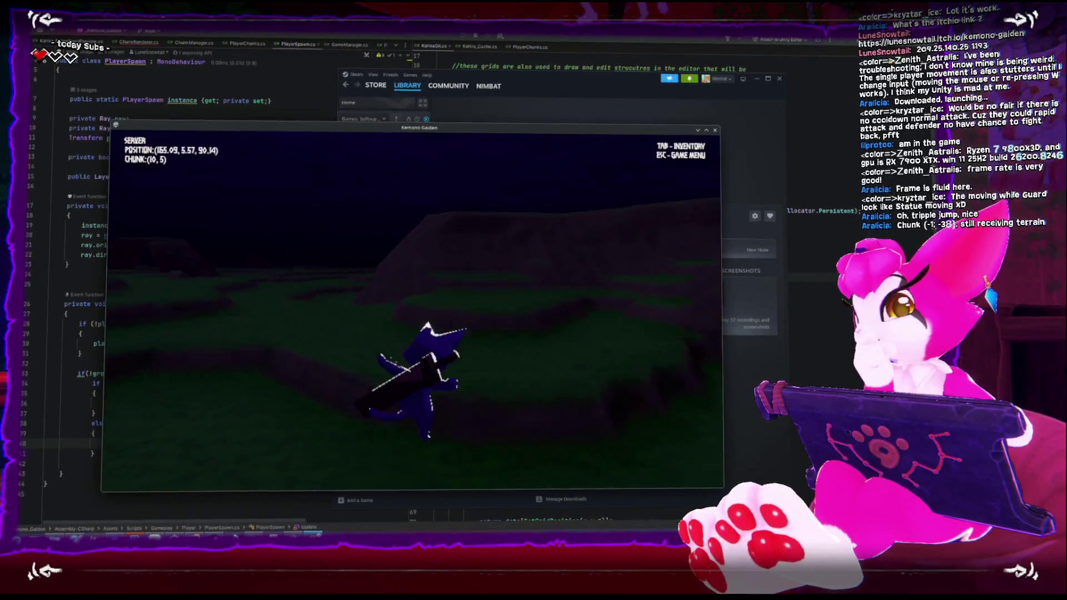
{"action": "key", "text": "w"}
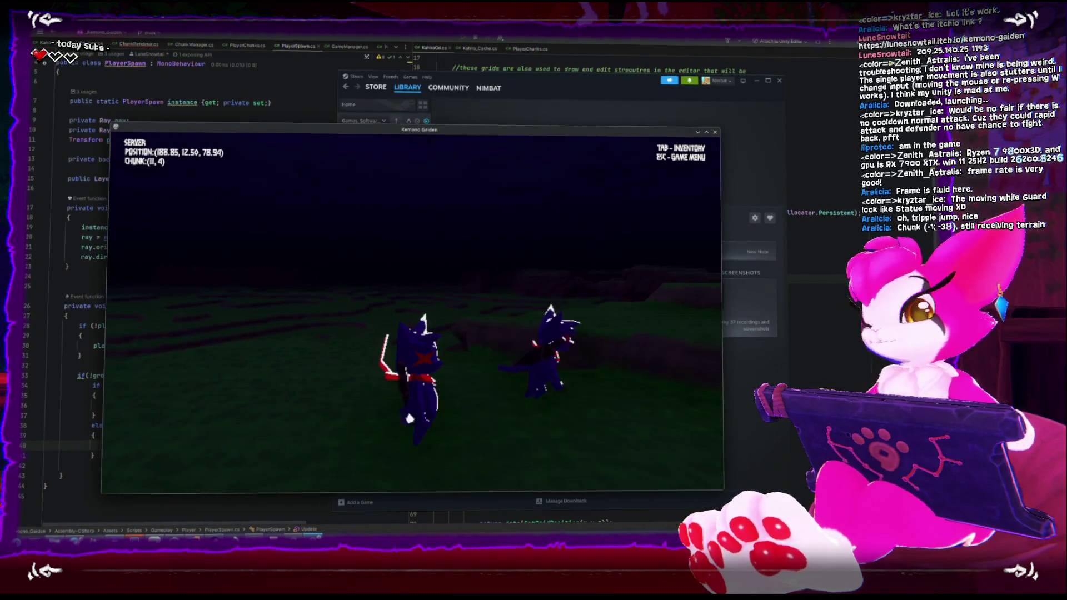
{"action": "key", "text": "w"}
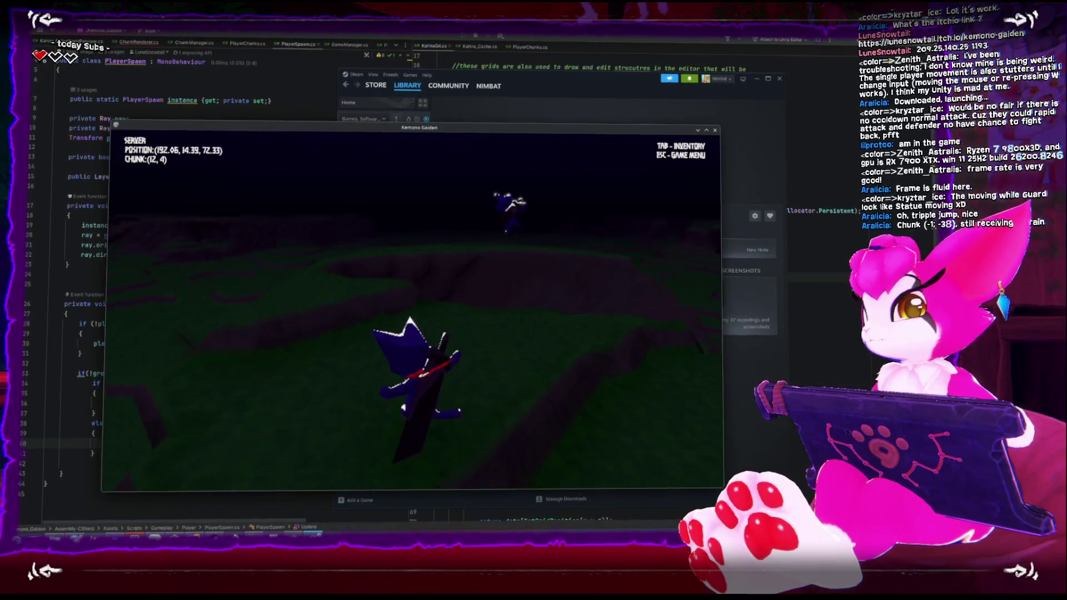
{"action": "key", "text": "w"}
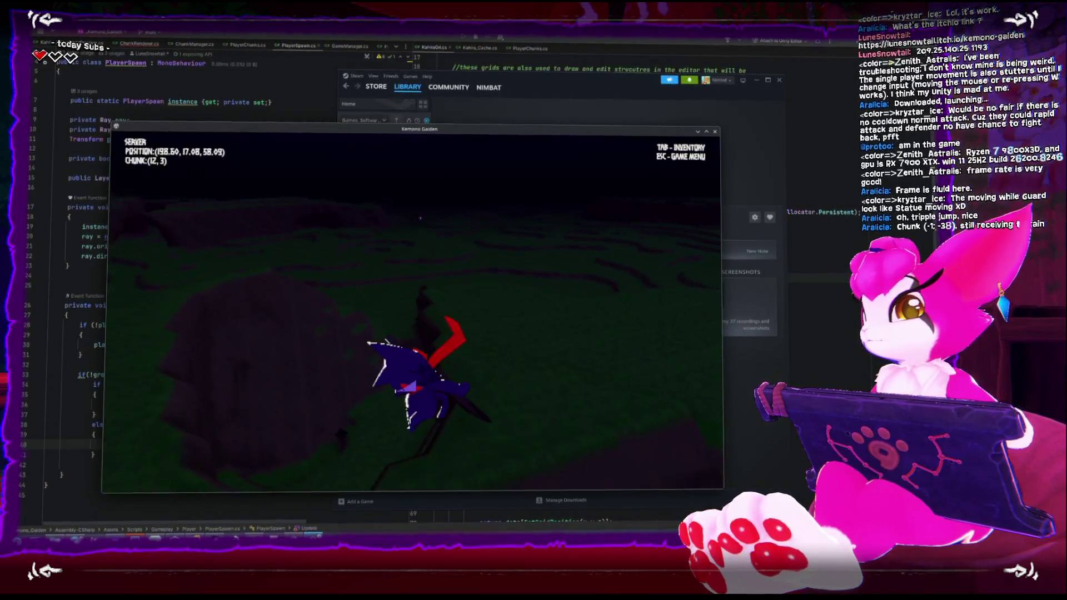
{"action": "key", "text": "w"}
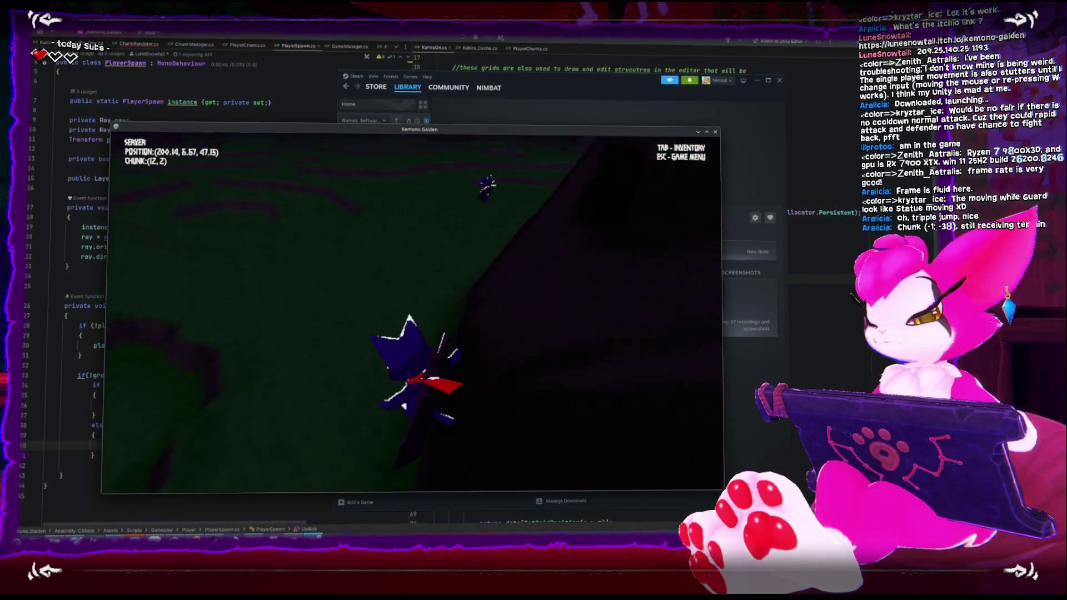
{"action": "key", "text": "w"}
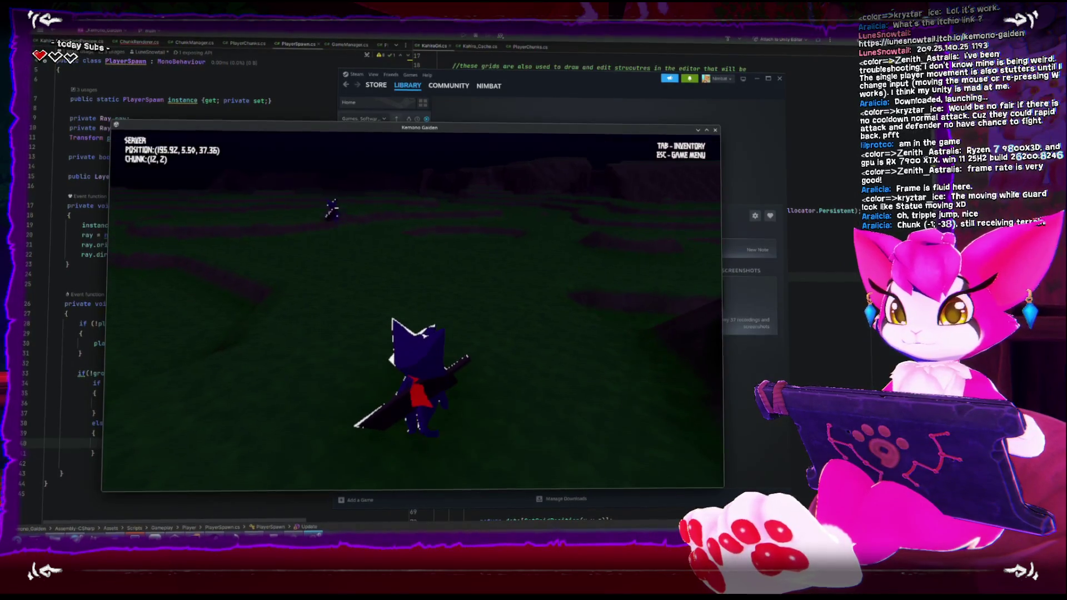
{"action": "key", "text": "w"}
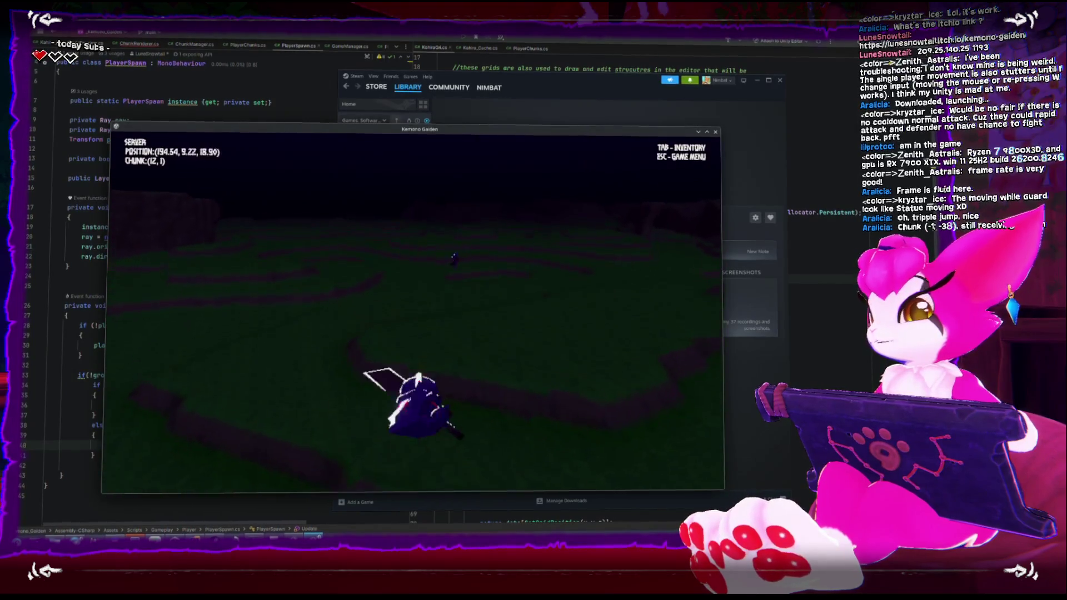
{"action": "key", "text": "w"}
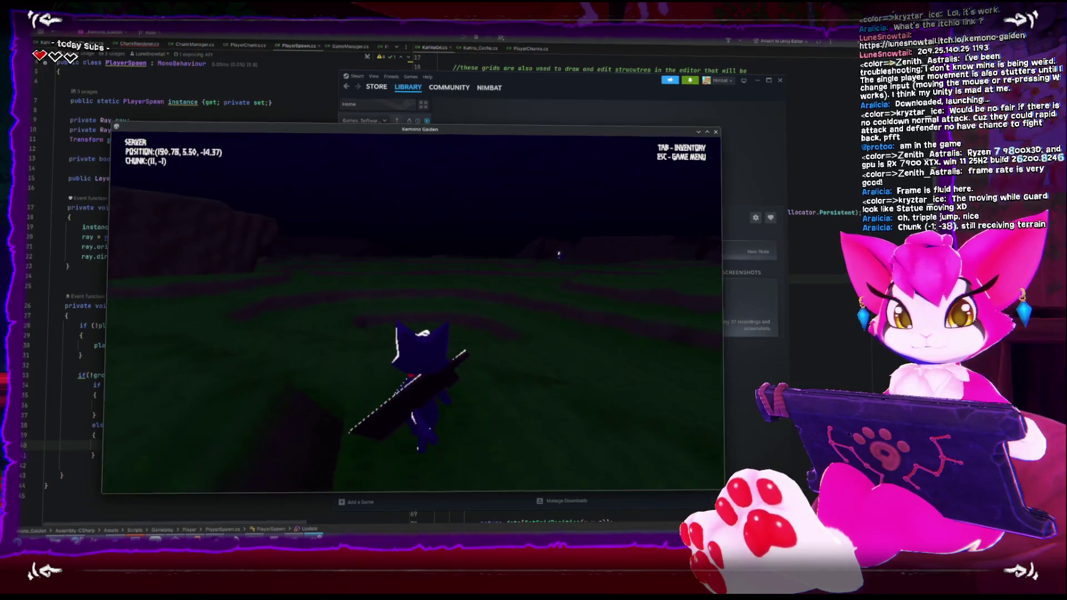
Keep running the character forward across the grassy field
{"action": "key", "text": "w"}
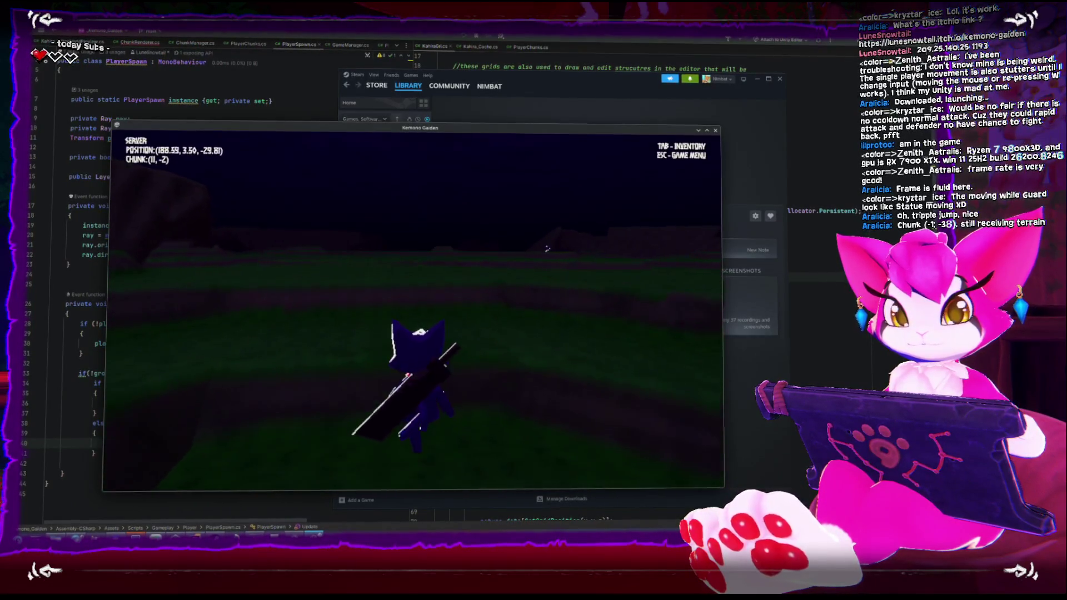
{"action": "key", "text": "w"}
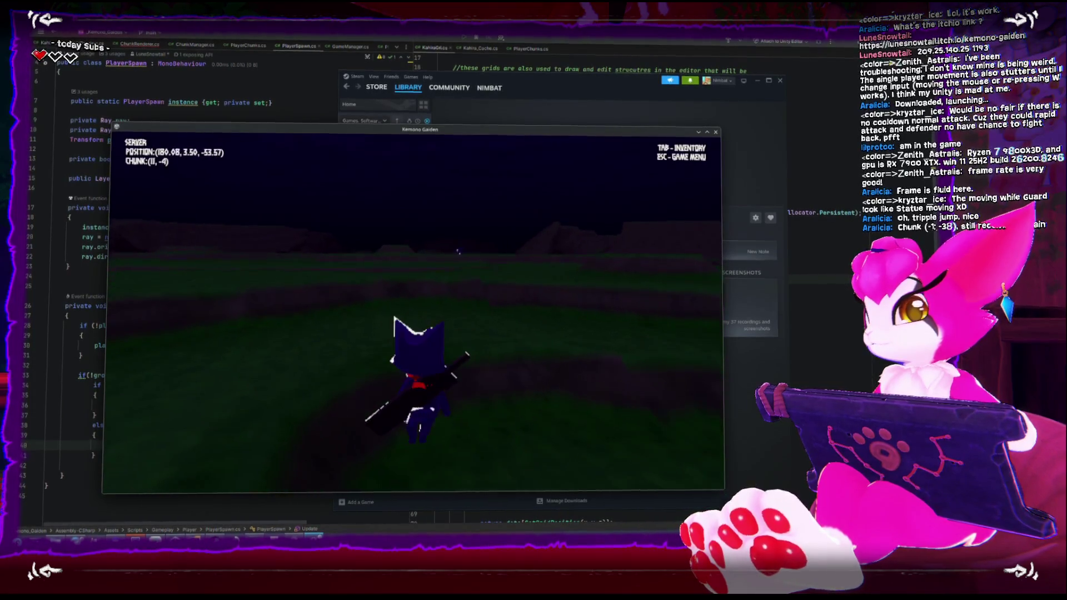
{"action": "key", "text": "w"}
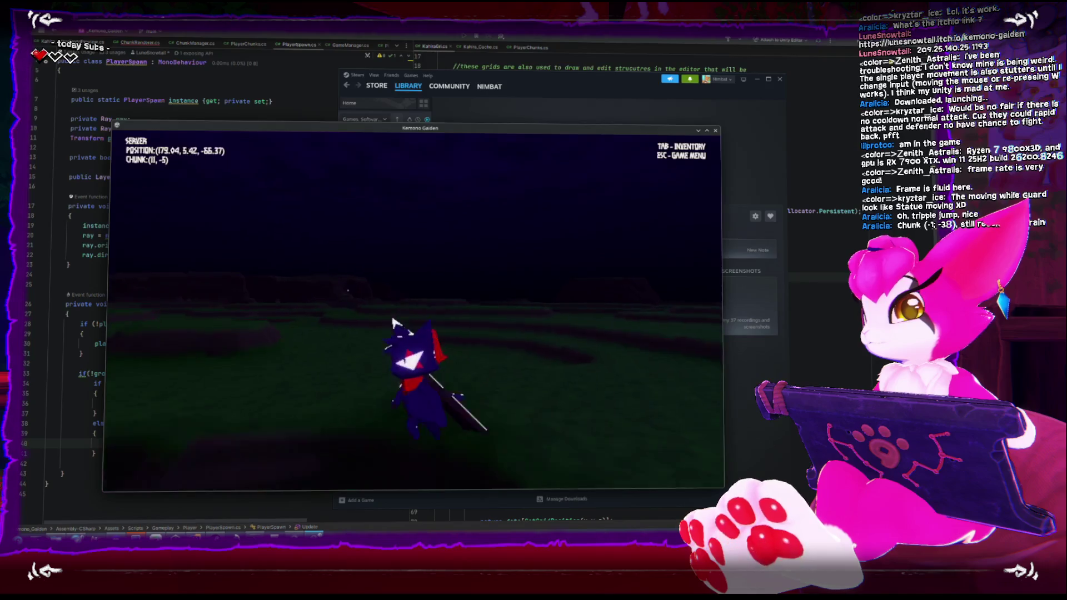
{"action": "key", "text": "w"}
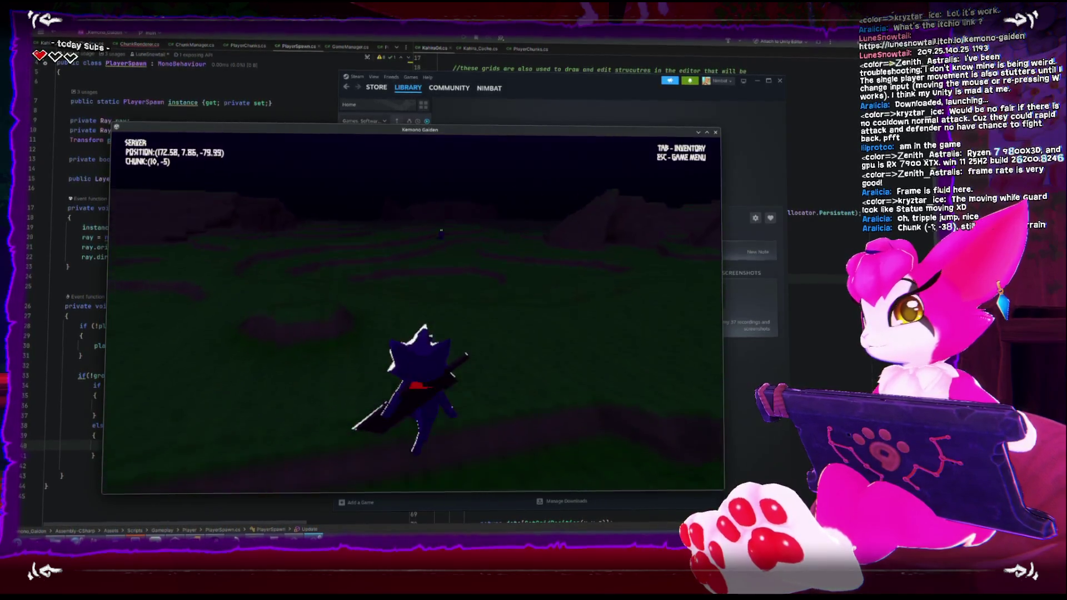
{"action": "key", "text": "w"}
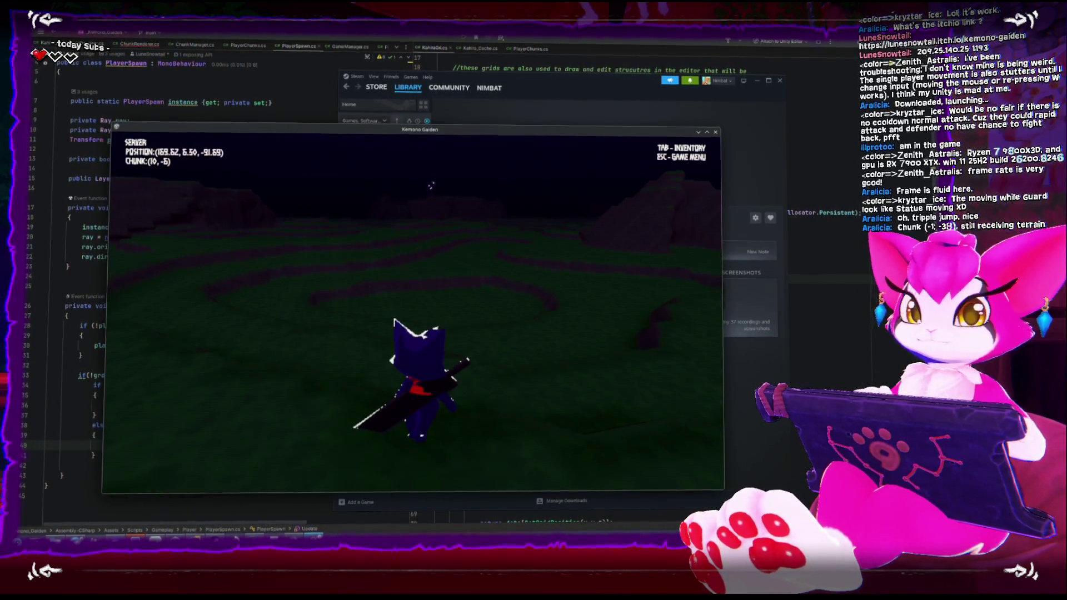
{"action": "key", "text": "w"}
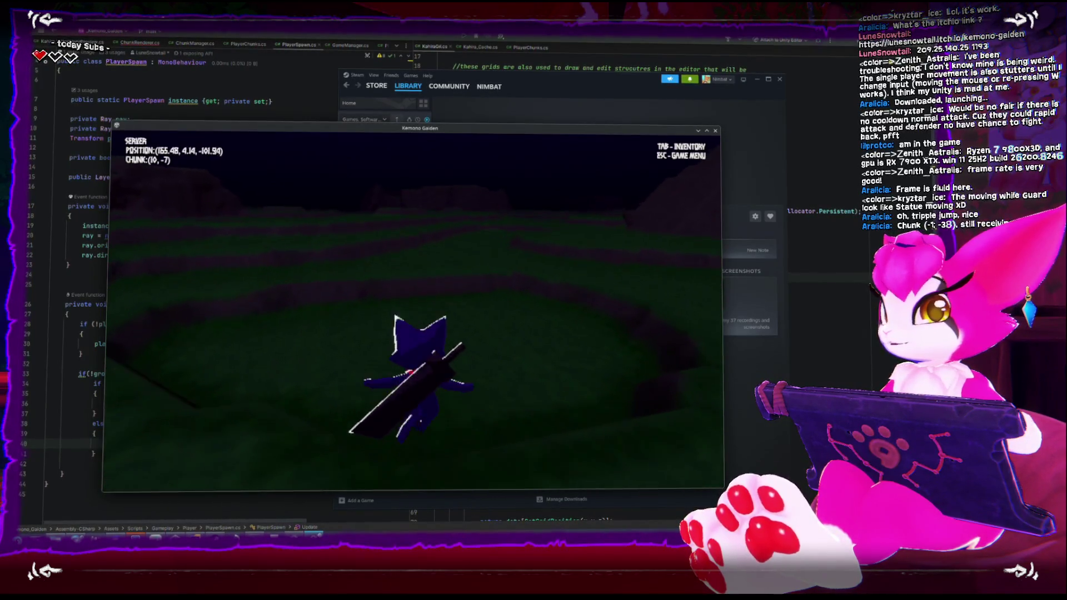
{"action": "key", "text": "w"}
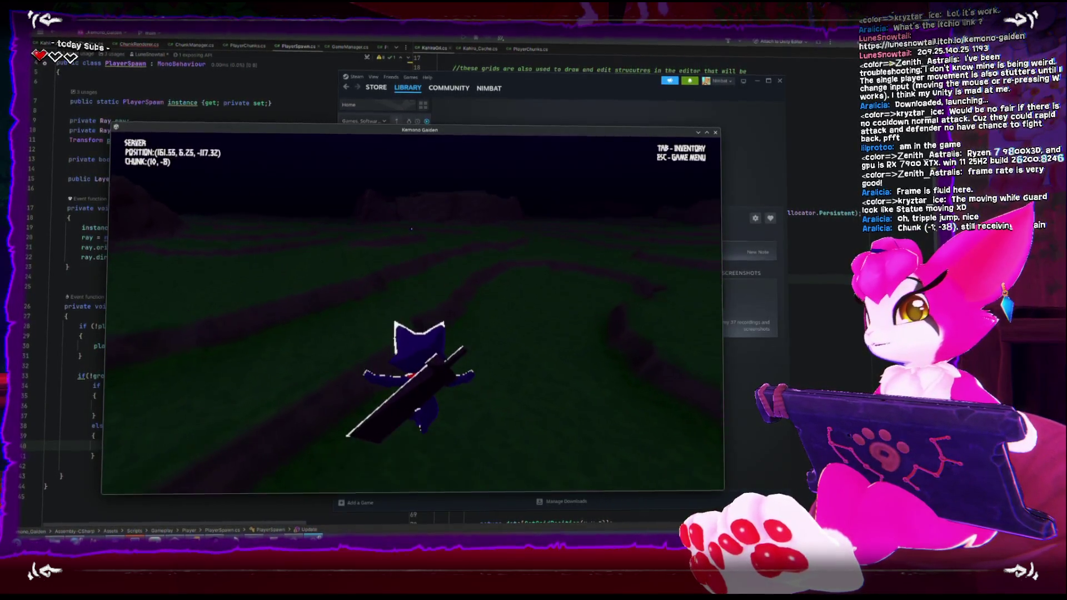
{"action": "key", "text": "w"}
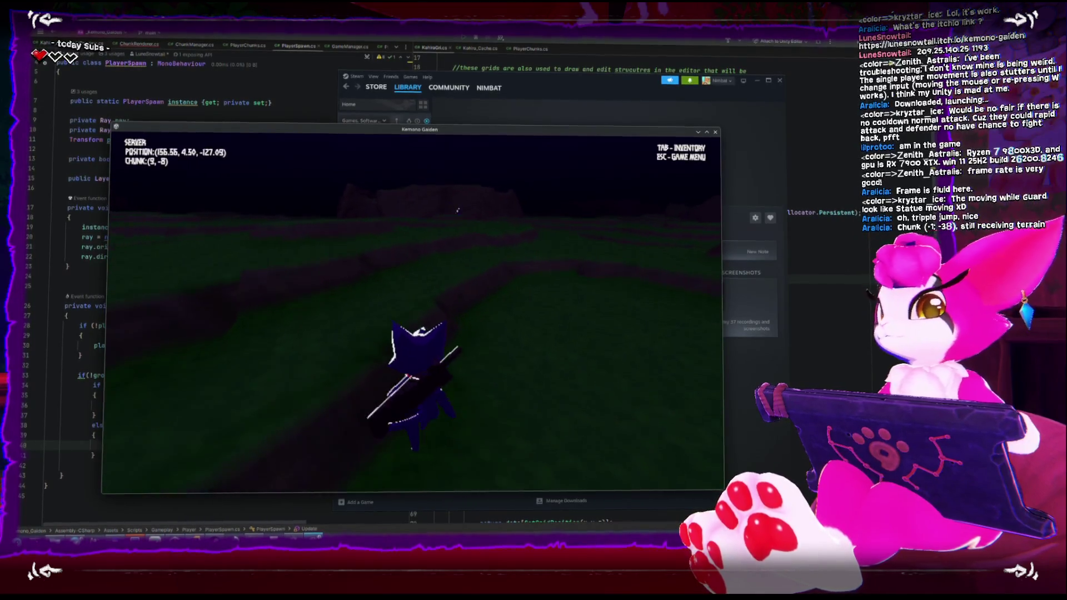
{"action": "key", "text": "w"}
Jump mid-run and continue forward into the next chunk
{"action": "key", "text": "w"}
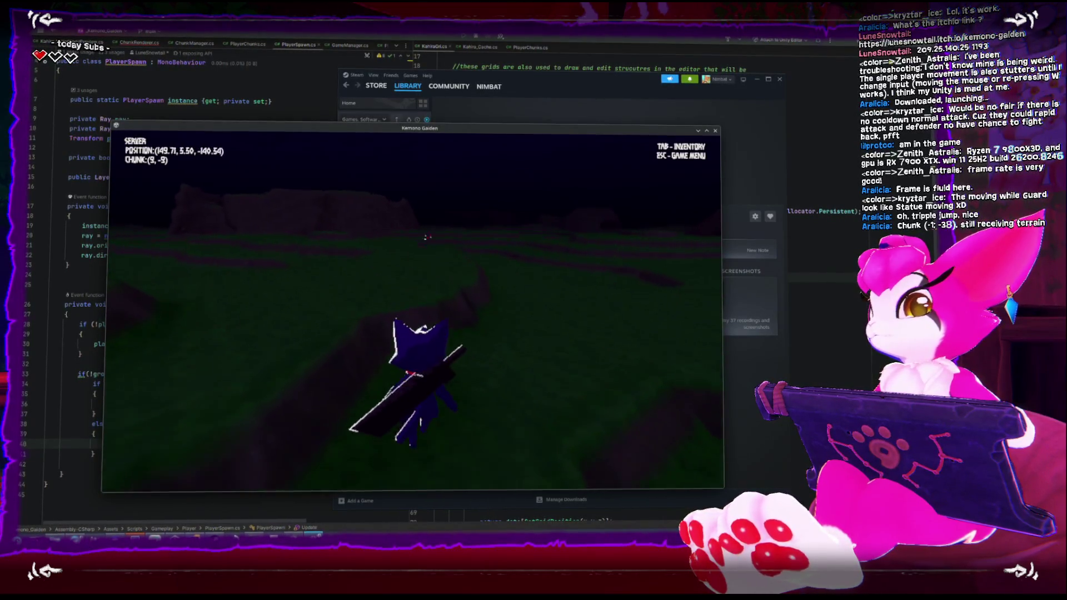
{"action": "key", "text": "space"}
{"action": "key", "text": "w"}
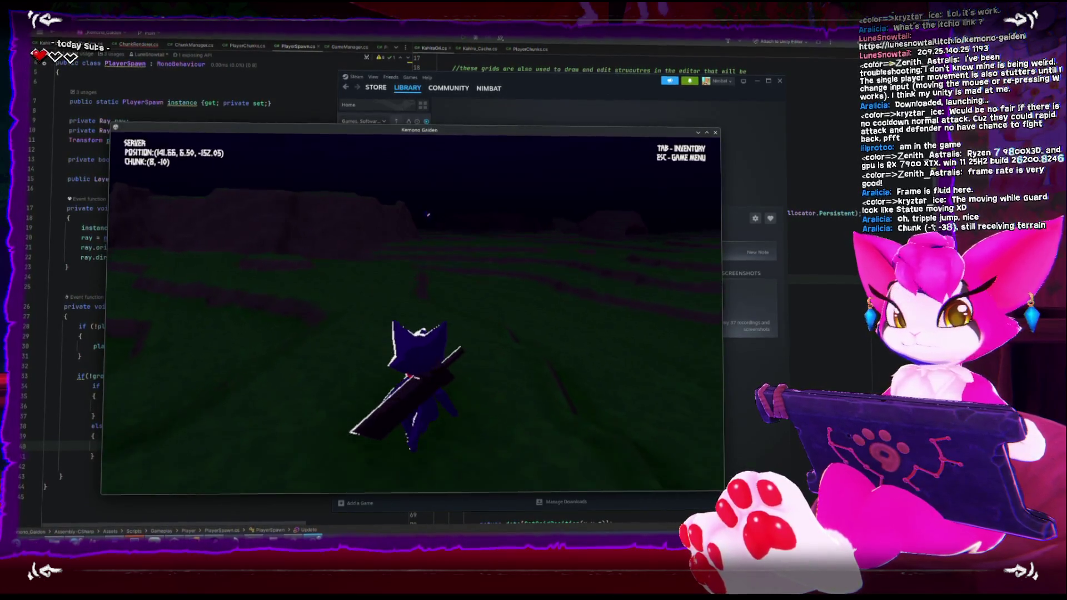
{"action": "key", "text": "w"}
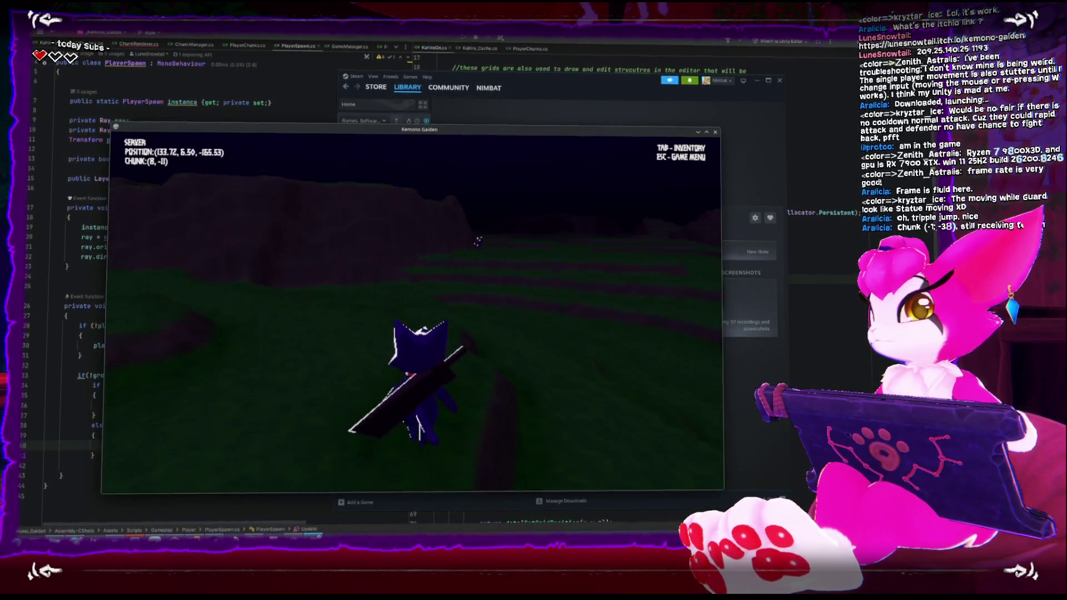
{"action": "key", "text": "w"}
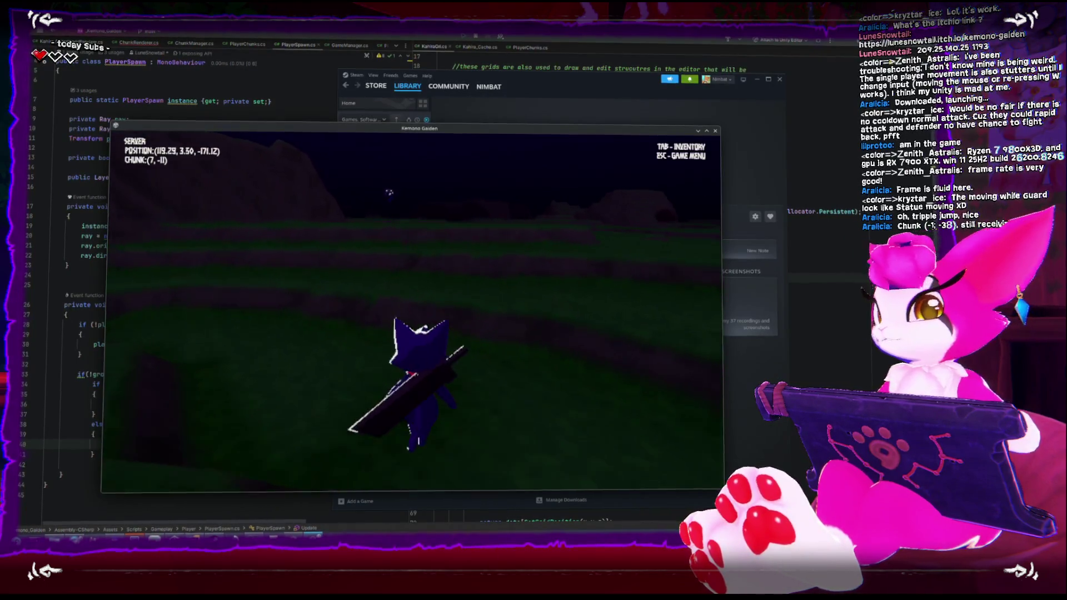
{"action": "key", "text": "w"}
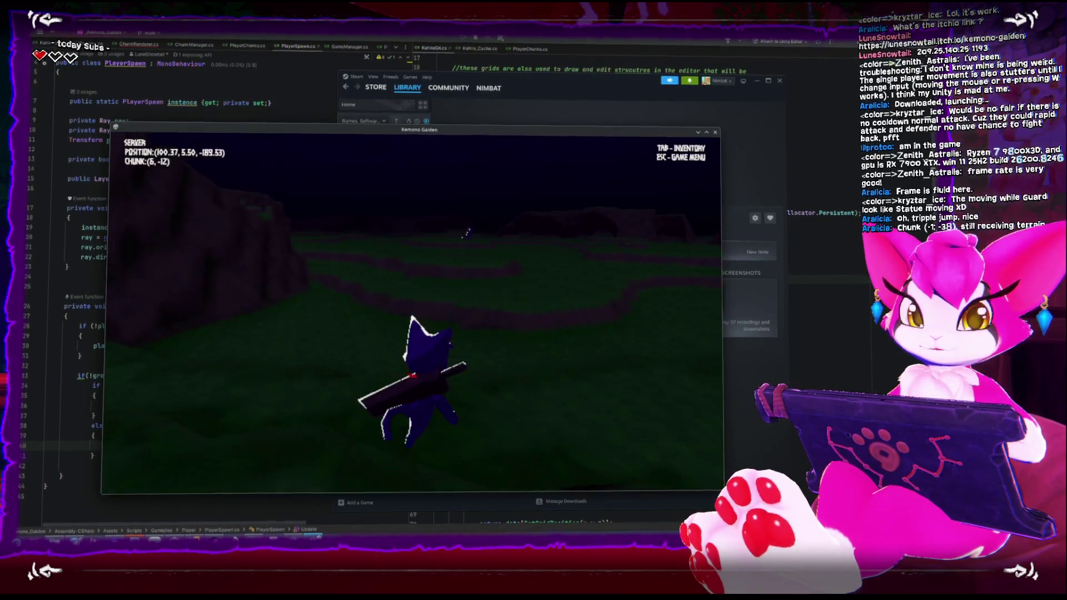
{"action": "key", "text": "w"}
Turn the character back, steer left, then run up the slope swinging the sword
{"action": "key", "text": "s"}
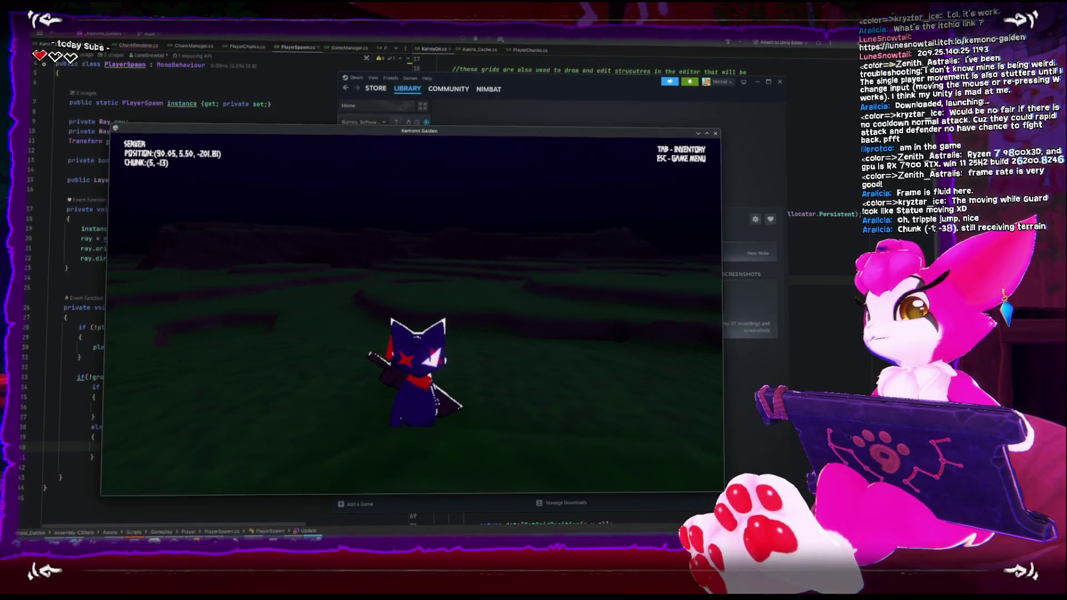
{"action": "key", "text": "w"}
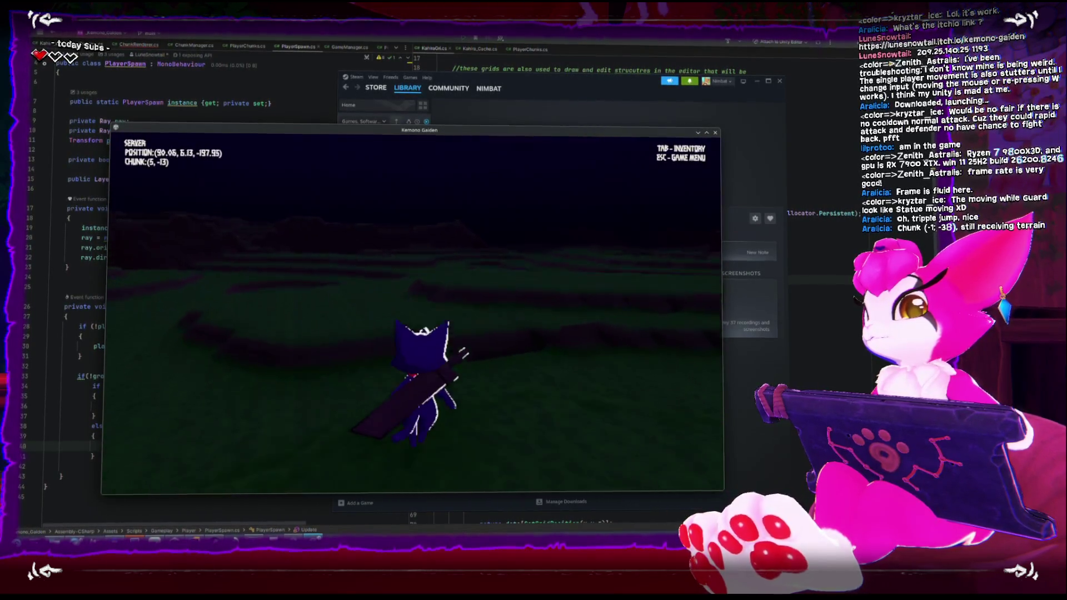
{"action": "key", "text": "a"}
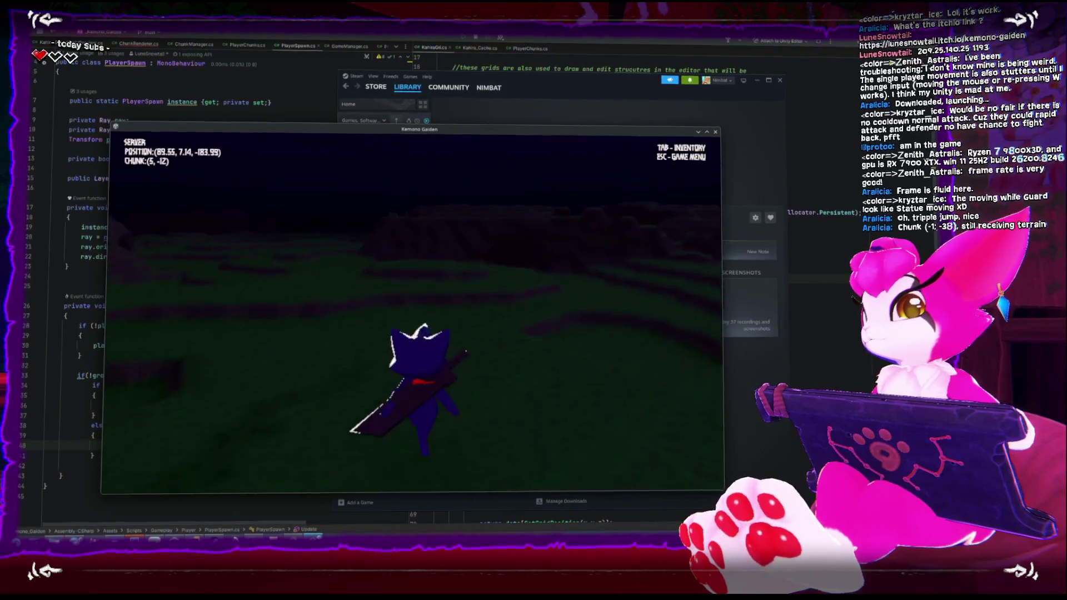
{"action": "key", "text": "w"}
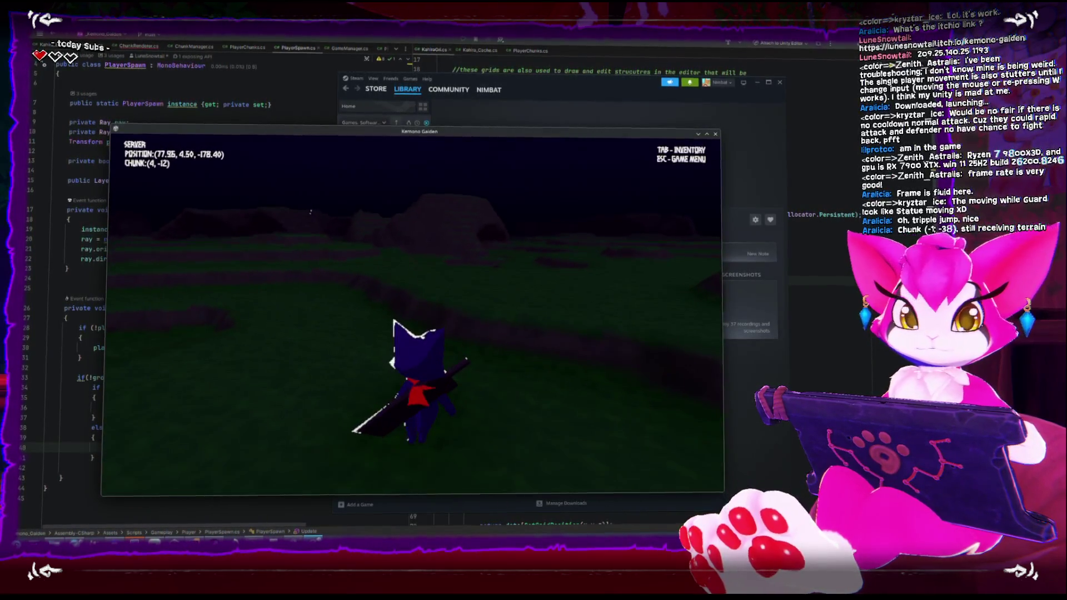
{"action": "key", "text": "w"}
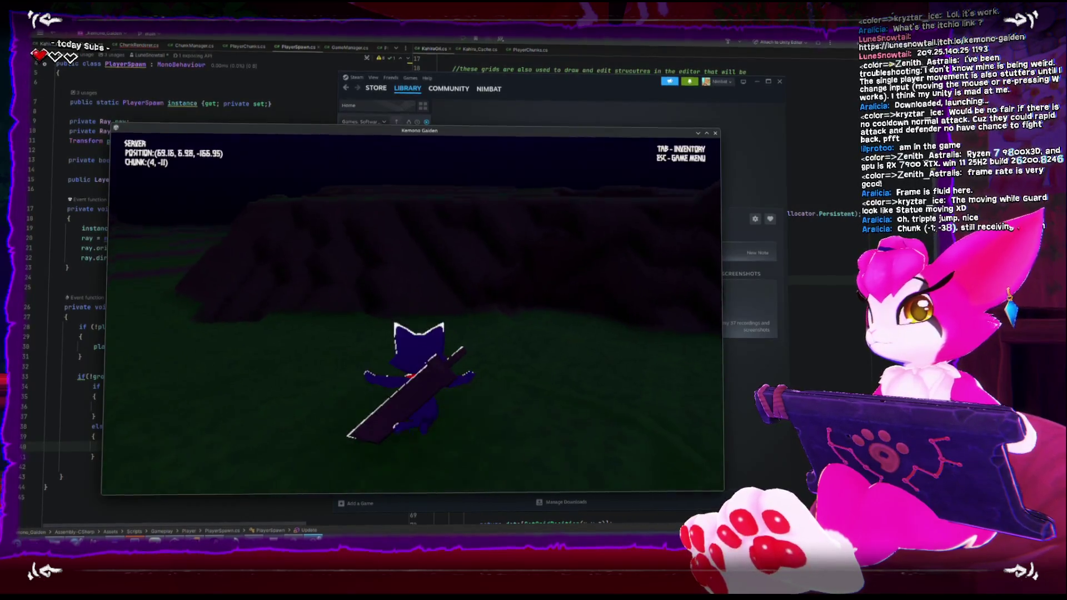
{"action": "key", "text": "w"}
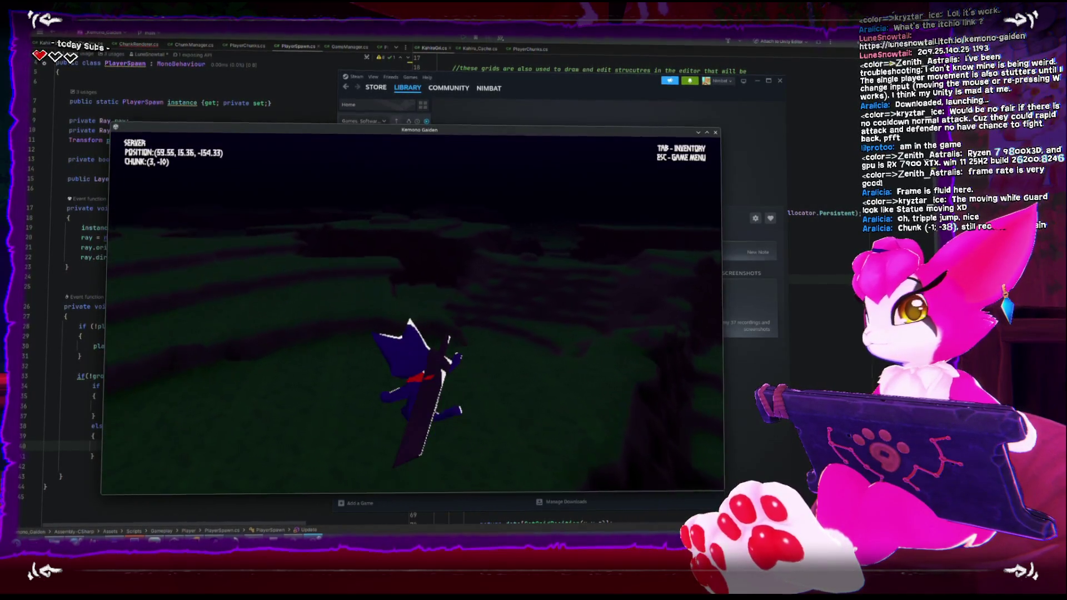
{"action": "key", "text": "w"}
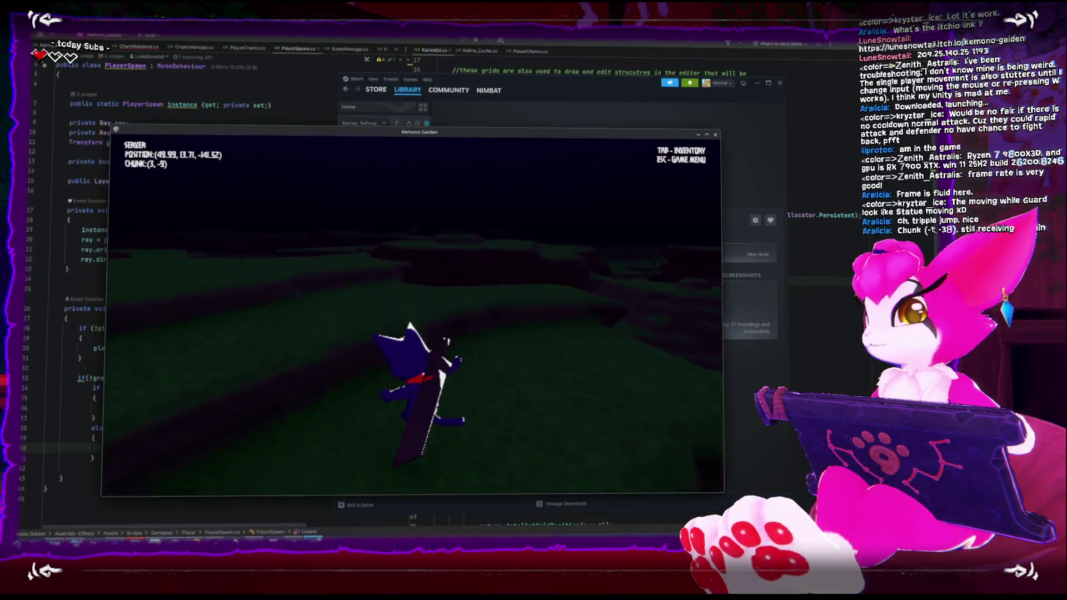
{"action": "key", "text": "w"}
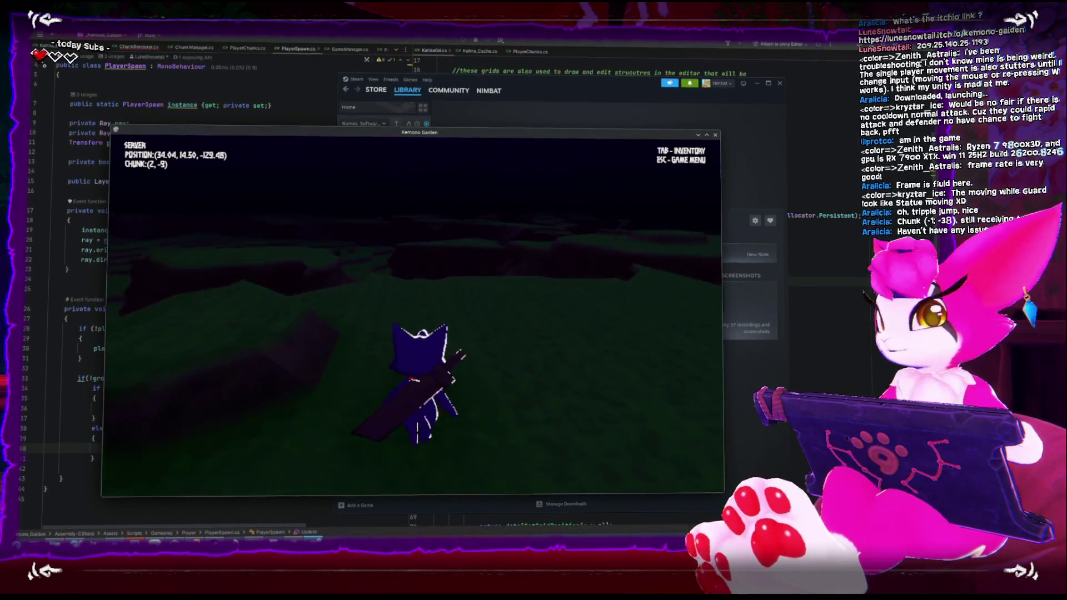
Walk over the slopes and higher ground until the readout shows chunk (4, -1)
{"action": "key", "text": "w"}
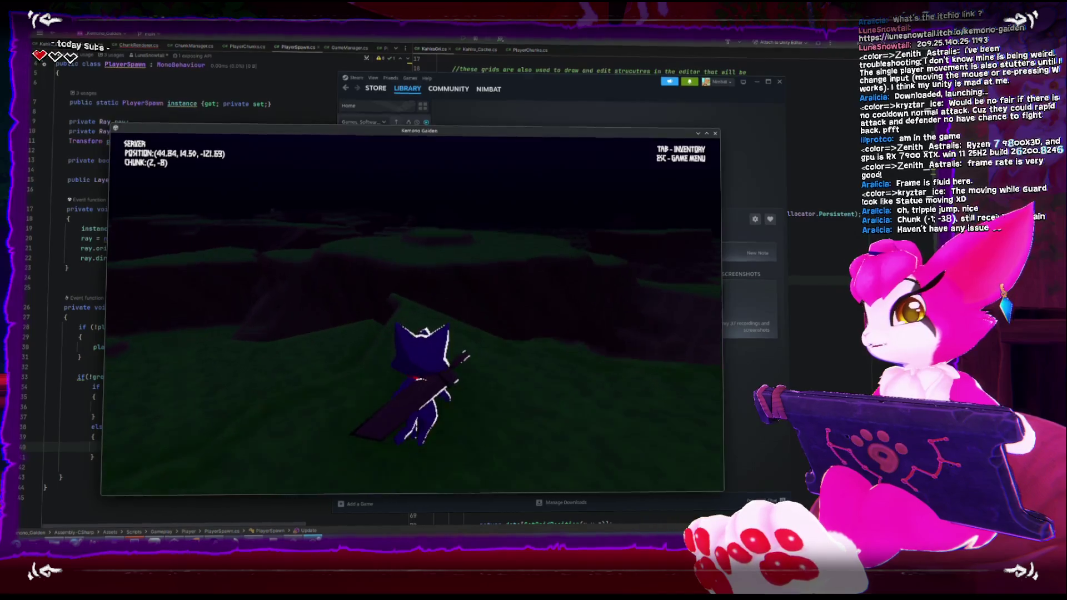
{"action": "key", "text": "w"}
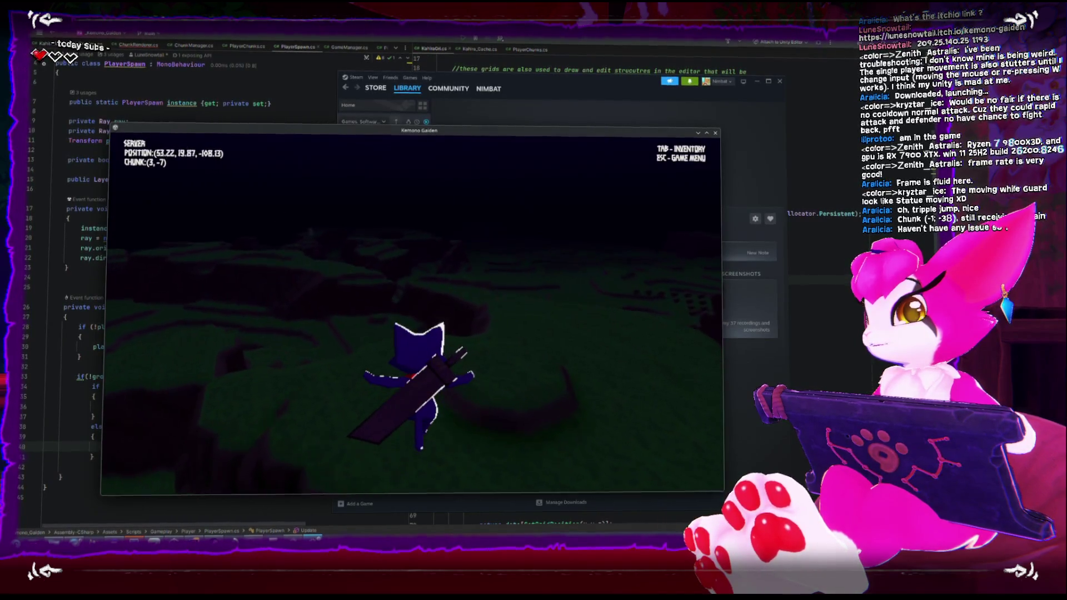
{"action": "key", "text": "w"}
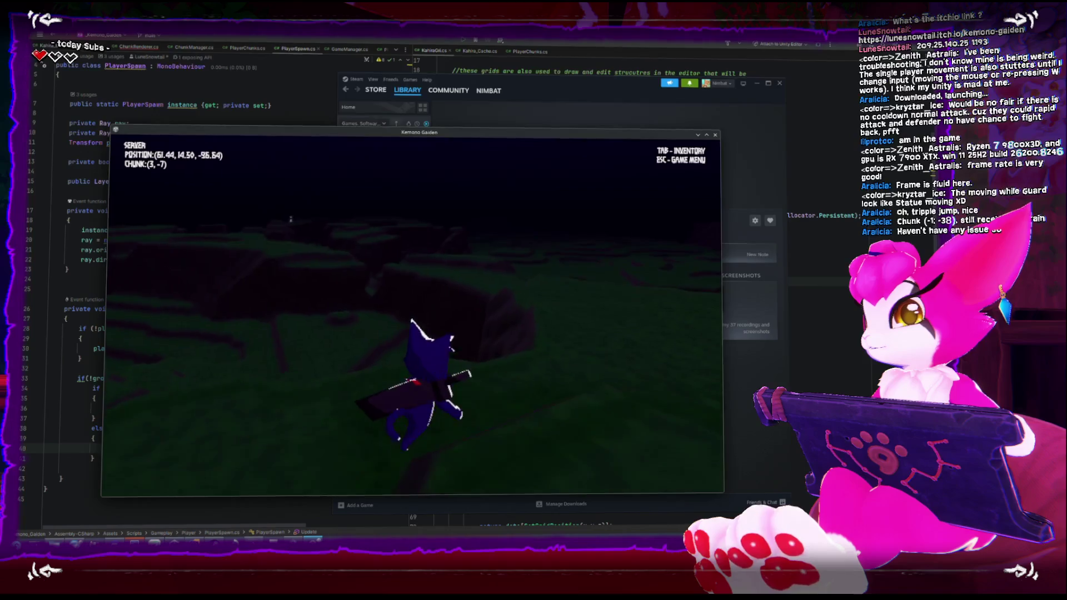
{"action": "key", "text": "w"}
{"action": "key", "text": "w"}
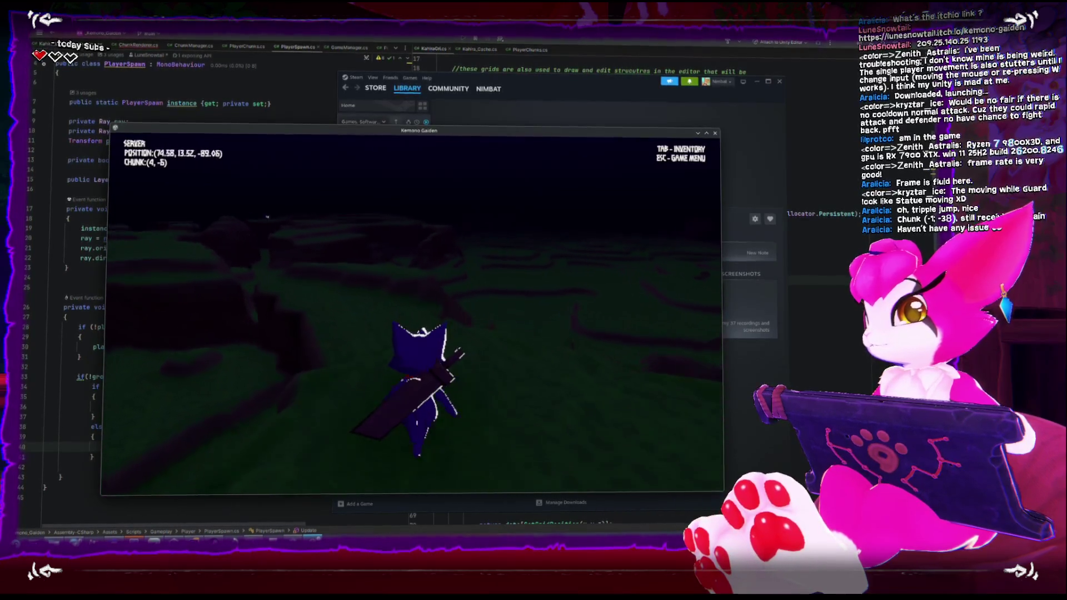
{"action": "key", "text": "w"}
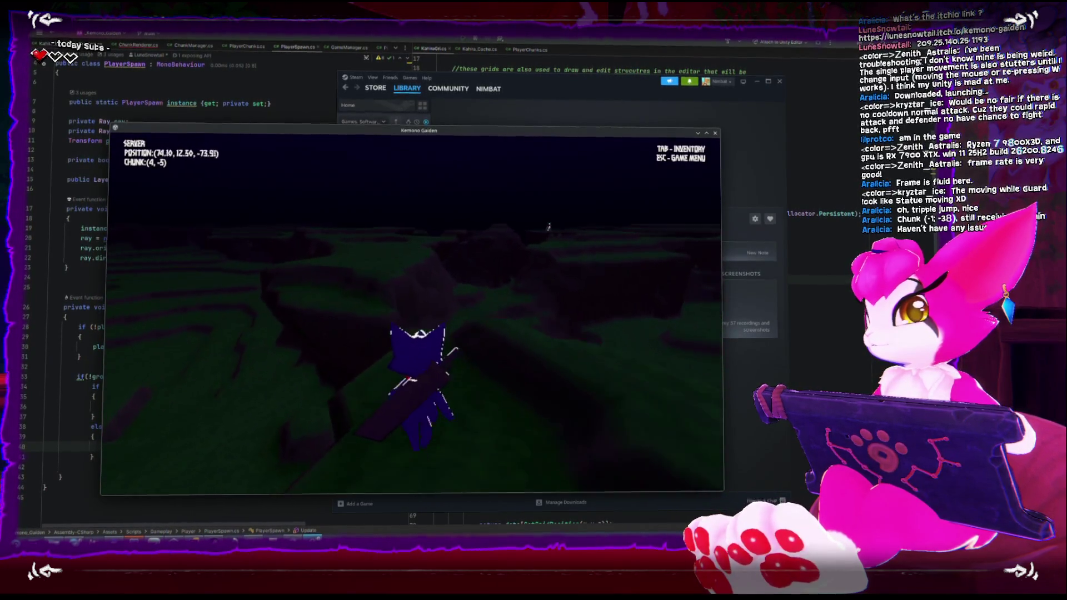
{"action": "key", "text": "w"}
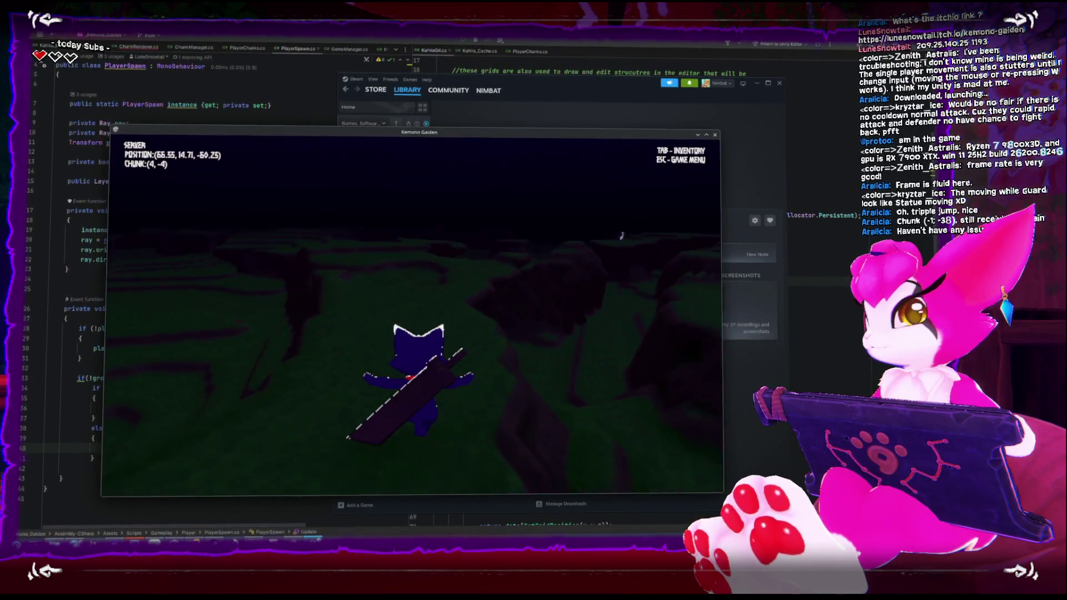
{"action": "key", "text": "w"}
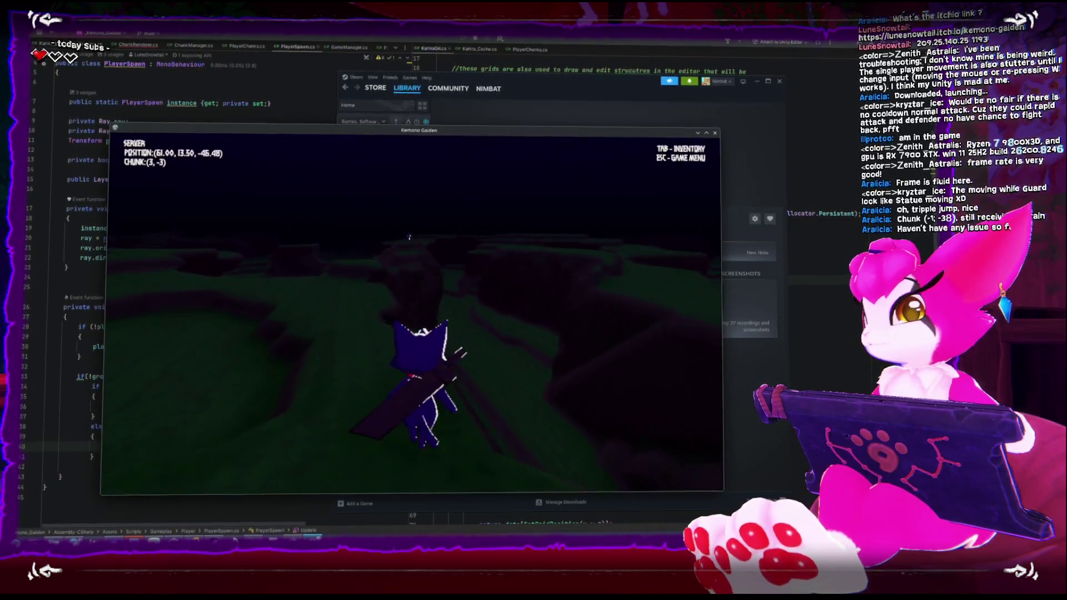
{"action": "key", "text": "w"}
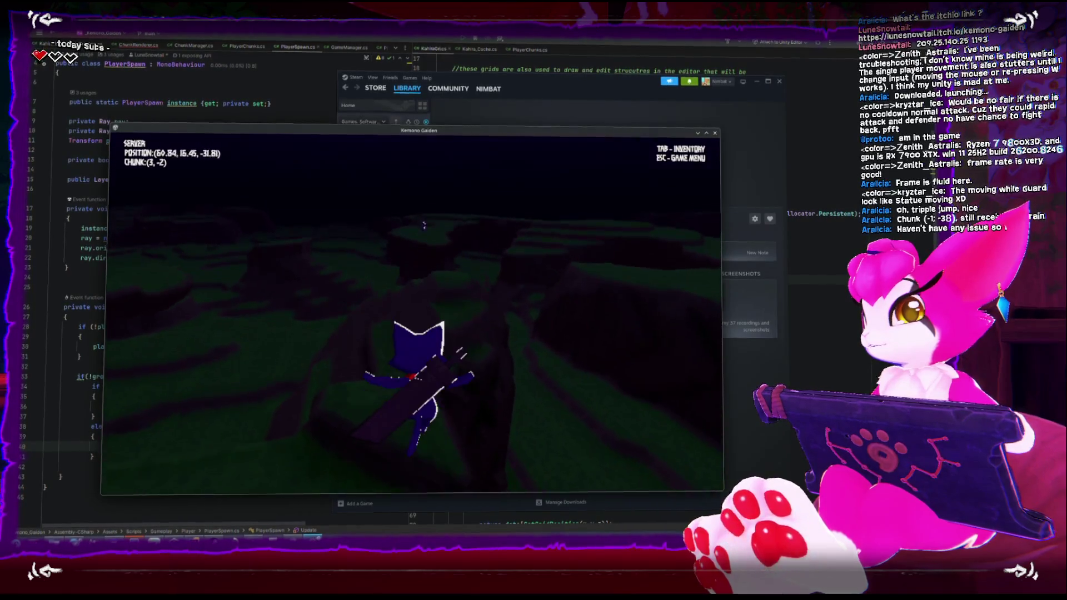
{"action": "key", "text": "w"}
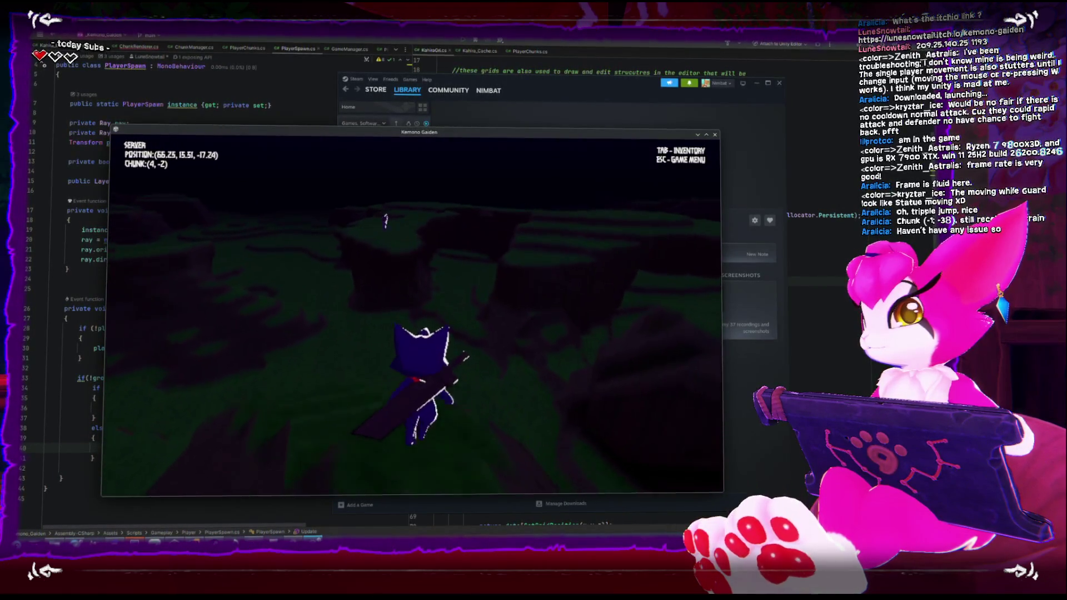
{"action": "key", "text": "w"}
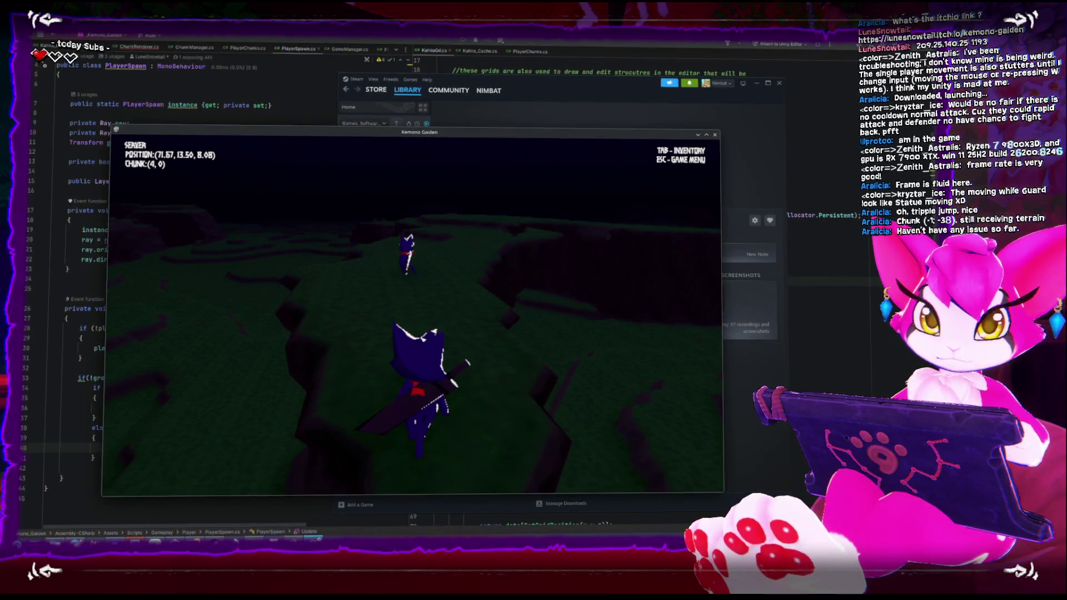
Swing the sword and walk over the hills through chunks (3, -3), (2, -2) and (2, -3)
{"action": "key", "text": "w"}
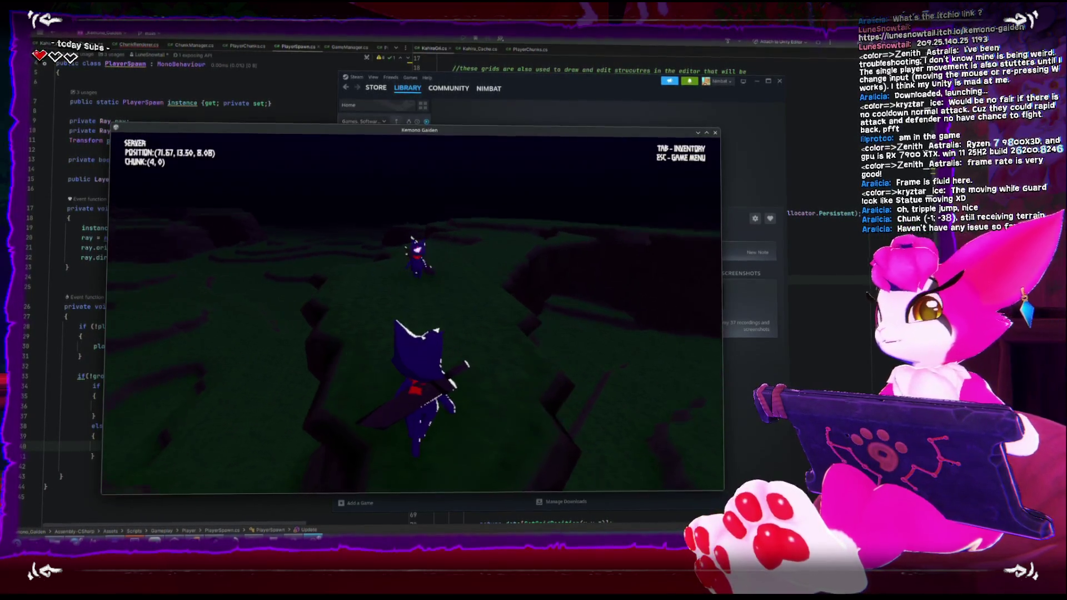
{"action": "key", "text": "w"}
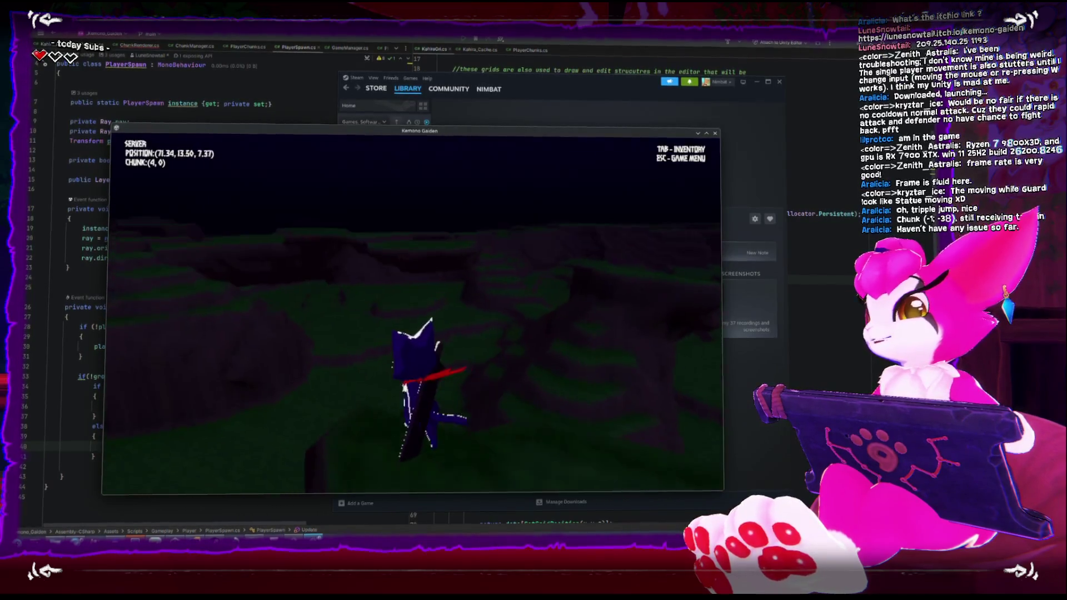
{"action": "key", "text": "w"}
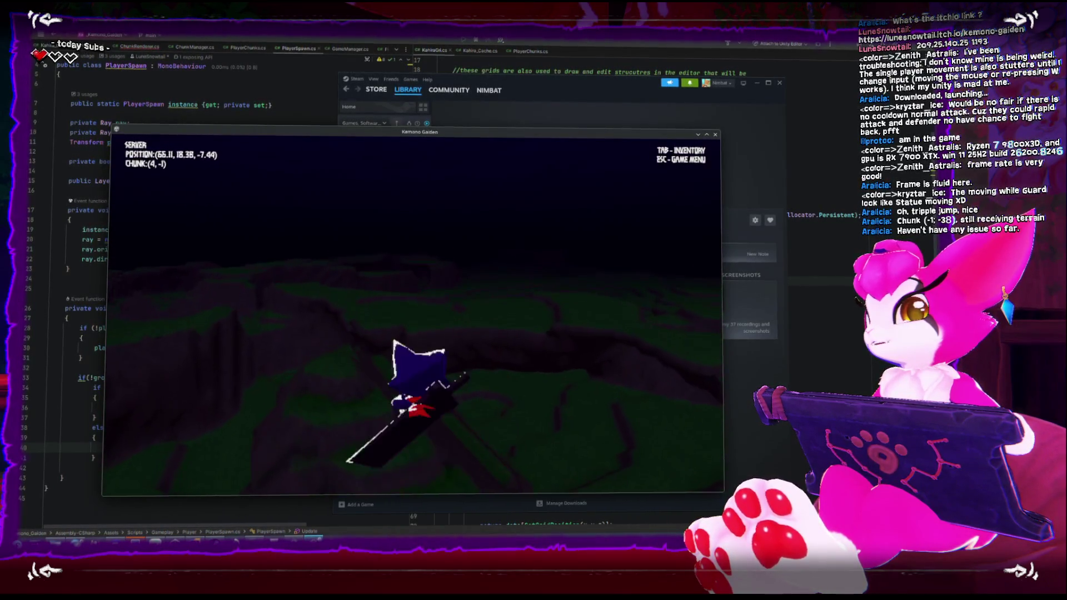
{"action": "key", "text": "w"}
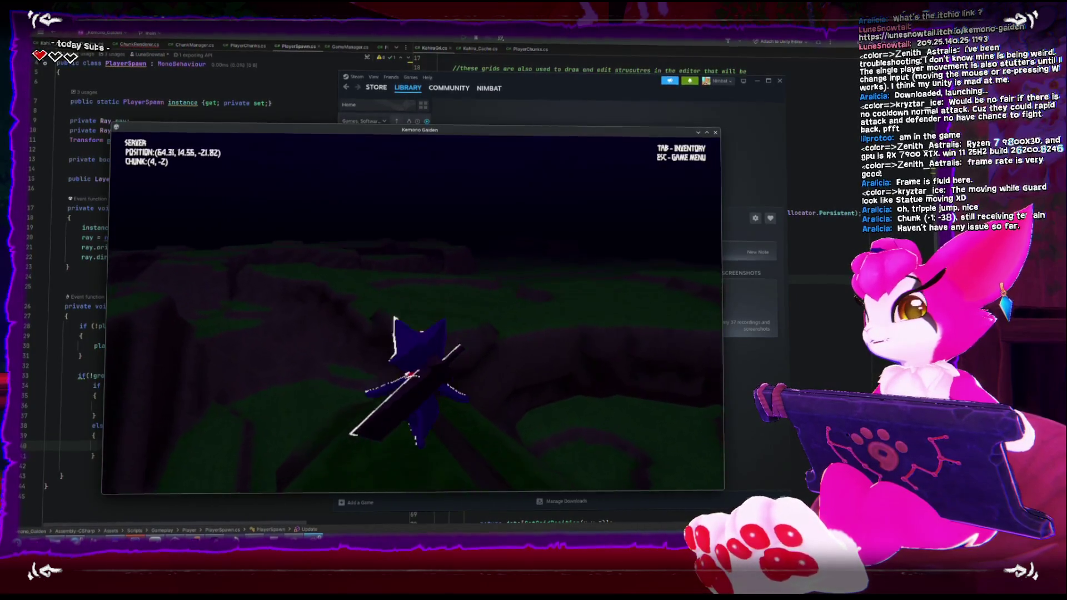
{"action": "key", "text": "w"}
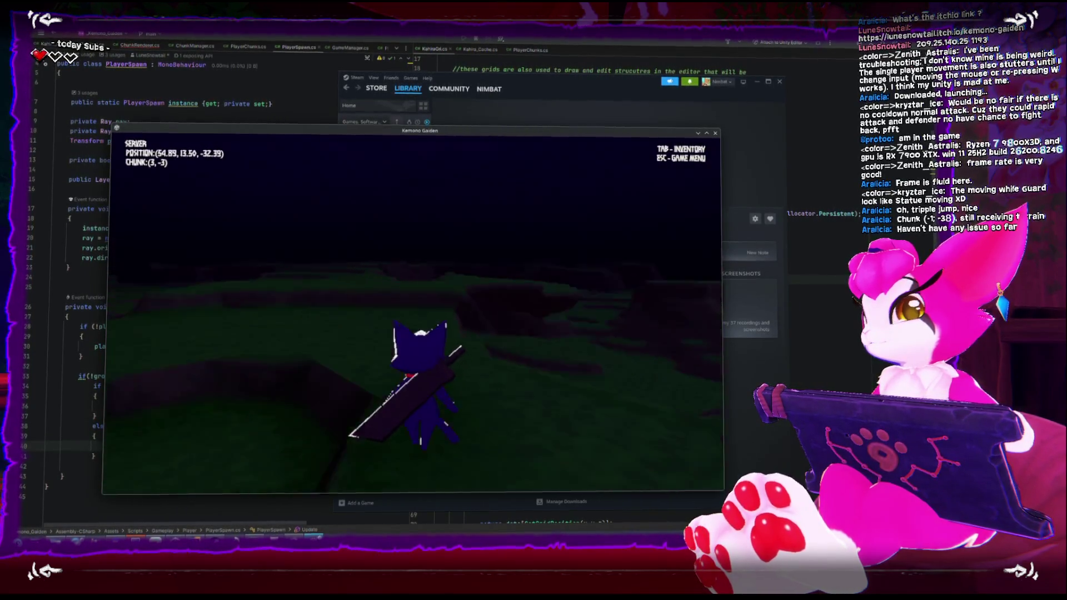
{"action": "key", "text": "w"}
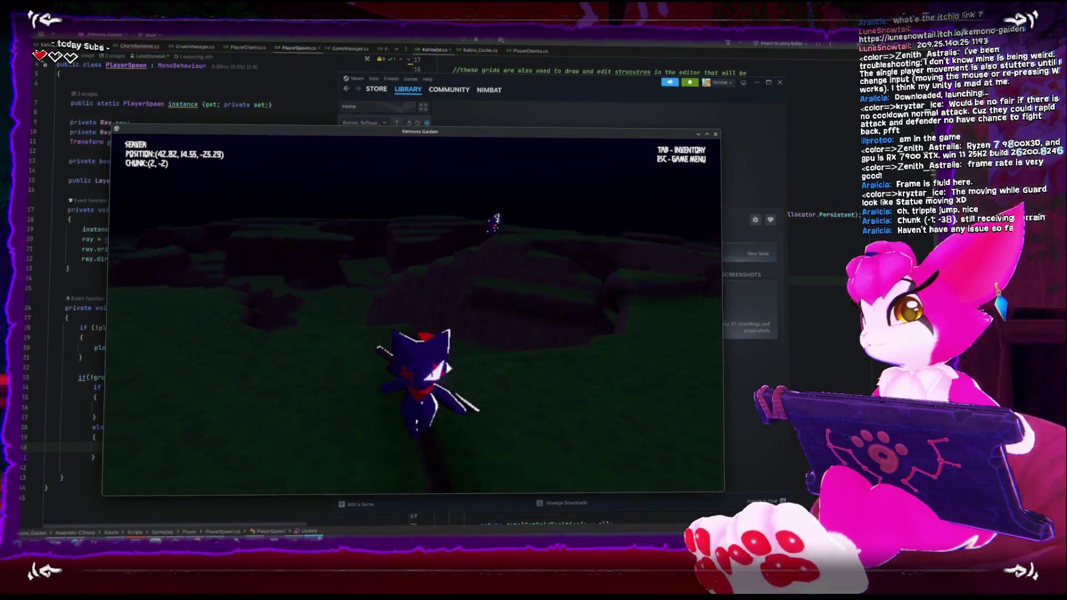
Run through the valley, jump onto the ridge and cross via chunk (1, -5) to (0, -8)
{"action": "key", "text": "w"}
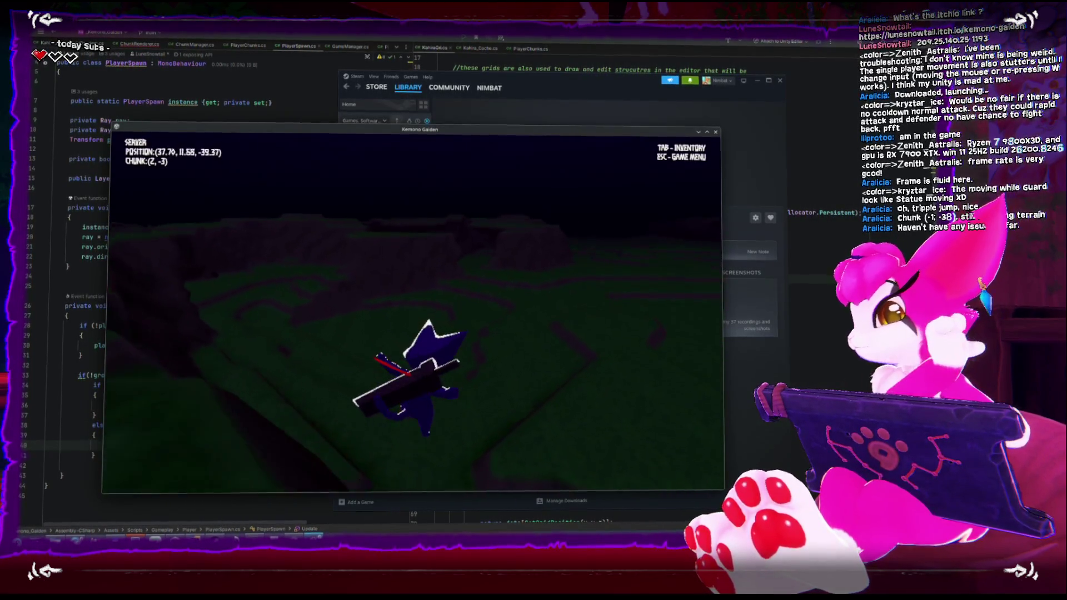
{"action": "key", "text": "w"}
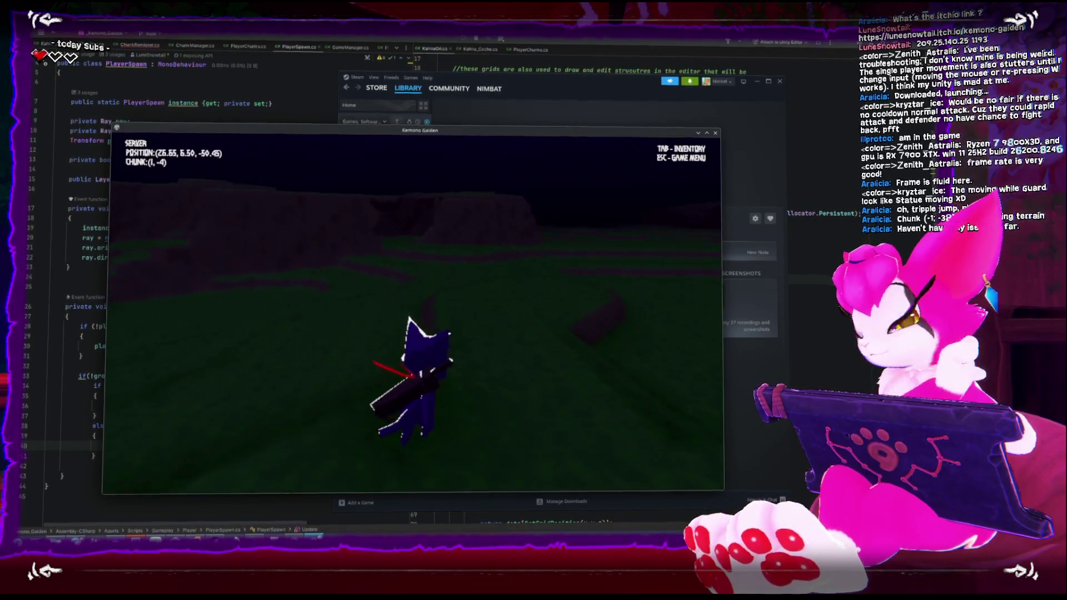
{"action": "key", "text": "w"}
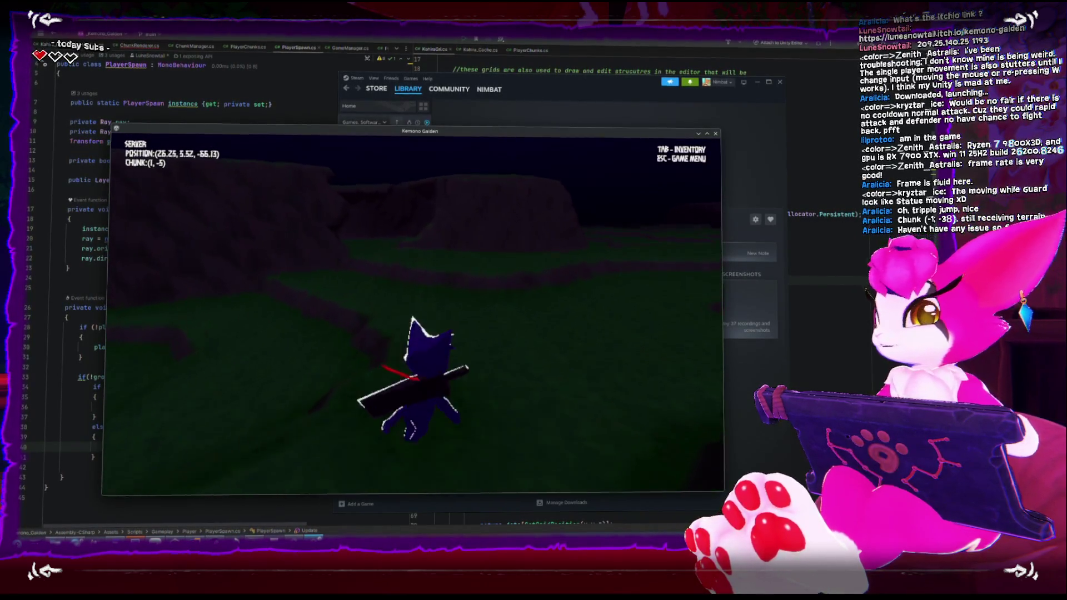
{"action": "key", "text": "w"}
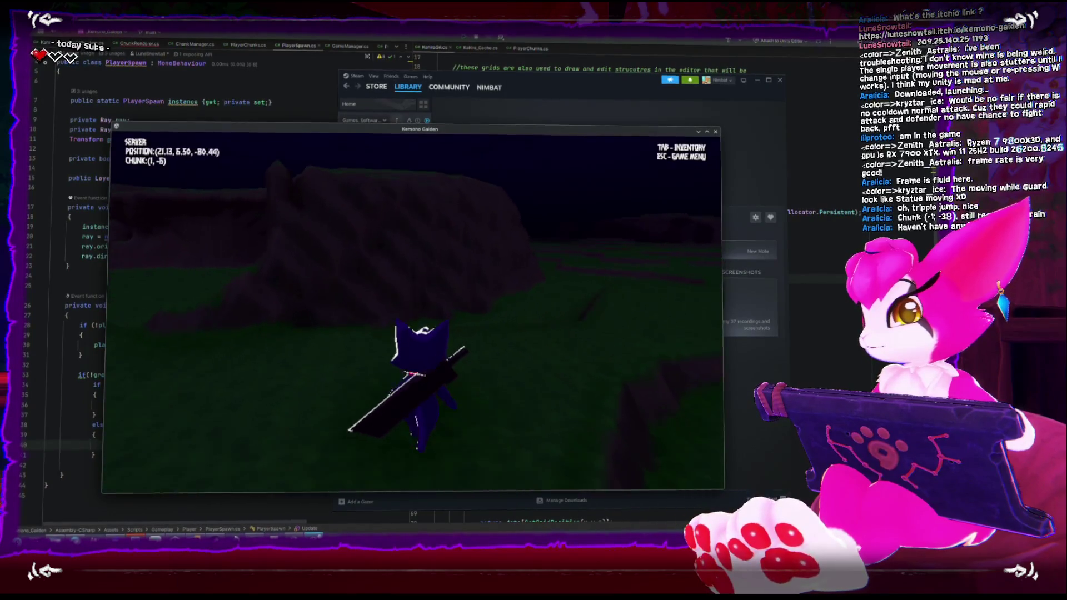
{"action": "key", "text": "w"}
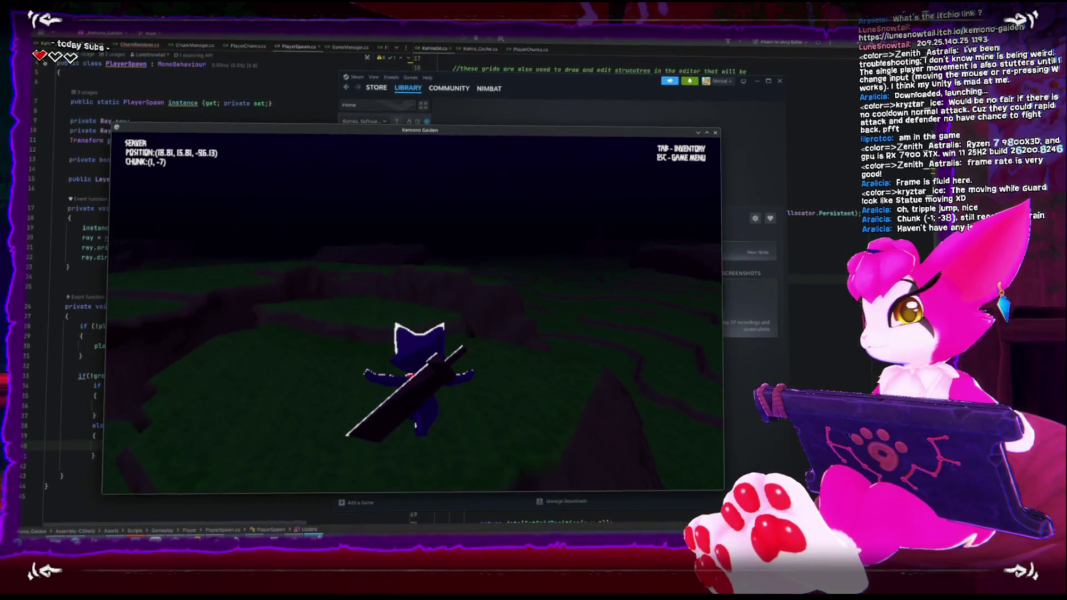
{"action": "key", "text": "w"}
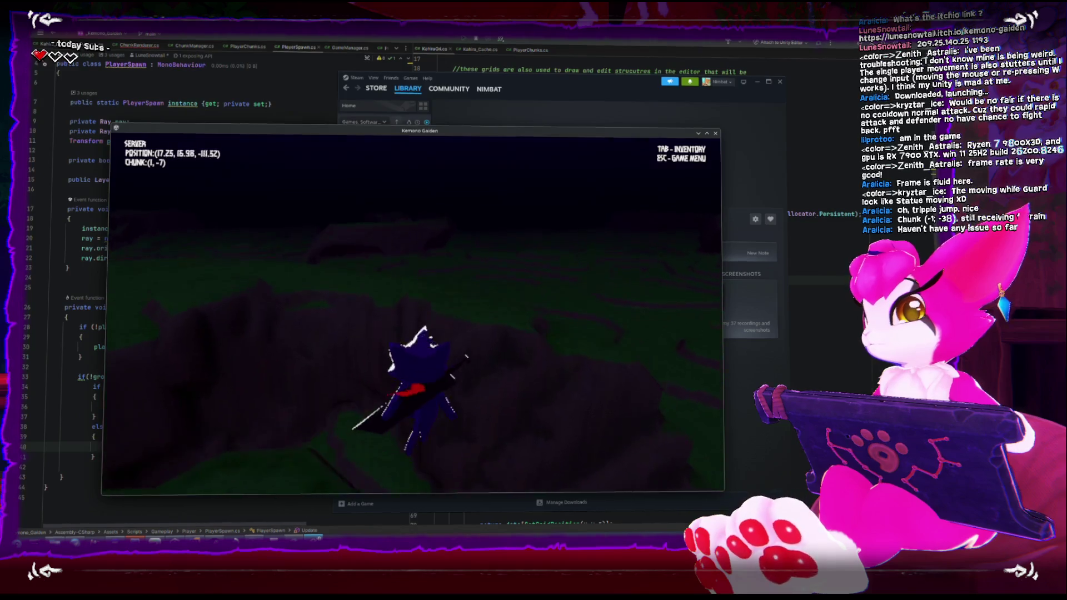
Turn toward and away from the camera, move between chunks (1, -9) and (0, -8), swinging the weapon
{"action": "key", "text": "w"}
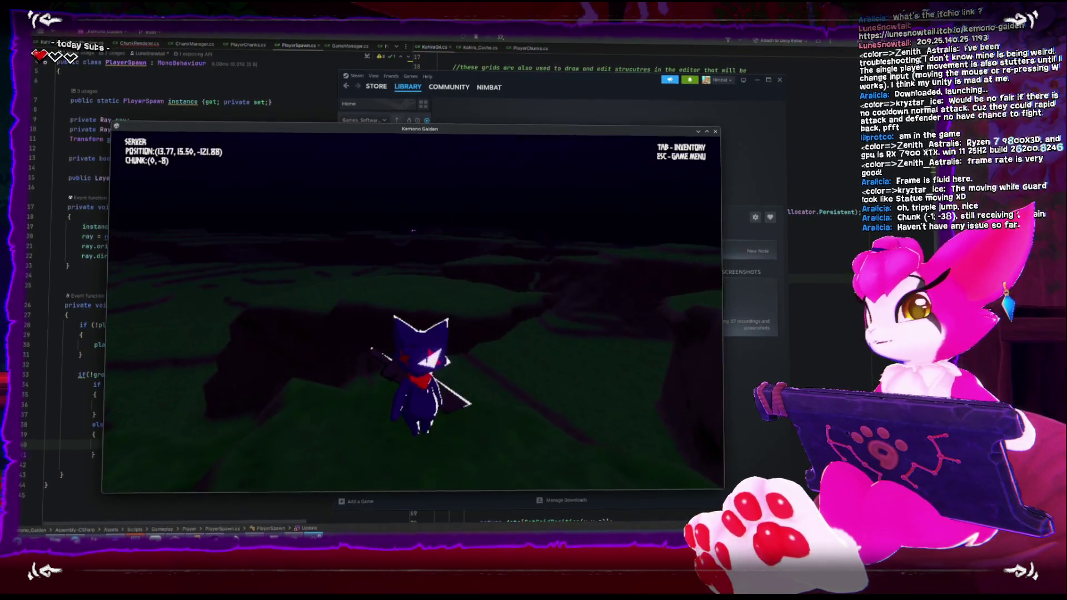
{"action": "key", "text": "w"}
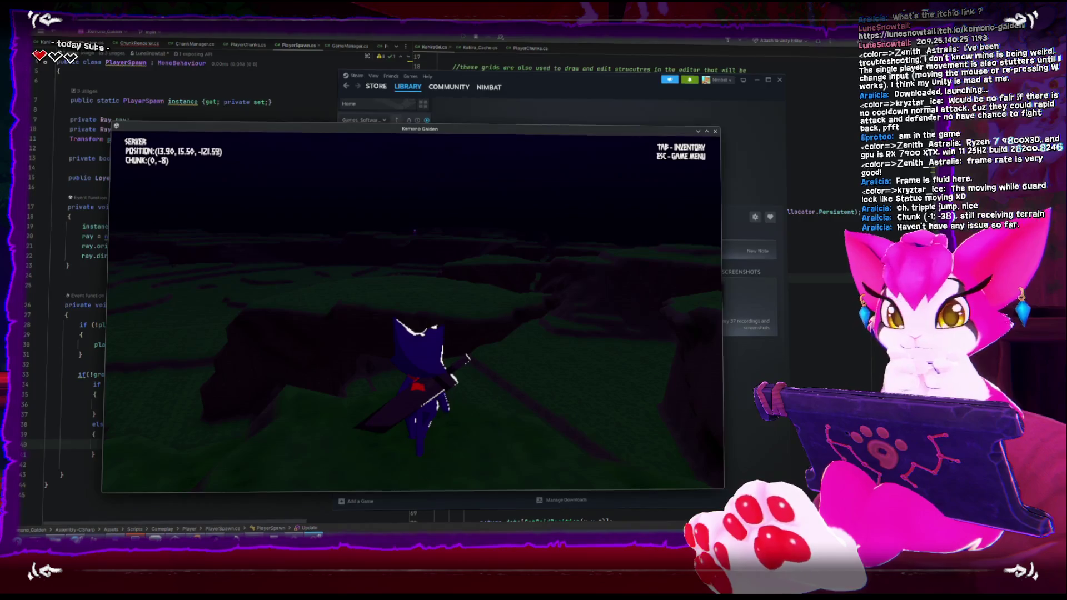
{"action": "key", "text": "w"}
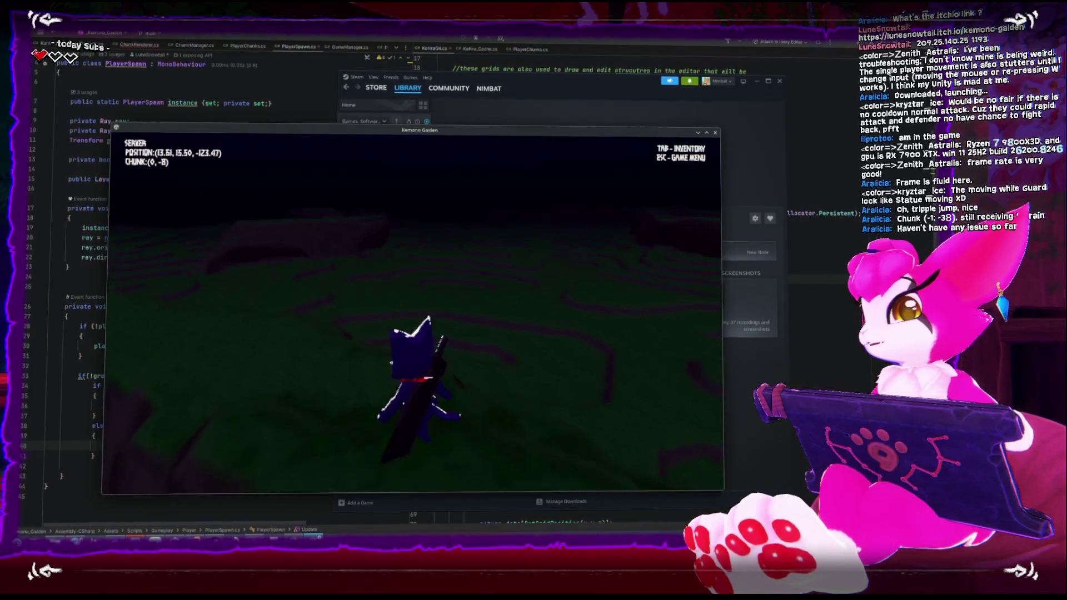
{"action": "key", "text": "w"}
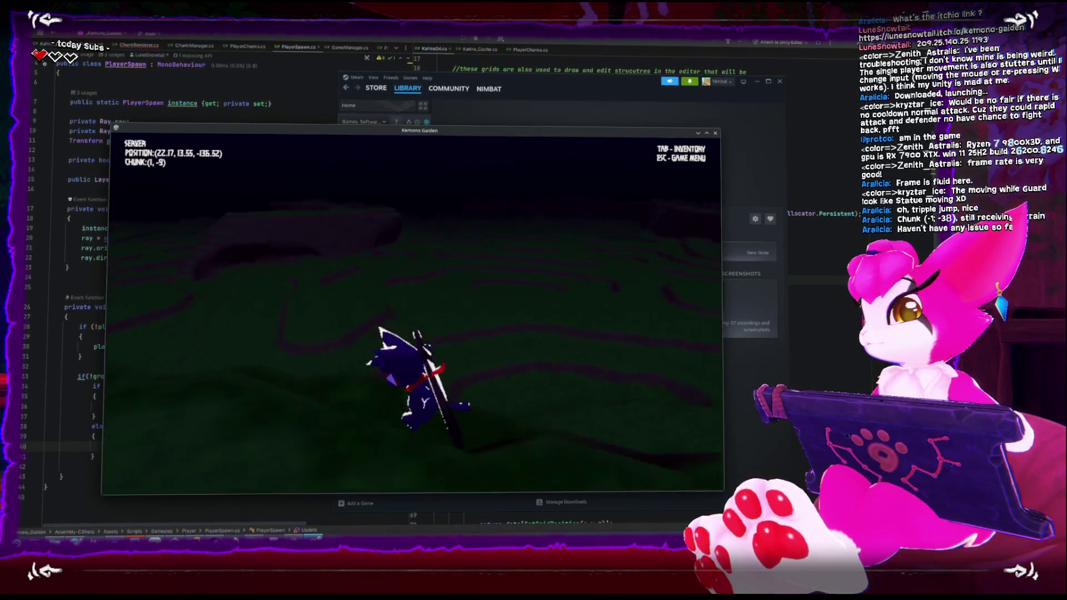
{"action": "key", "text": "w"}
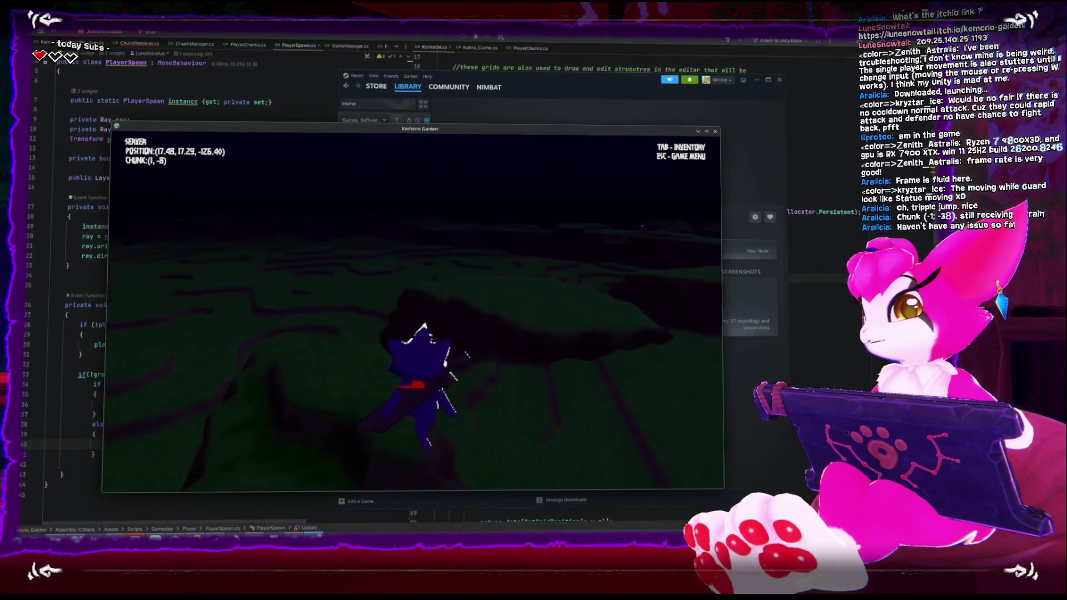
{"action": "key", "text": "w"}
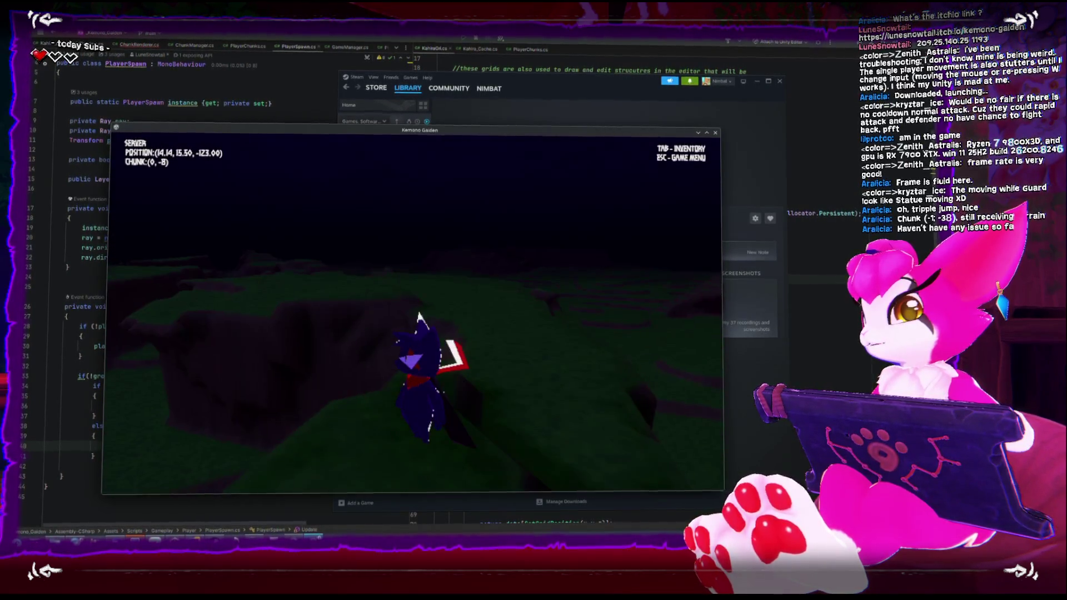
Run through chunks (1, -9) and (2, -10) down to chunk (3, -10), facing the camera
{"action": "key", "text": "w"}
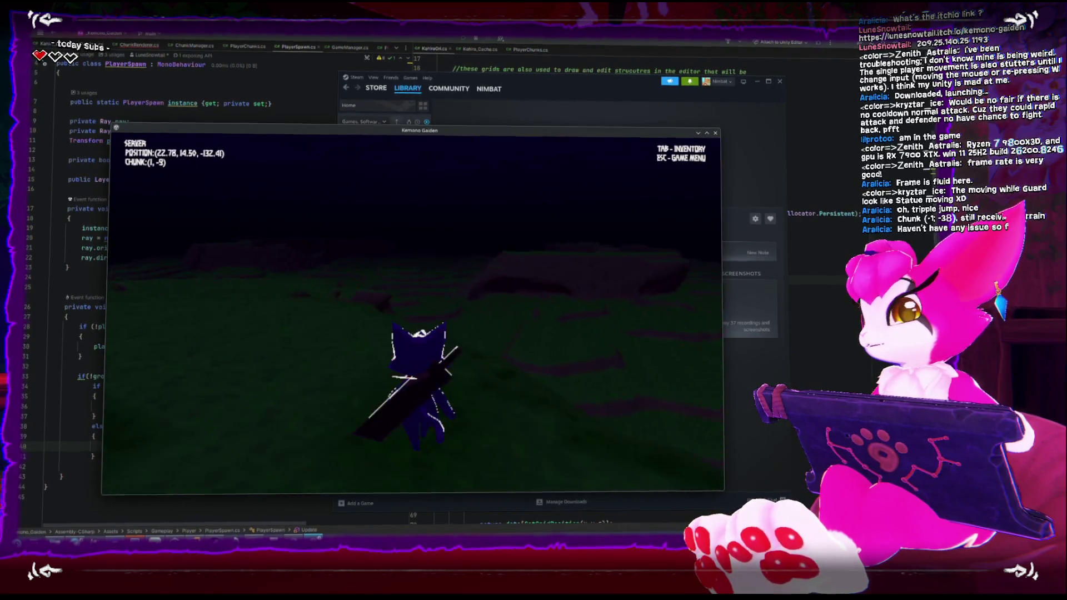
{"action": "key", "text": "w"}
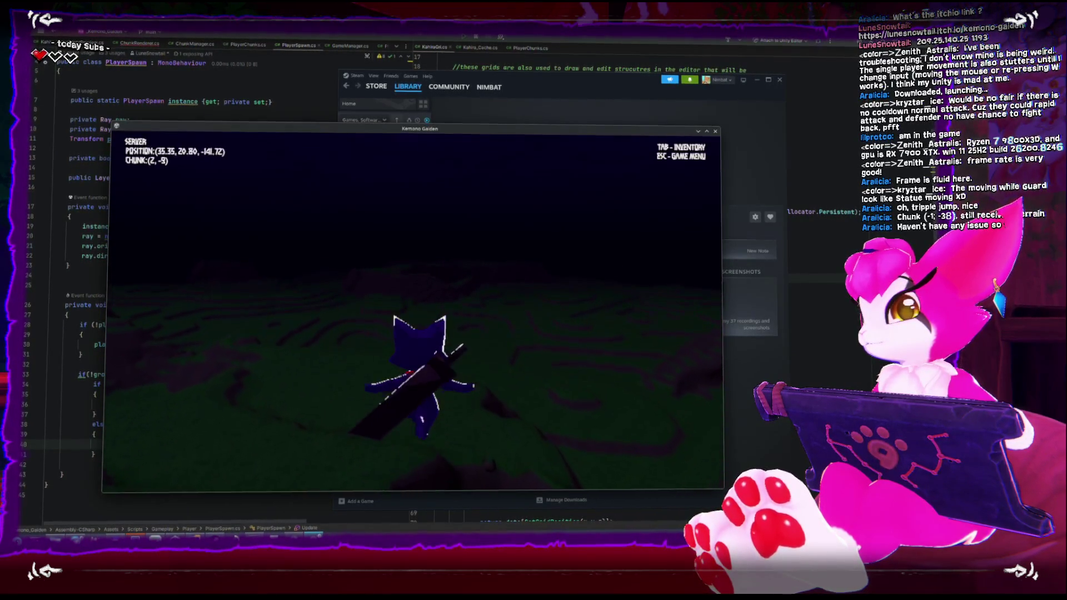
{"action": "key", "text": "w"}
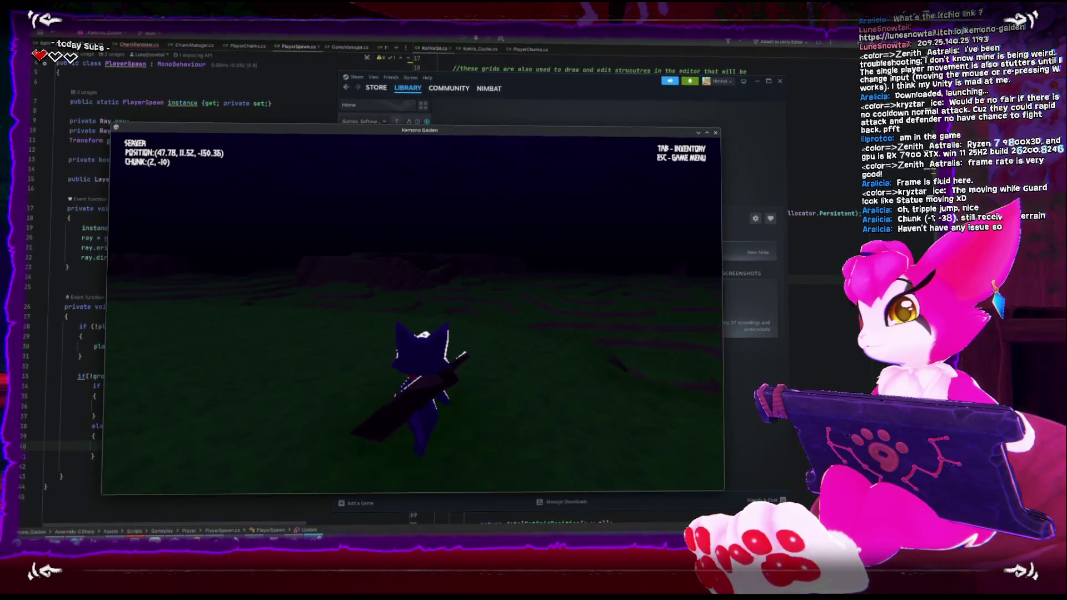
{"action": "key", "text": "s"}
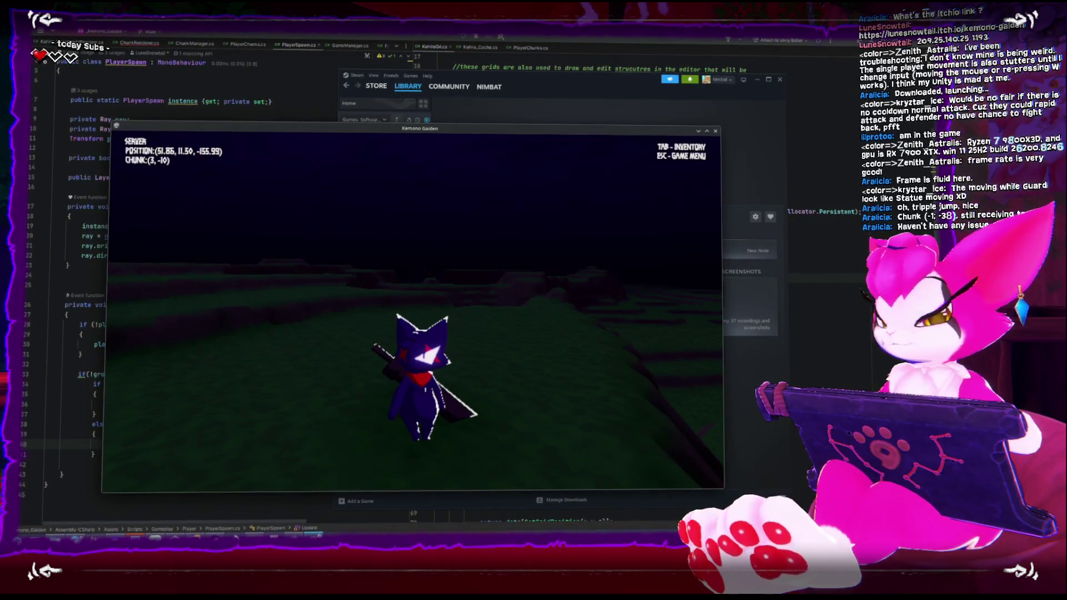
Launch htop in Konsole from the application launcher
{"action": "key", "text": "super"}
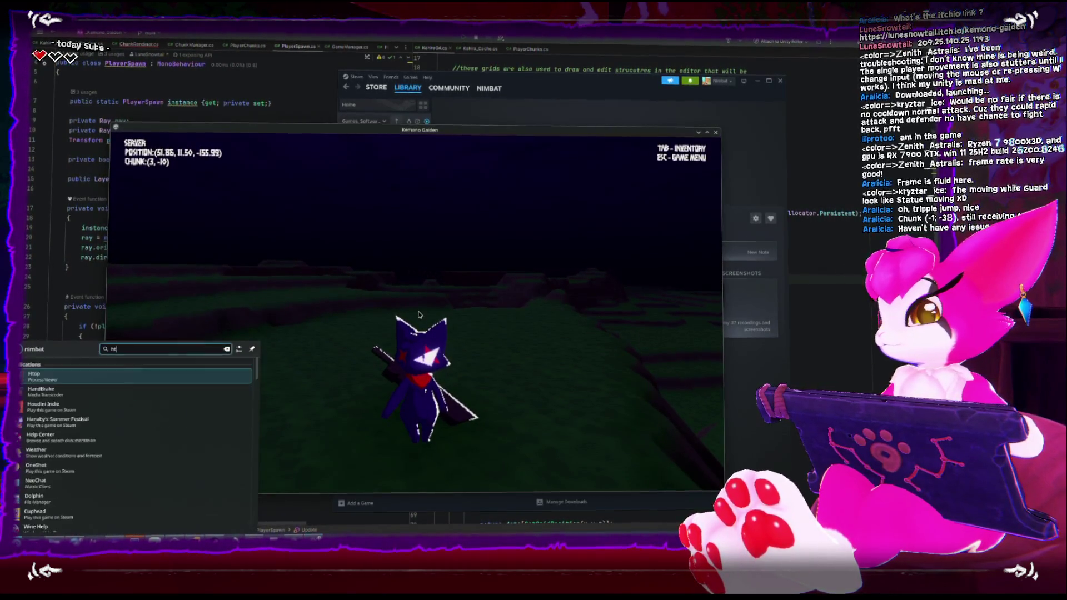
{"action": "type", "text": "htop"}
{"action": "key", "text": "Return"}
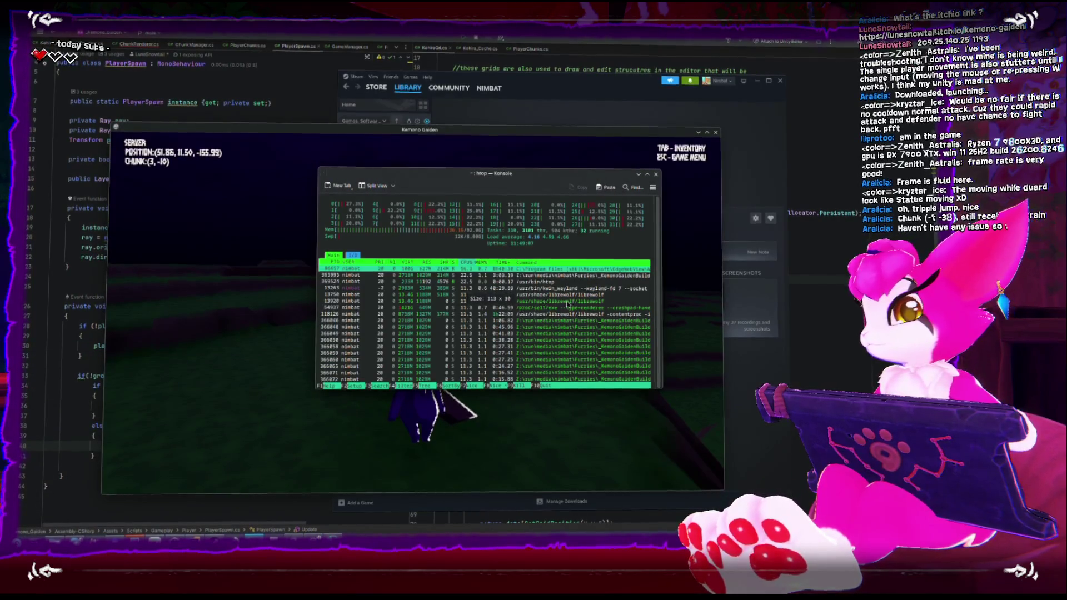
Enlarge and reposition the htop window, then bring the game window back to the front
{"action": "mouse_move", "coordinate": [566, 303]}
{"action": "left_mouse_down"}
{"action": "mouse_move", "coordinate": [639, 333]}
{"action": "mouse_move", "coordinate": [697, 326]}
{"action": "mouse_move", "coordinate": [762, 426]}
{"action": "left_mouse_up"}
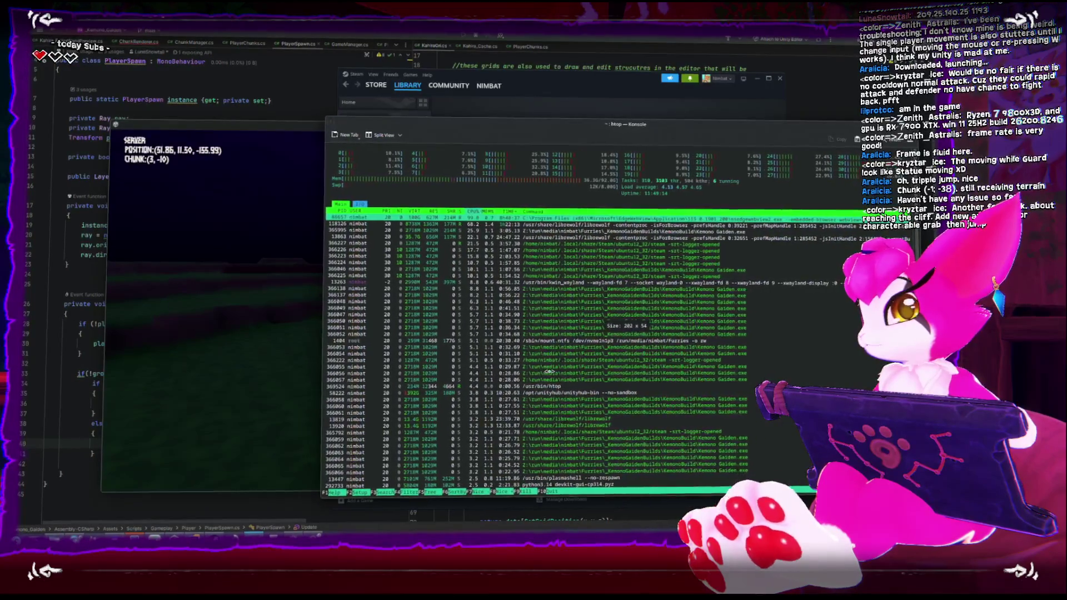
{"action": "left_click_drag", "start_coordinate": [573, 332], "coordinate": [564, 315]}
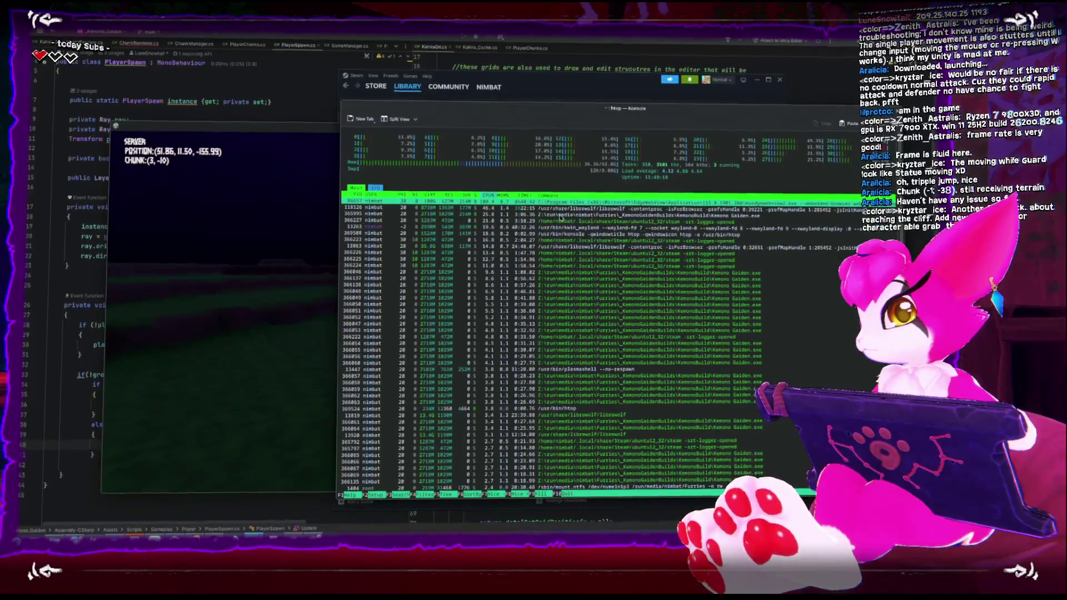
{"action": "left_click", "coordinate": [284, 229]}
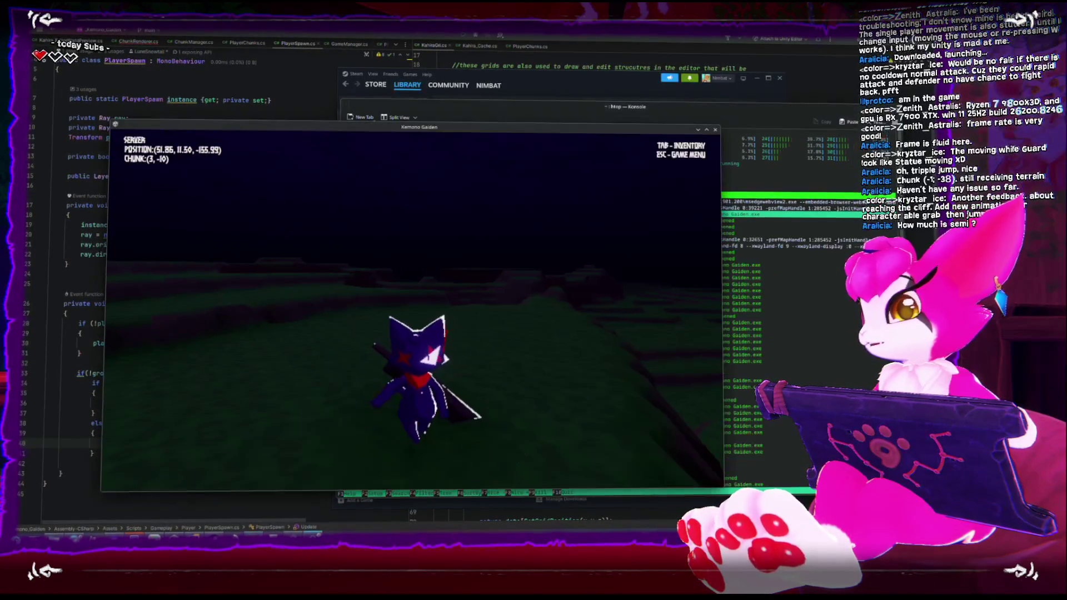
Swing the sword and run across the hills into chunk (4, -7)
{"action": "key", "text": "w"}
{"action": "key", "text": "space"}
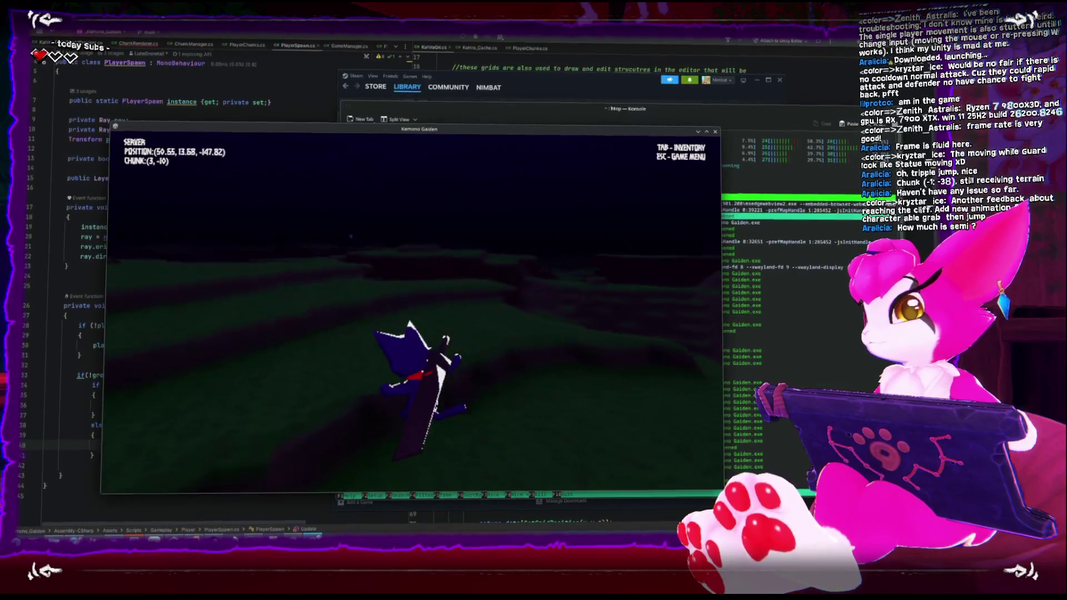
{"action": "key", "text": "w"}
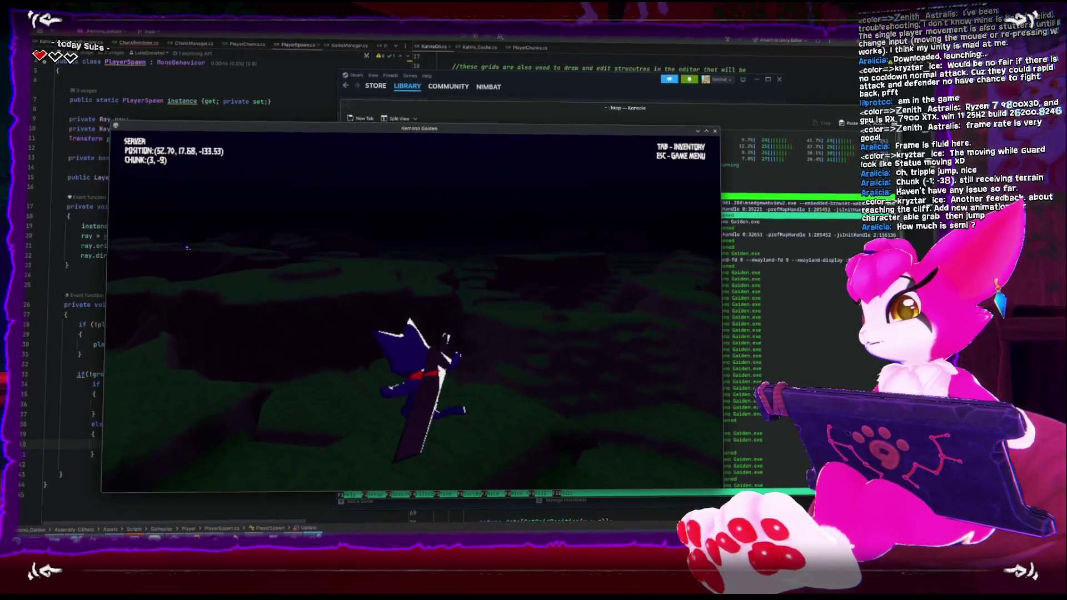
{"action": "key", "text": "w"}
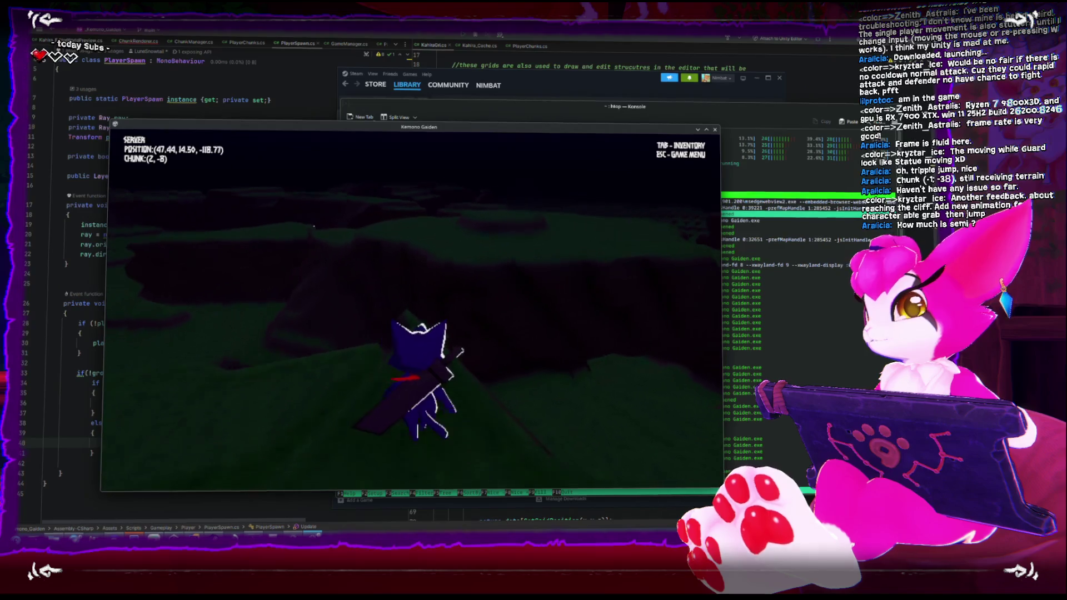
{"action": "key", "text": "w"}
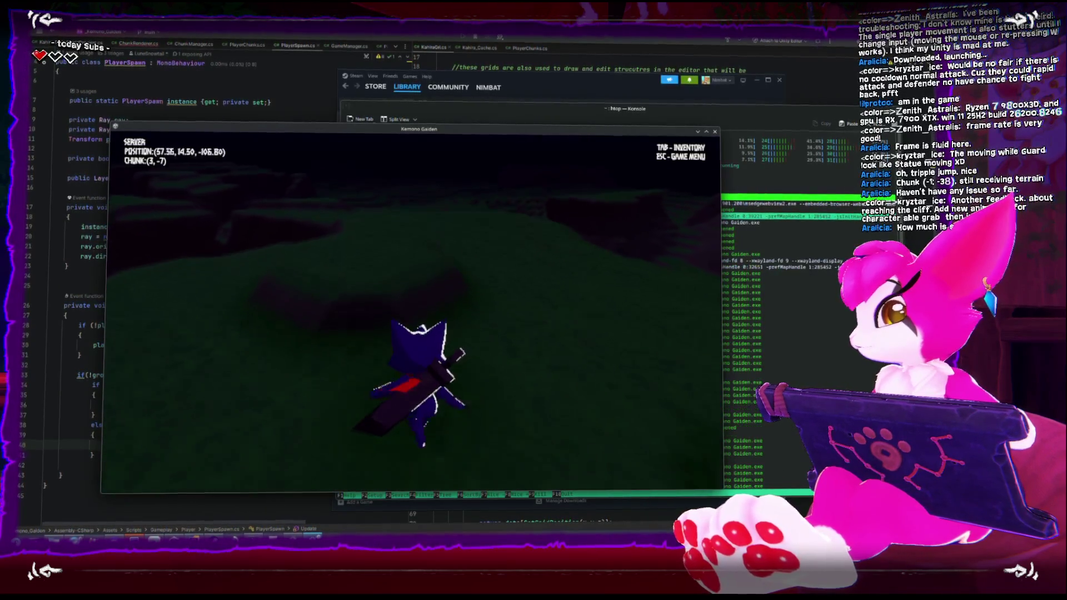
{"action": "key", "text": "w"}
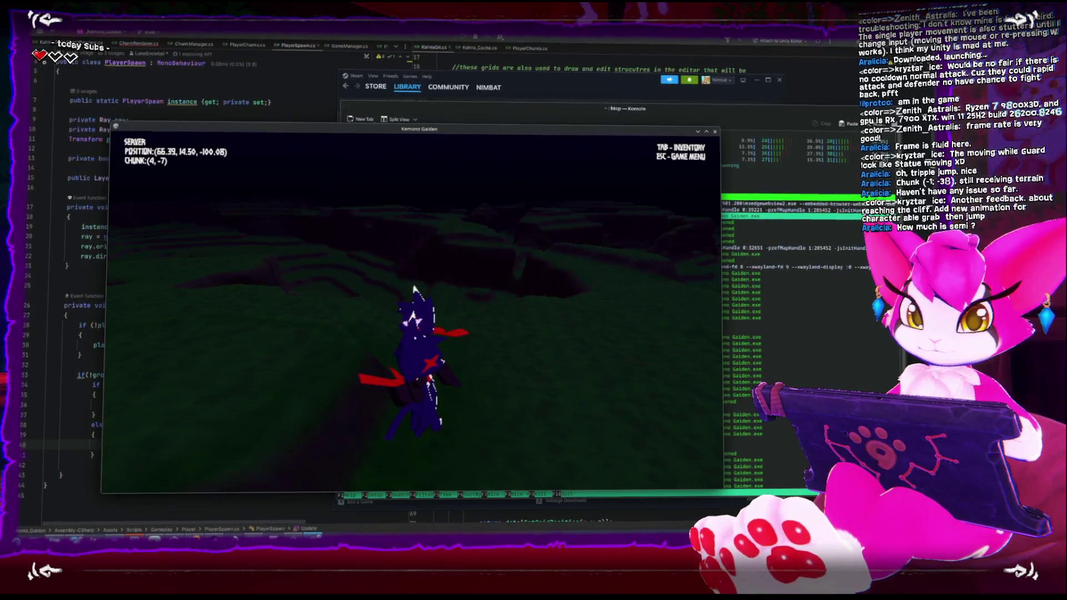
Hit the other player with the sword, then run west into chunk (2, -7)
{"action": "key", "text": "w"}
{"action": "key", "text": "w"}
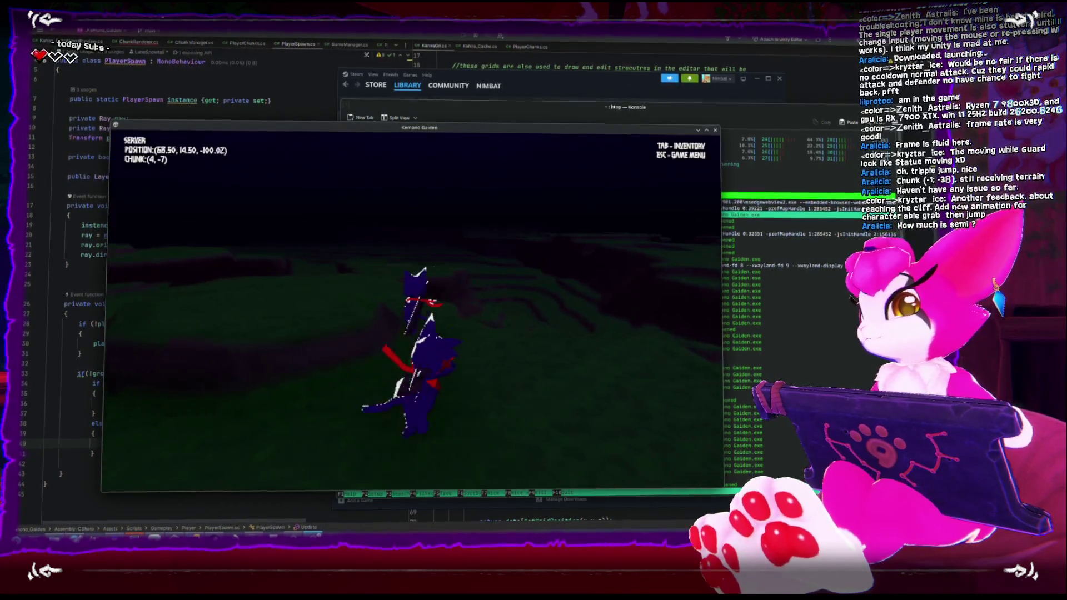
{"action": "key", "text": "w"}
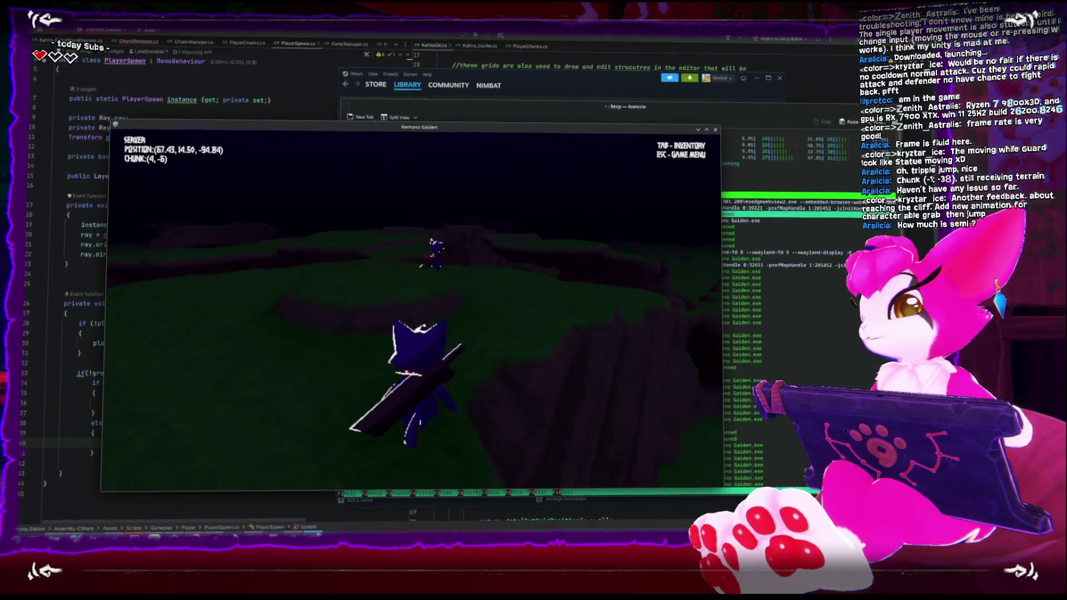
{"action": "key", "text": "w"}
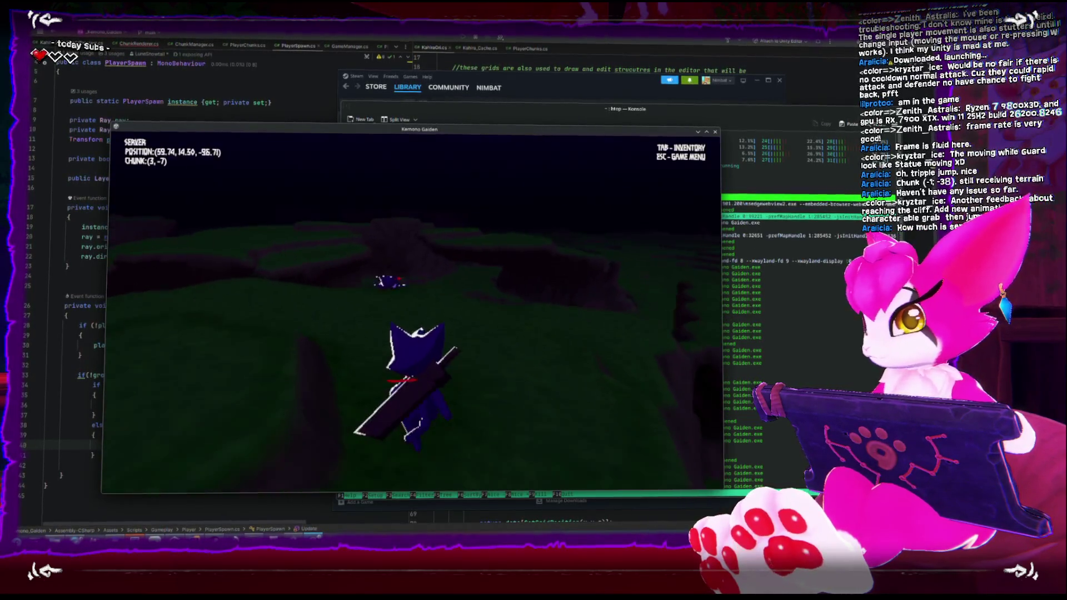
{"action": "key", "text": "w"}
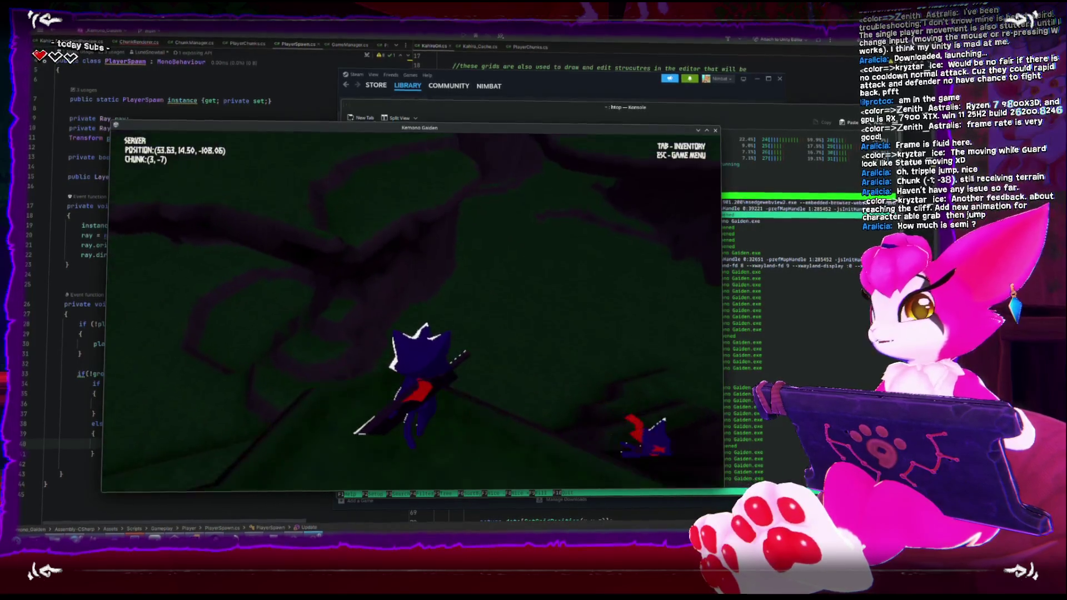
{"action": "key", "text": "w"}
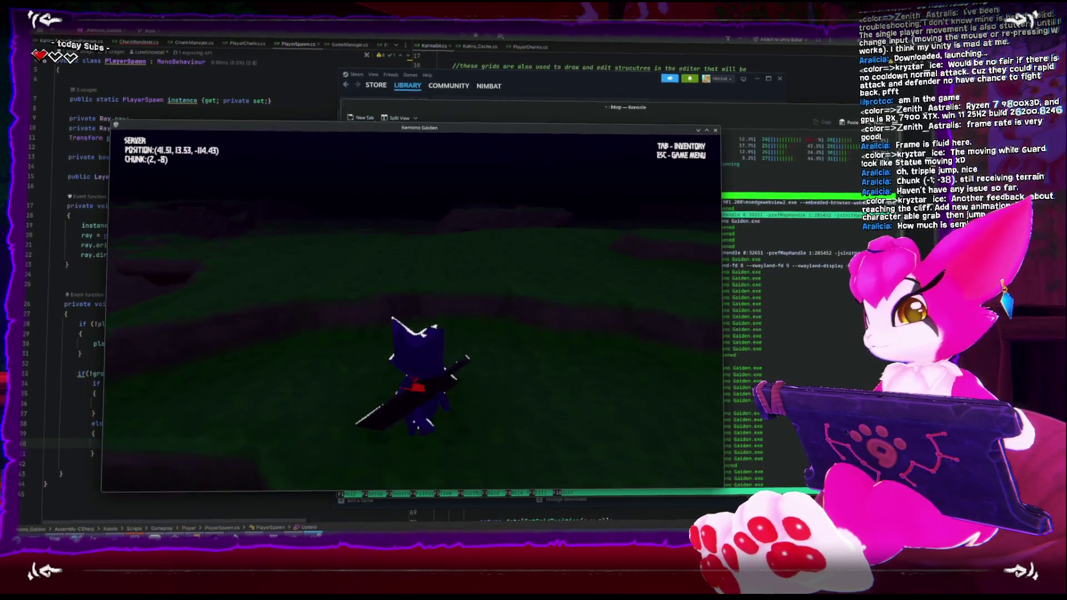
Look around, ready the sword, drop down the slope and climb back up
{"action": "key", "text": "w"}
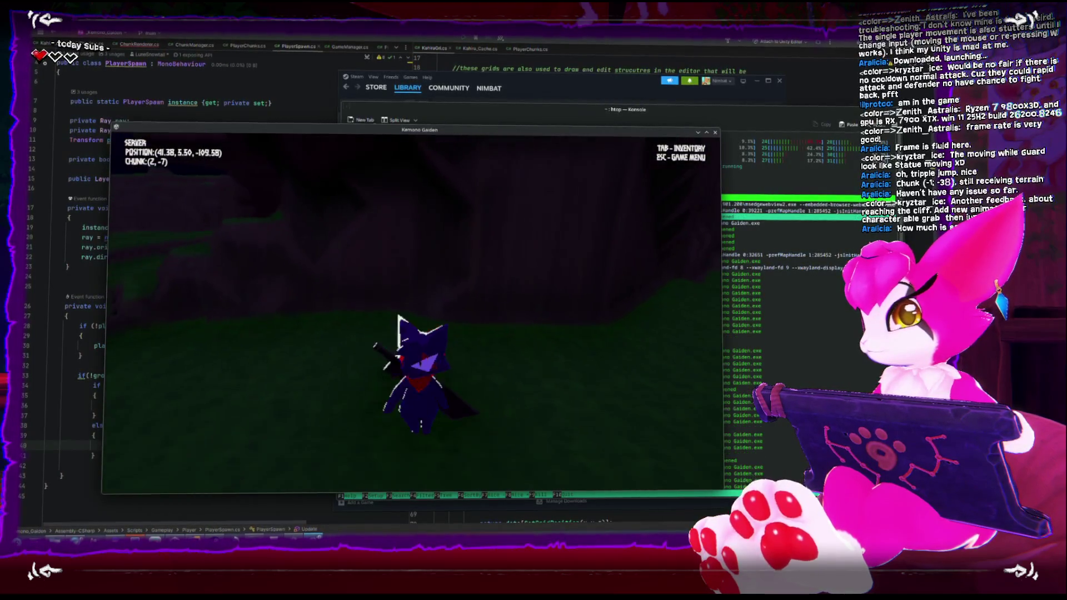
{"action": "key", "text": "w"}
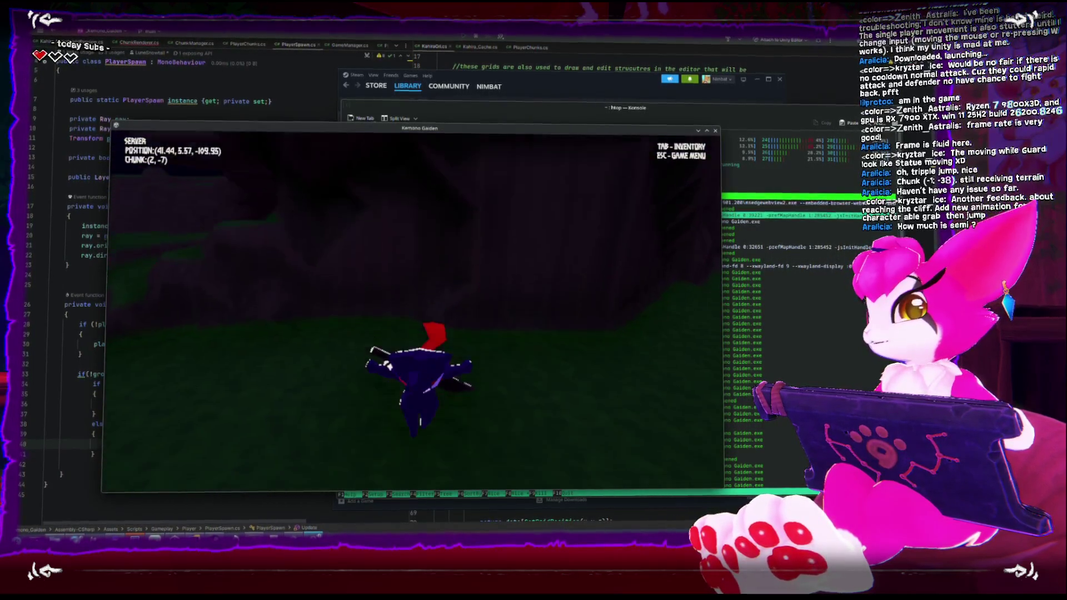
{"action": "key", "text": "w"}
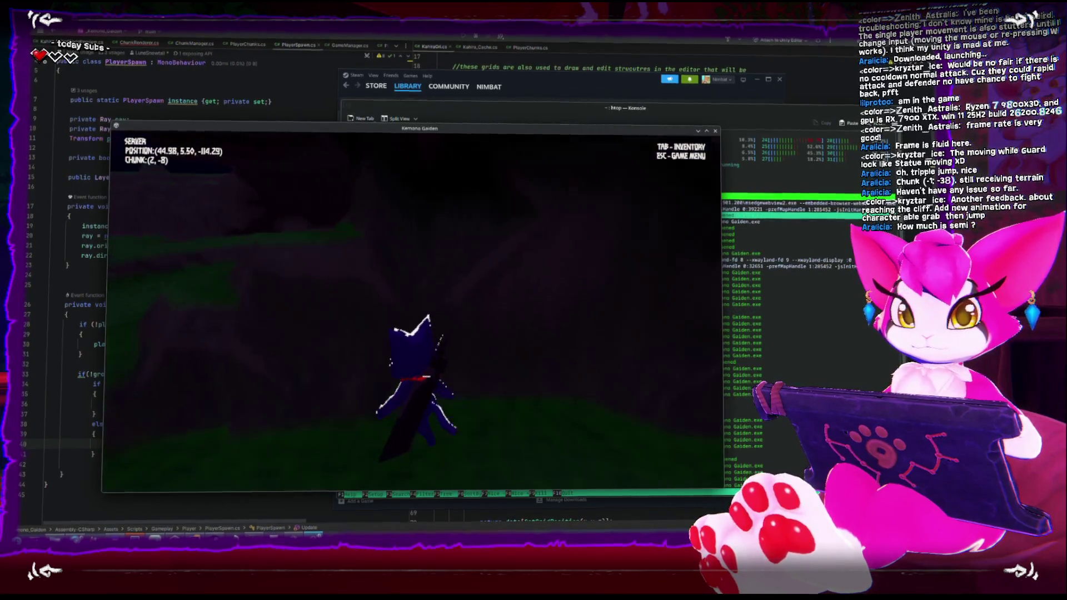
{"action": "key", "text": "w"}
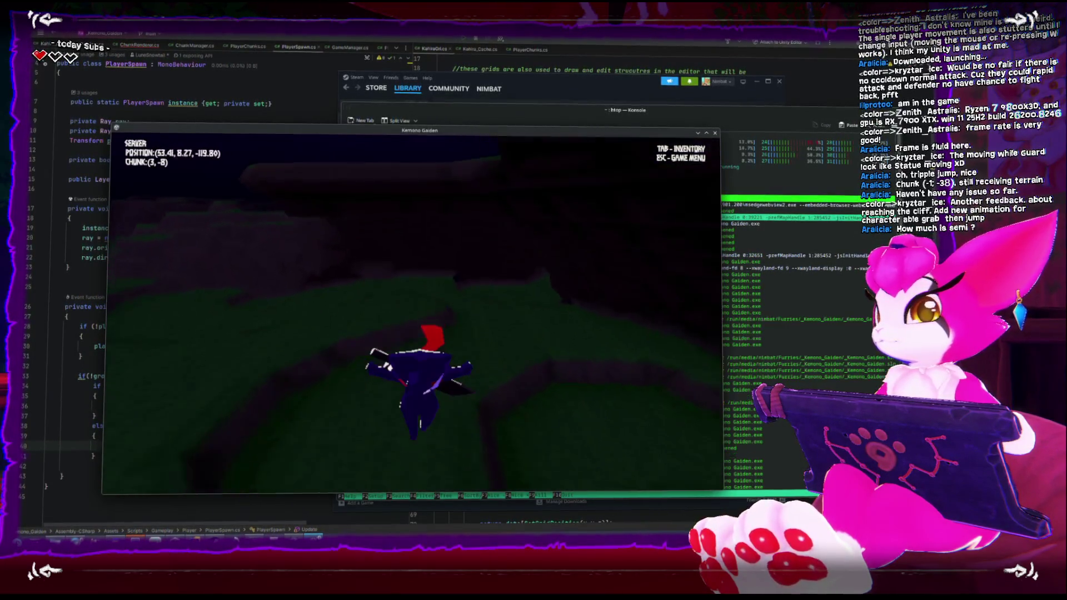
{"action": "key", "text": "w"}
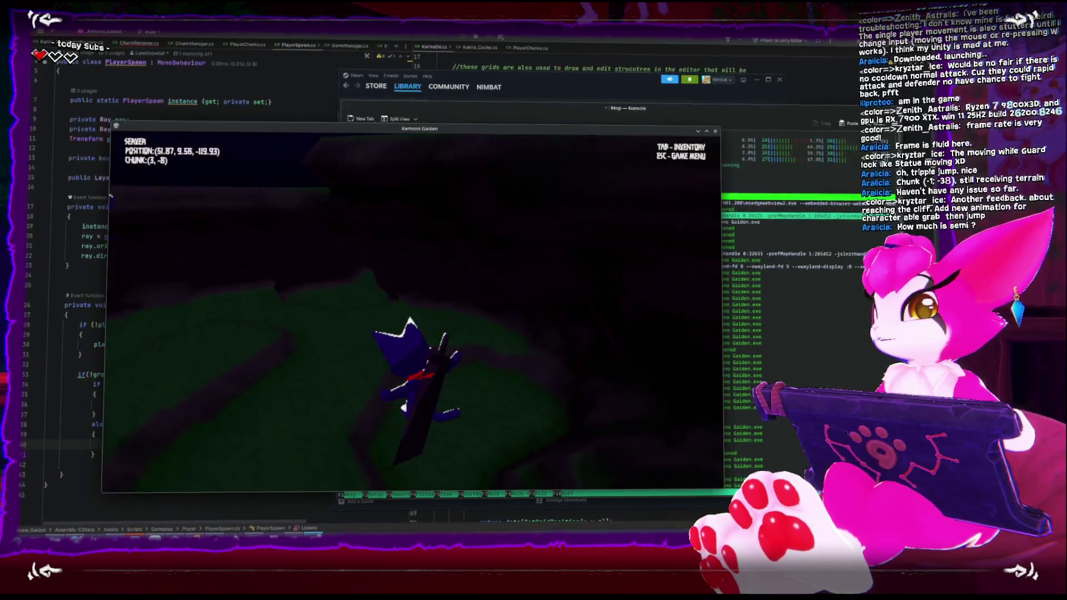
{"action": "key", "text": "w"}
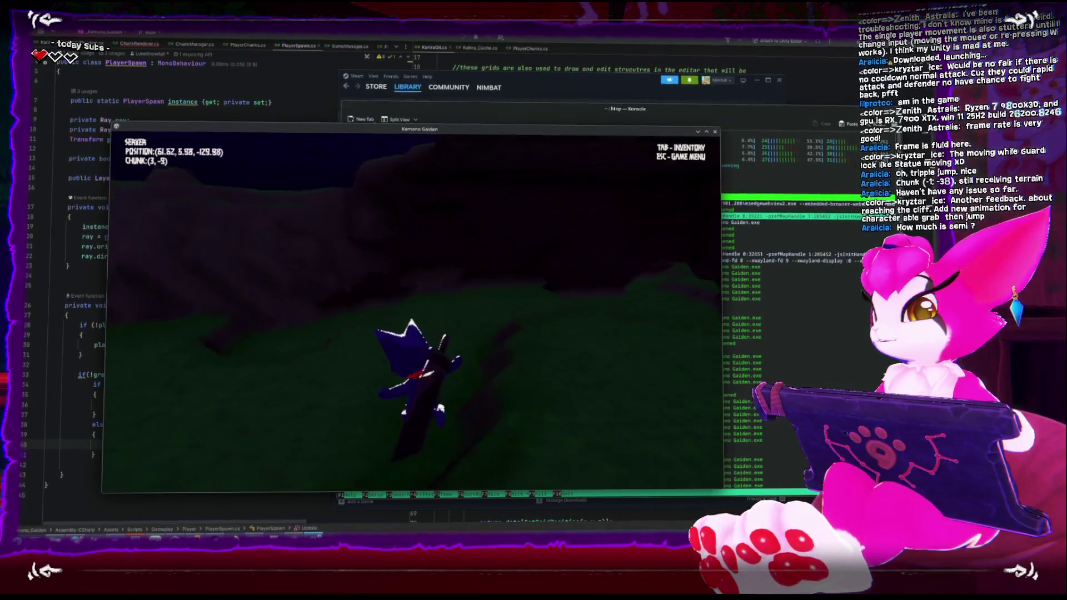
{"action": "key", "text": "w"}
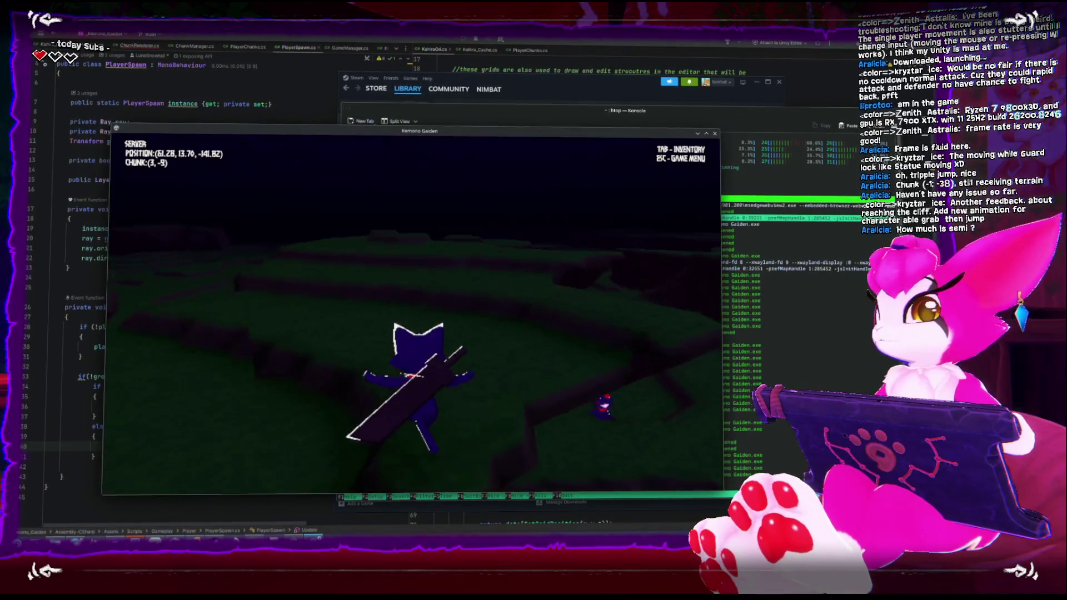
Head north through chunk (4, -8) back to chunk (4, -7) beside the other player
{"action": "key", "text": "w"}
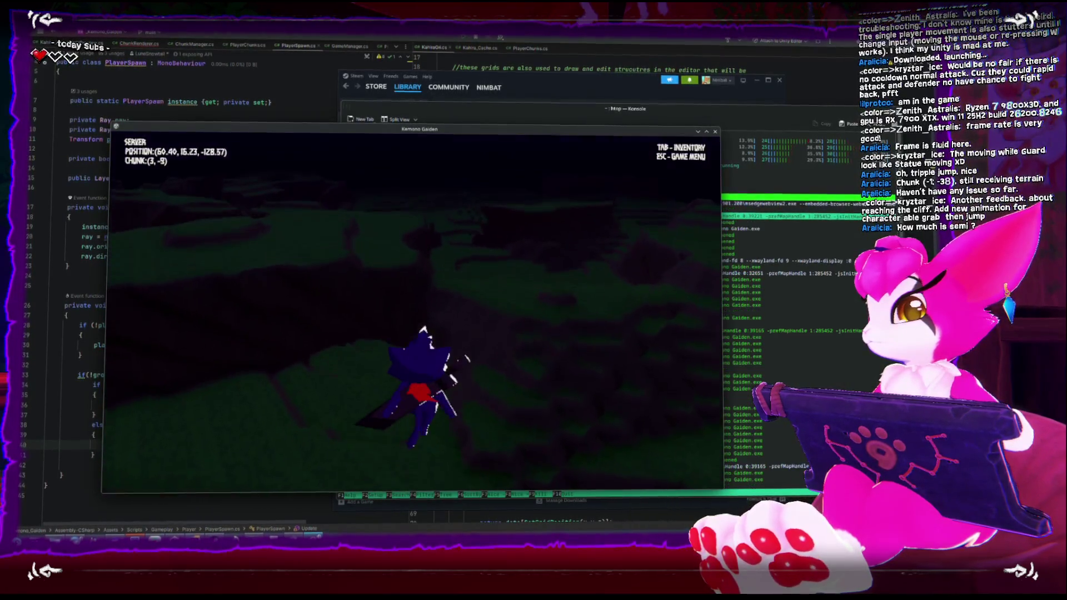
{"action": "key", "text": "w"}
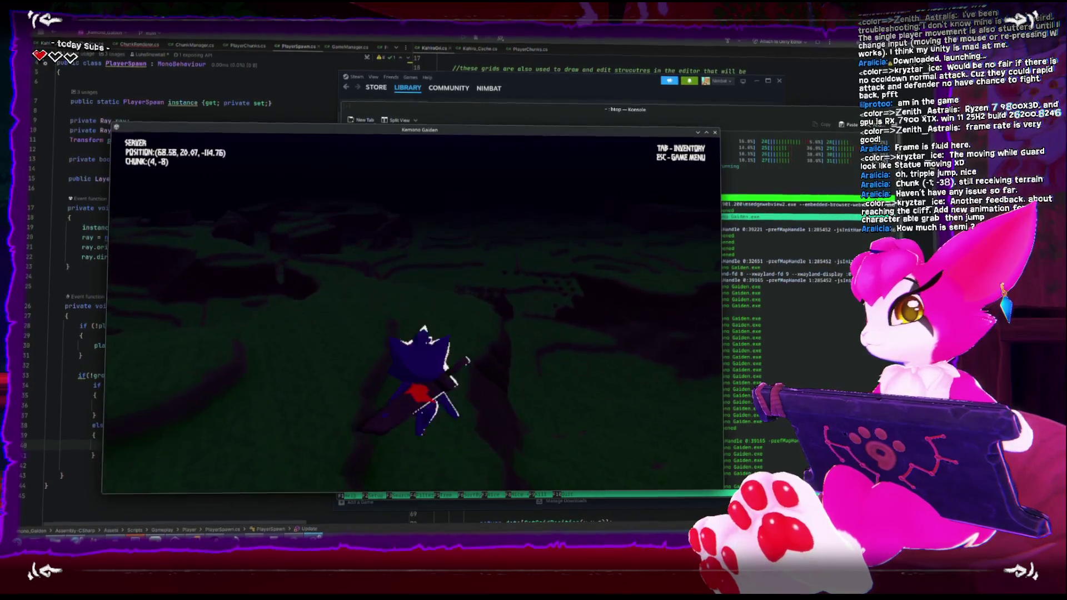
{"action": "key", "text": "w"}
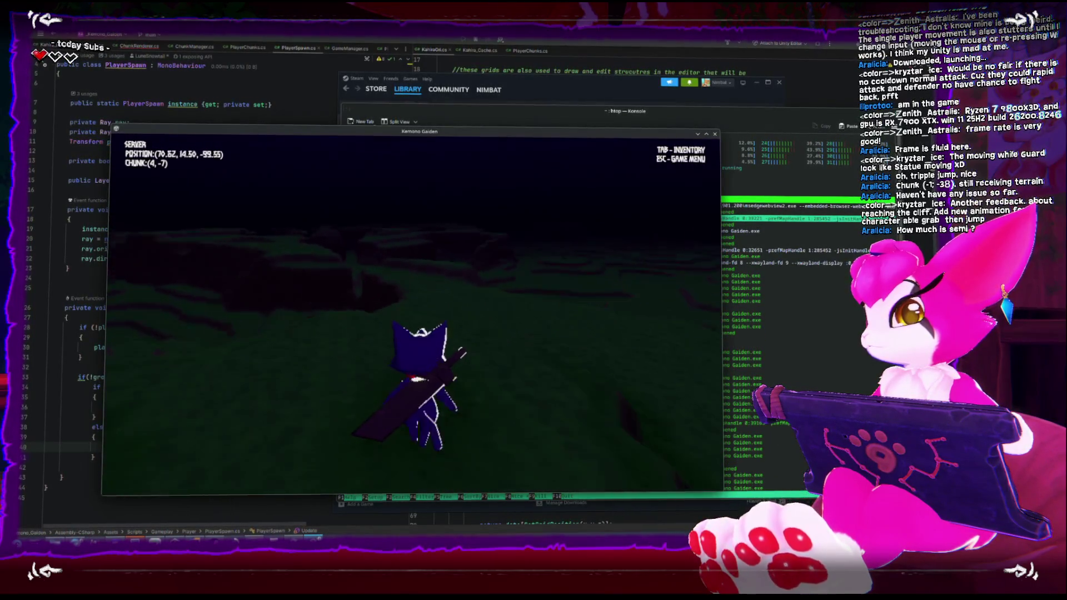
{"action": "key", "text": "w"}
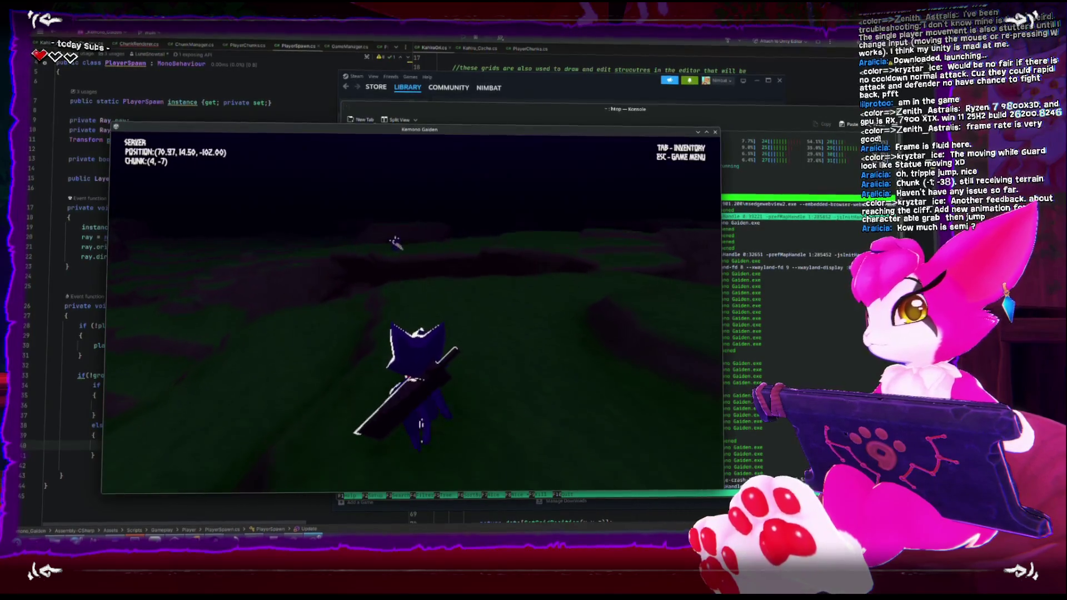
{"action": "key", "text": "s"}
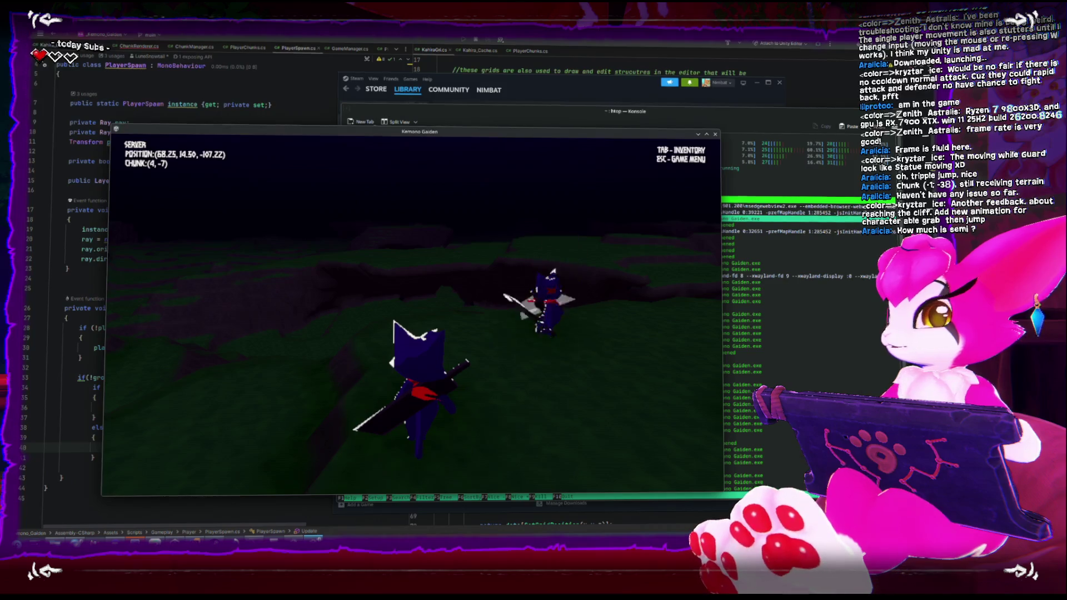
Swing the sword beside the other player, move through chunk (3, -7), then head south toward chunk (3, -10)
{"action": "key", "text": "a"}
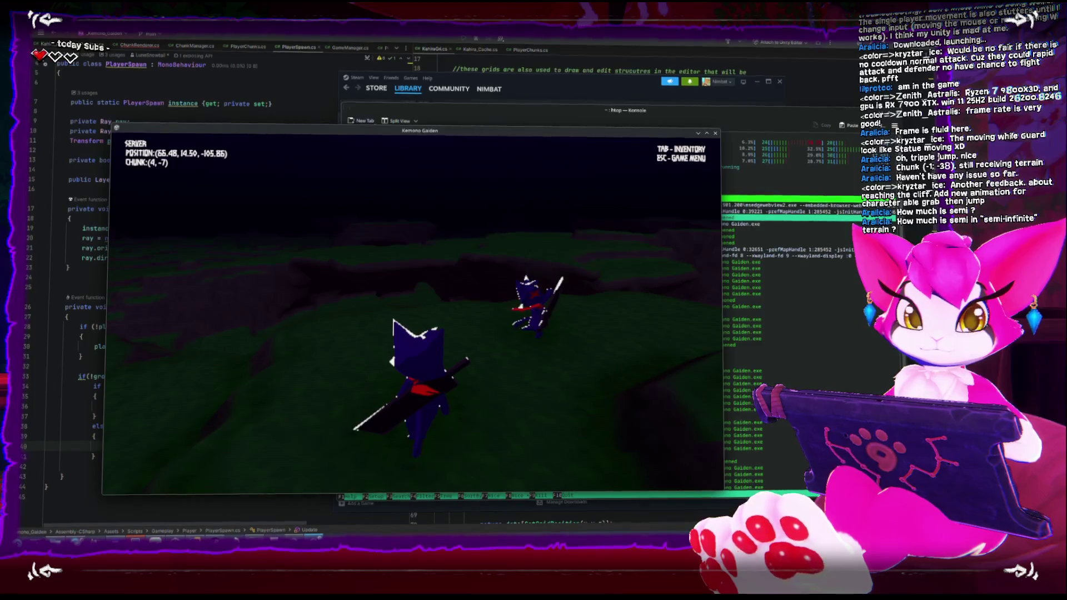
{"action": "key", "text": "a"}
{"action": "key", "text": "space"}
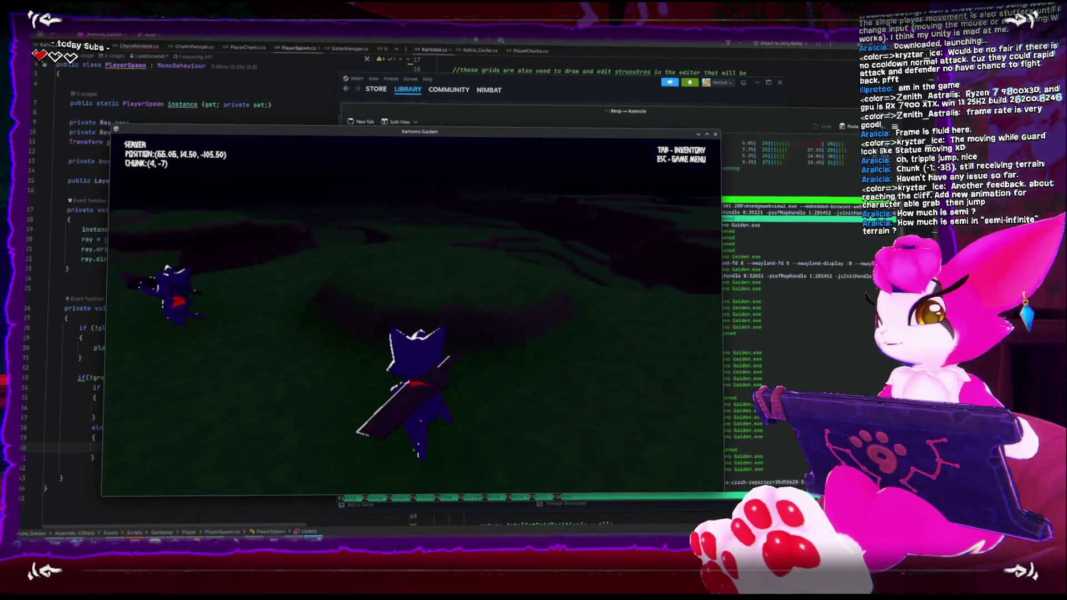
{"action": "key", "text": "a"}
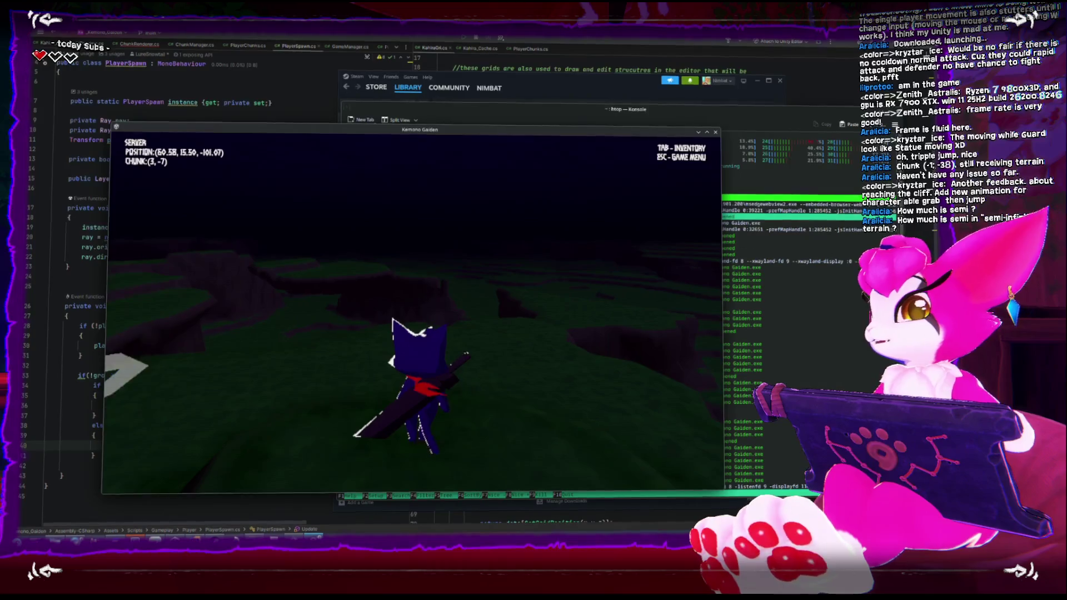
{"action": "key", "text": "d"}
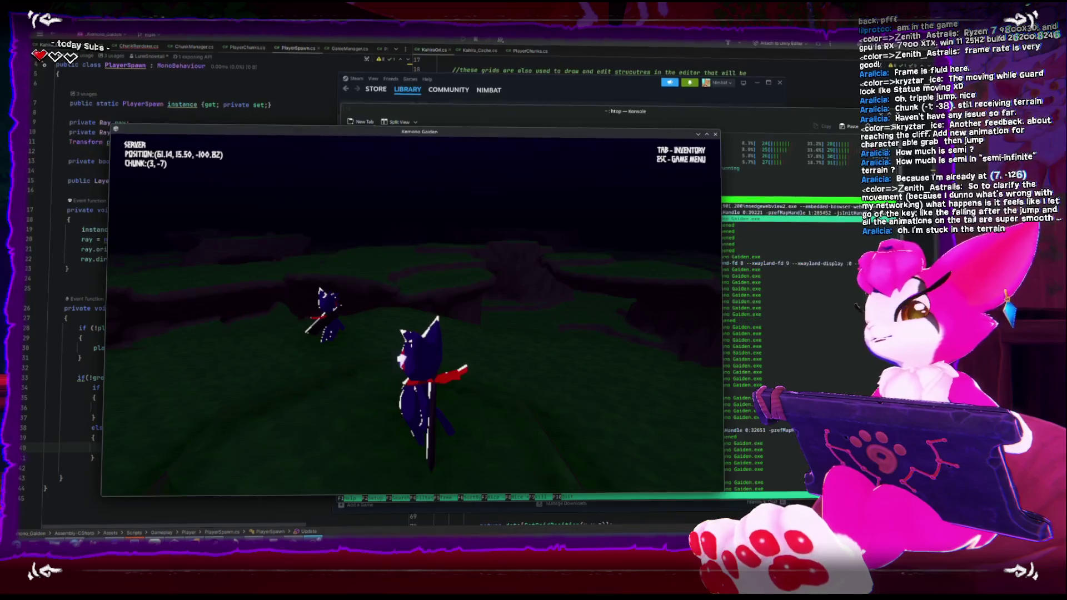
{"action": "key", "text": "w"}
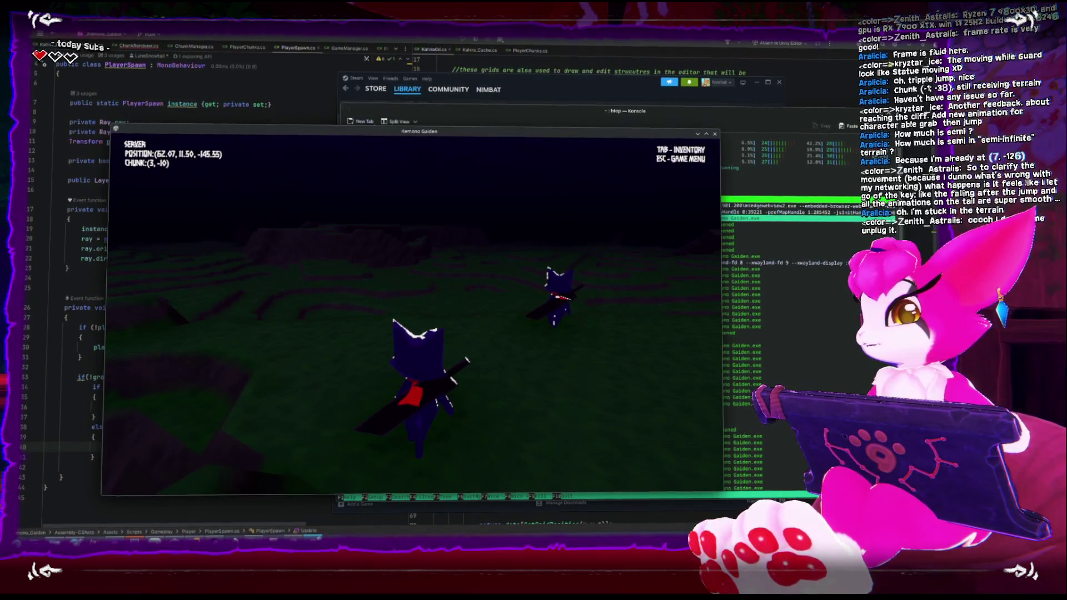
Run south through chunks (4, -10), (4, -11) and (5, -12) to (5, -13), approach the other players and jump
{"action": "key", "text": "w"}
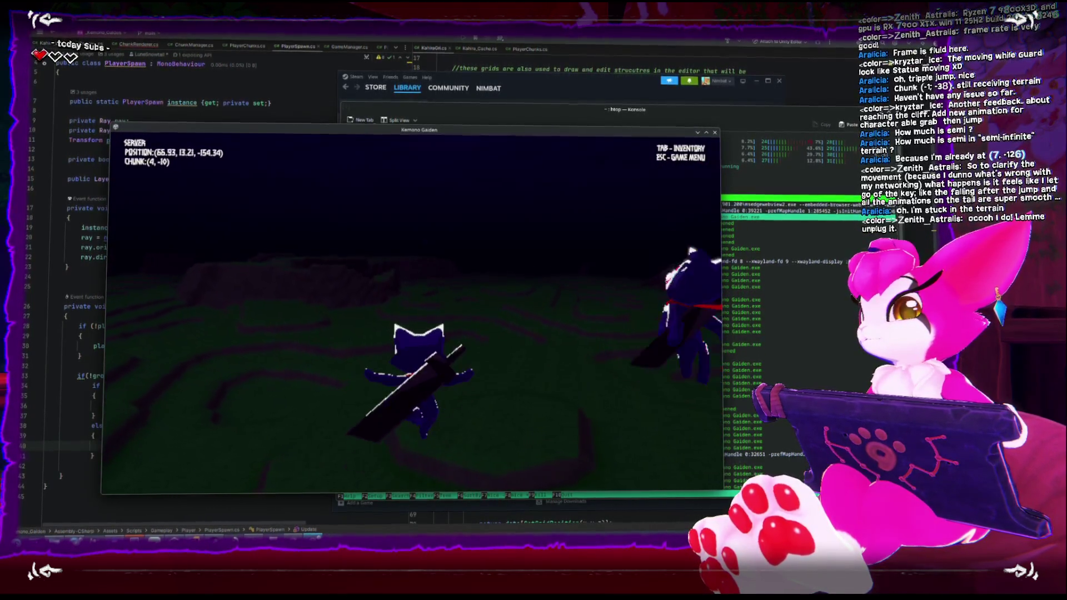
{"action": "key", "text": "w"}
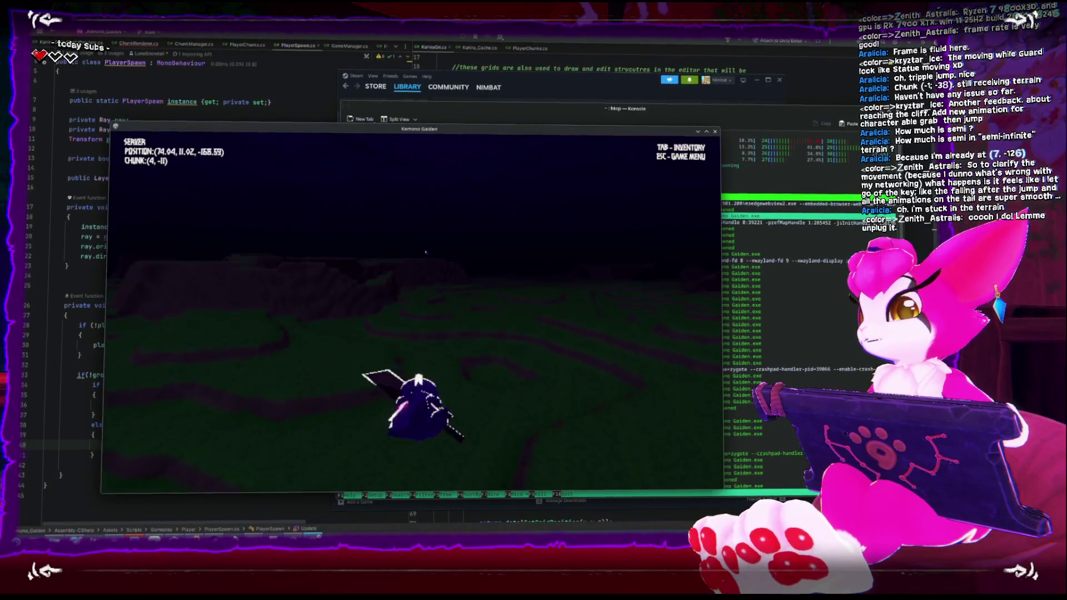
{"action": "key", "text": "w"}
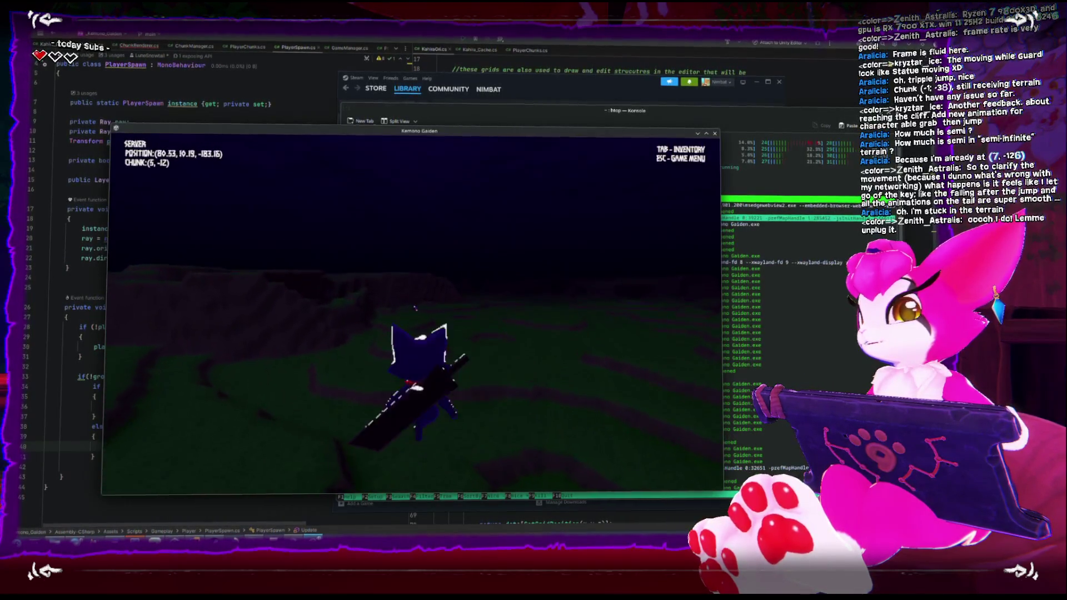
{"action": "key", "text": "w"}
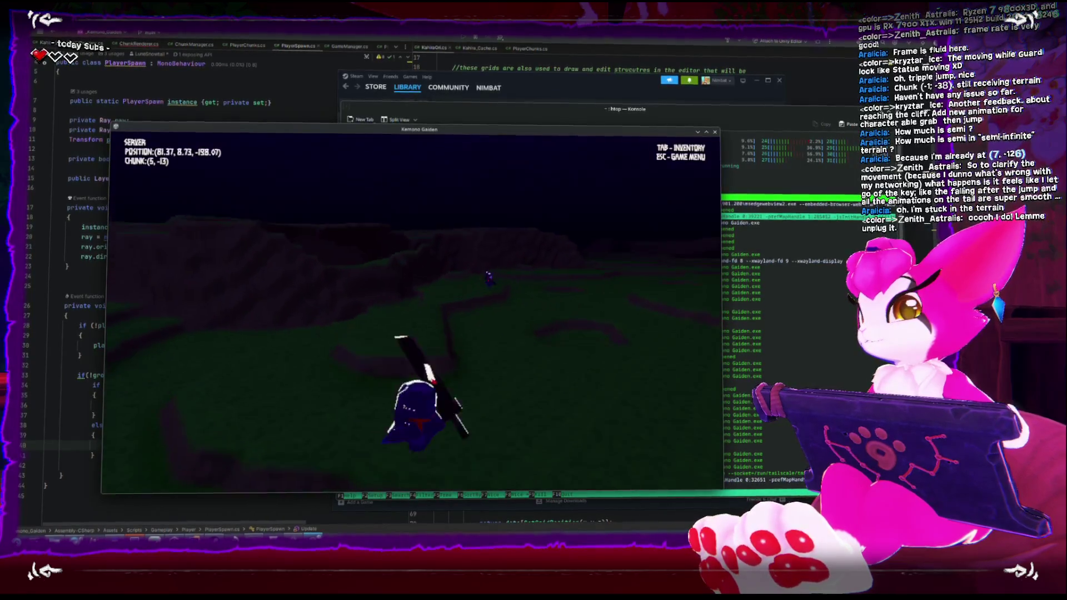
{"action": "key", "text": "w"}
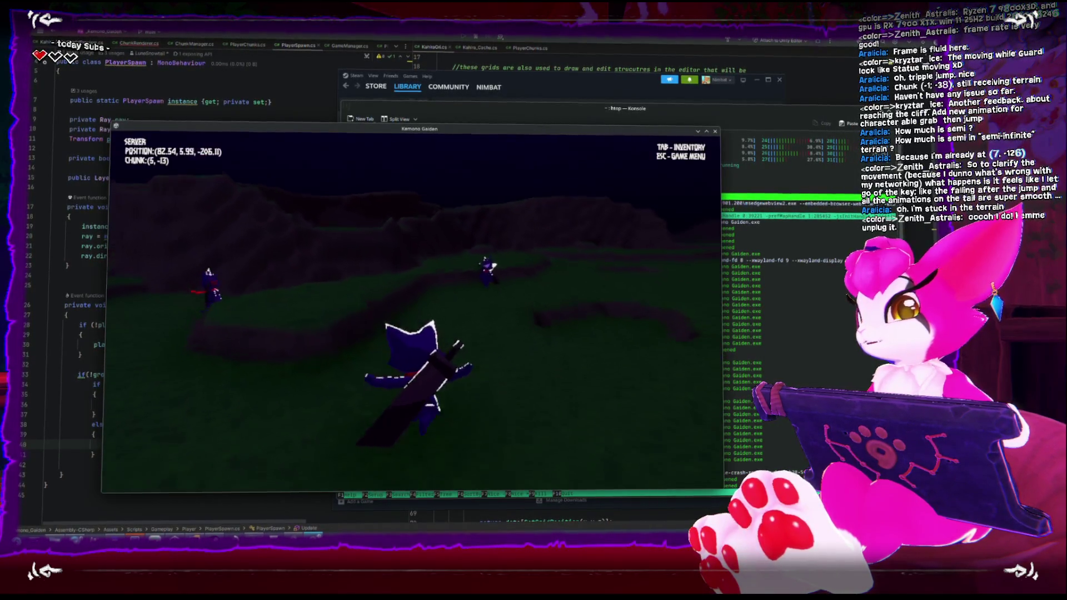
{"action": "key", "text": "w"}
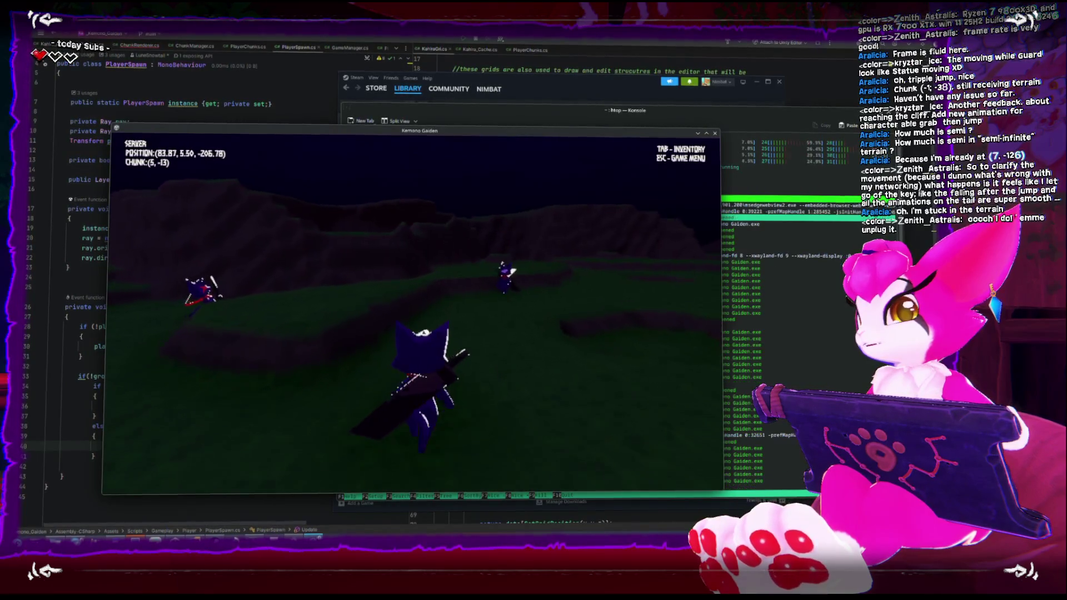
{"action": "key", "text": "w"}
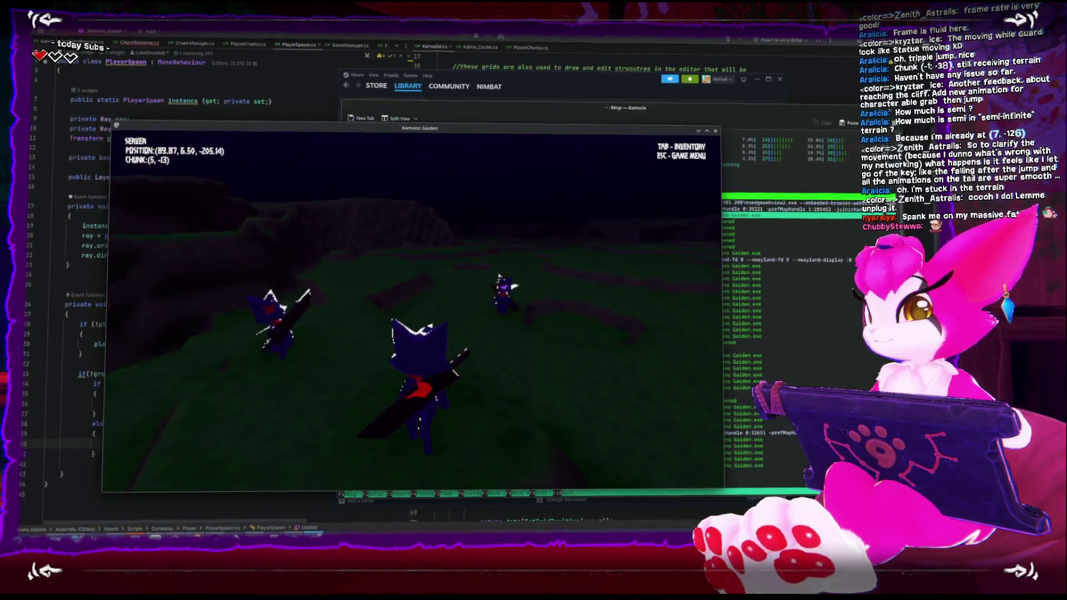
{"action": "key", "text": "space"}
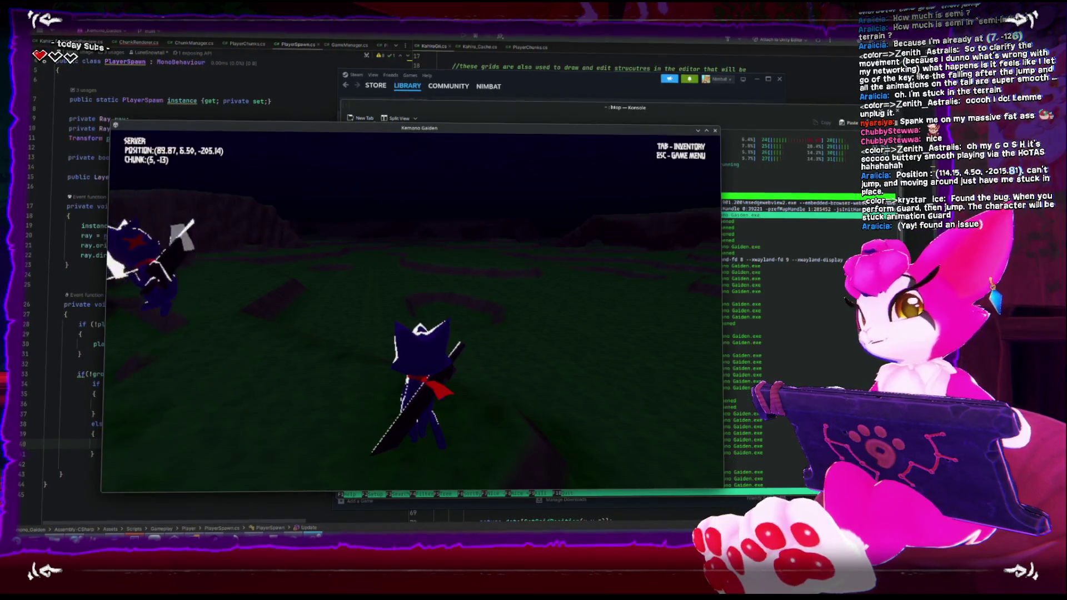
Run the character across the terrain and up onto the higher ground
{"action": "key", "text": "w"}
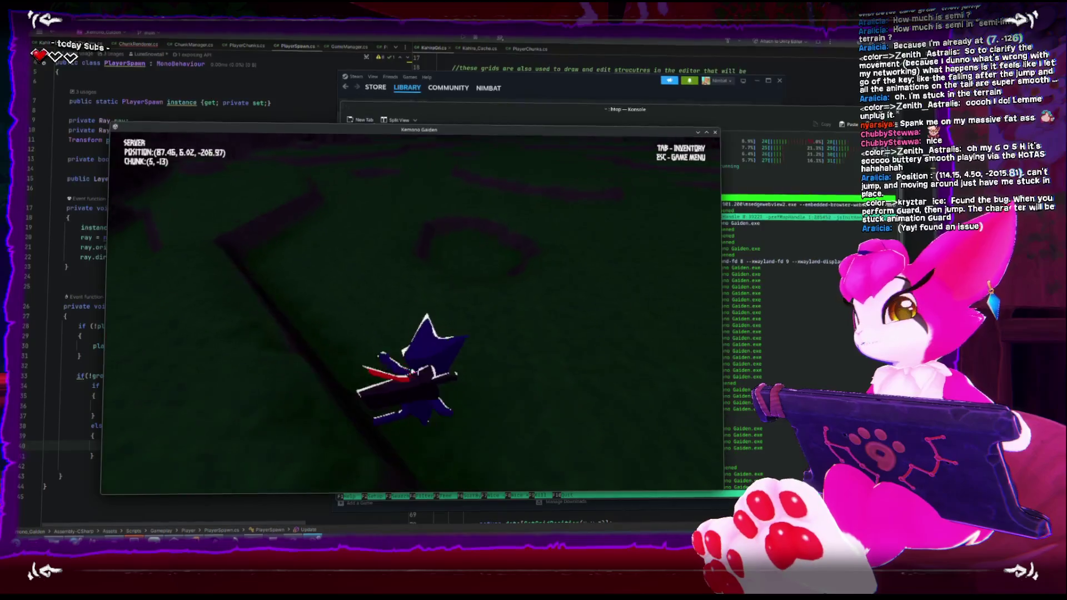
{"action": "key", "text": "w"}
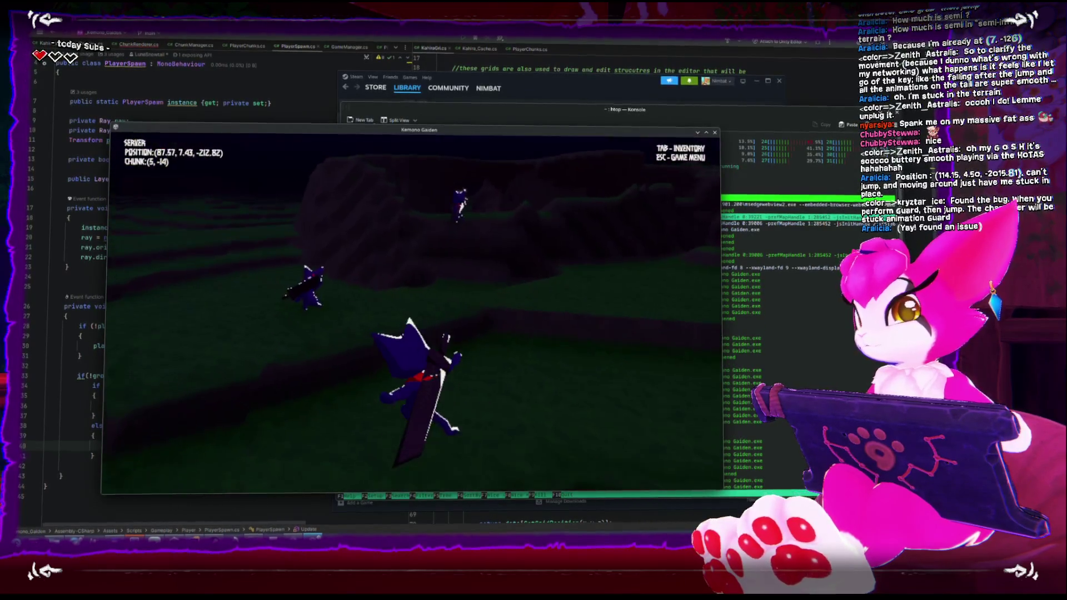
{"action": "key", "text": "w"}
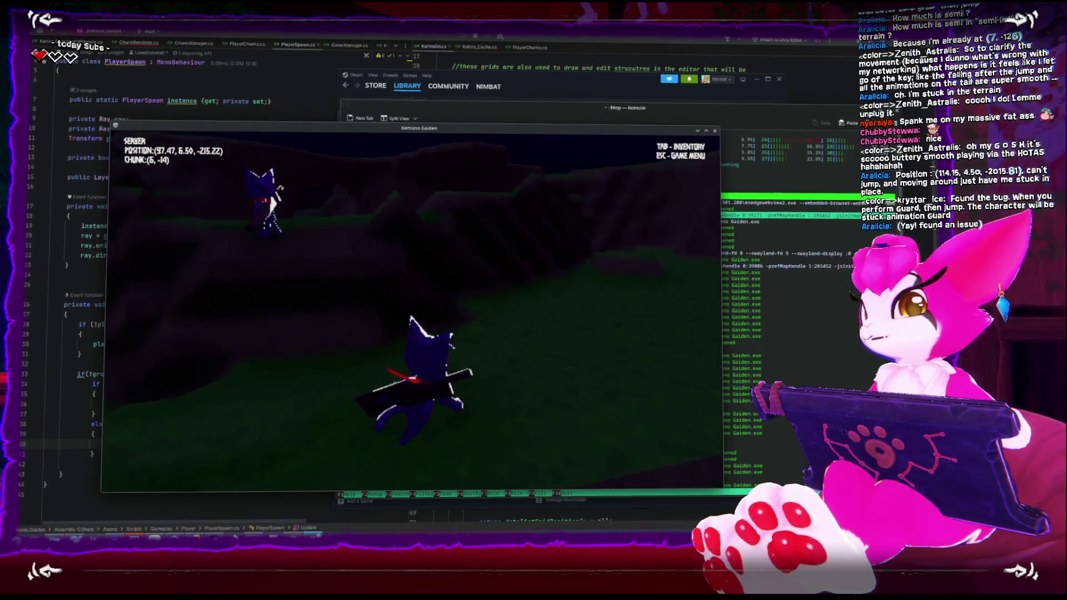
{"action": "key", "text": "w"}
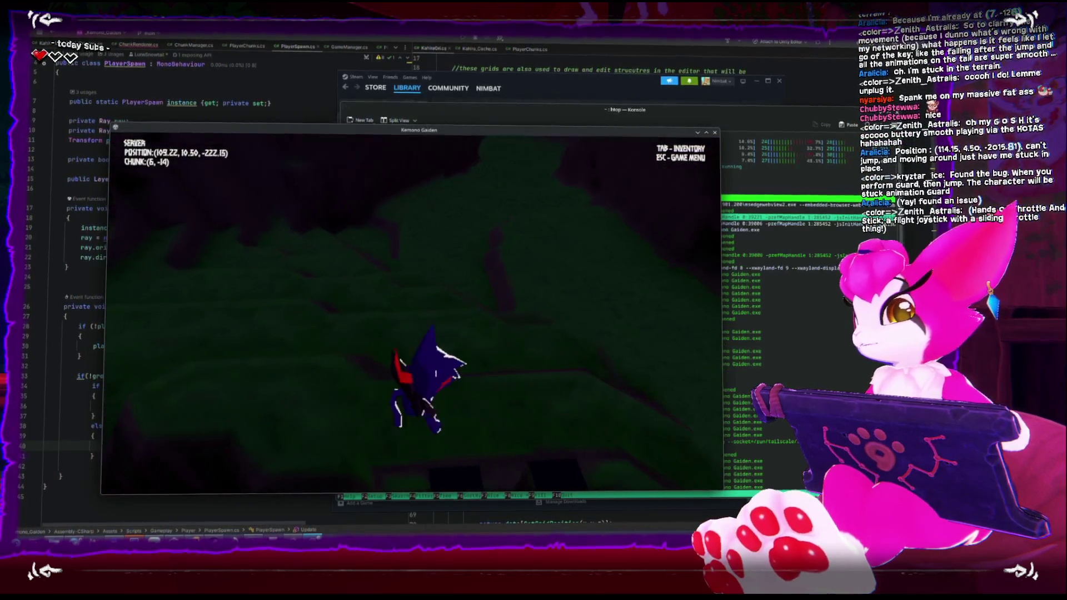
{"action": "key", "text": "w"}
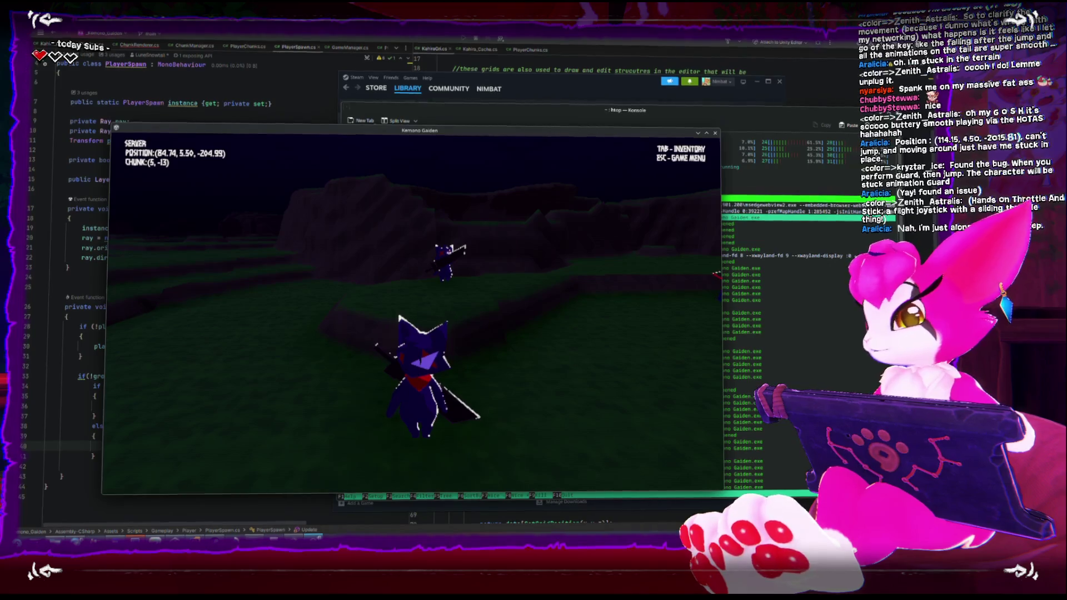
Open the in-game menu, then bring the Unity editor to the front
{"action": "key", "text": "Escape"}
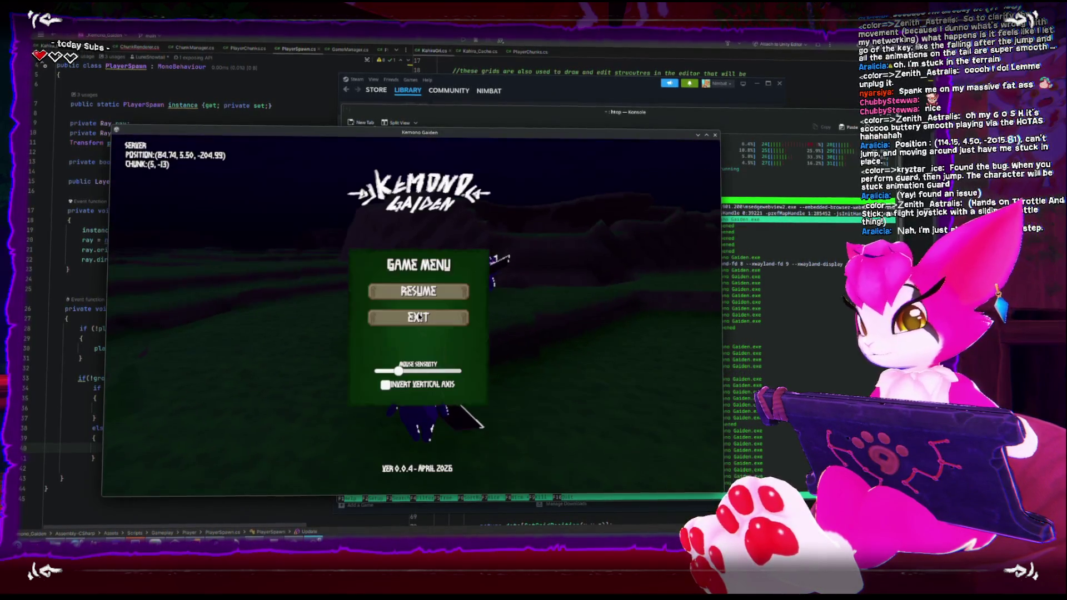
{"action": "mouse_move", "coordinate": [294, 542]}
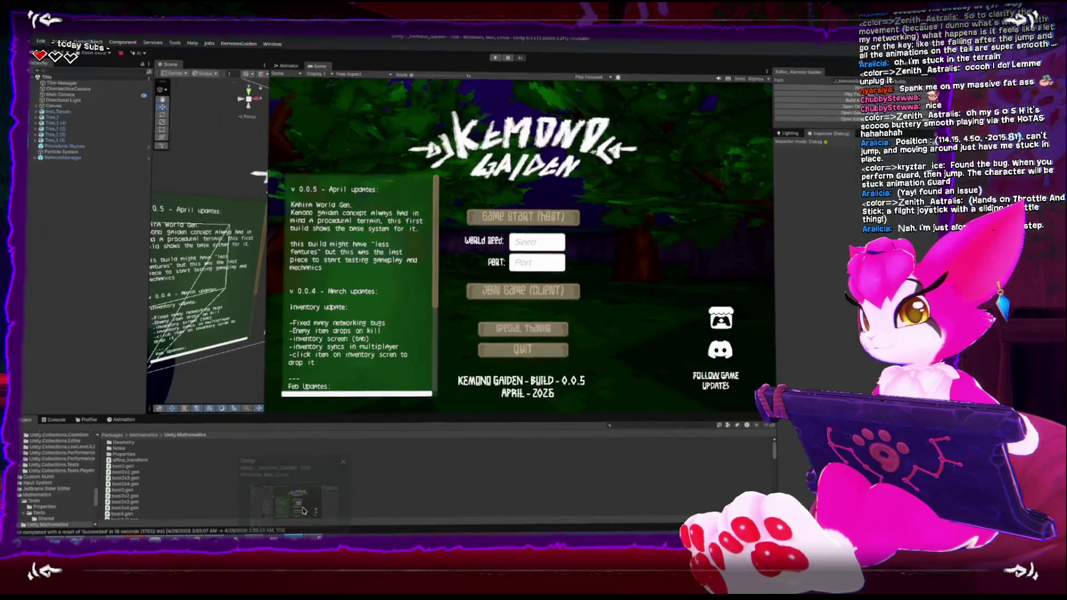
{"action": "left_click", "coordinate": [303, 510]}
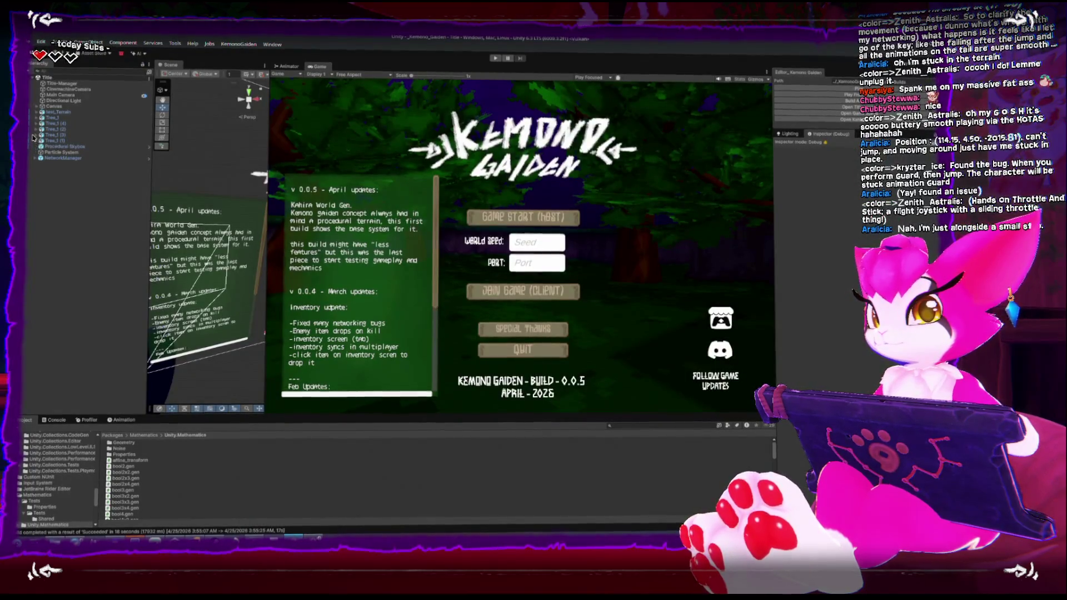
Expand Canvas > Menu-Thanks > Scroll View > Viewport > Content and select the credits Text (TMP)
{"action": "left_click", "coordinate": [36, 108]}
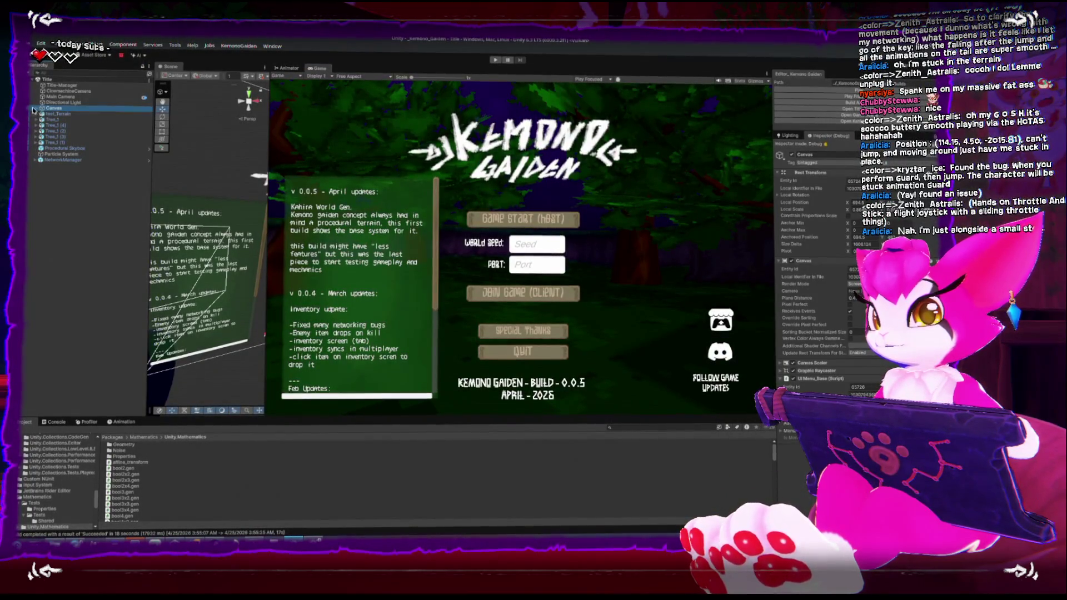
{"action": "left_click", "coordinate": [37, 108]}
{"action": "left_click", "coordinate": [58, 118]}
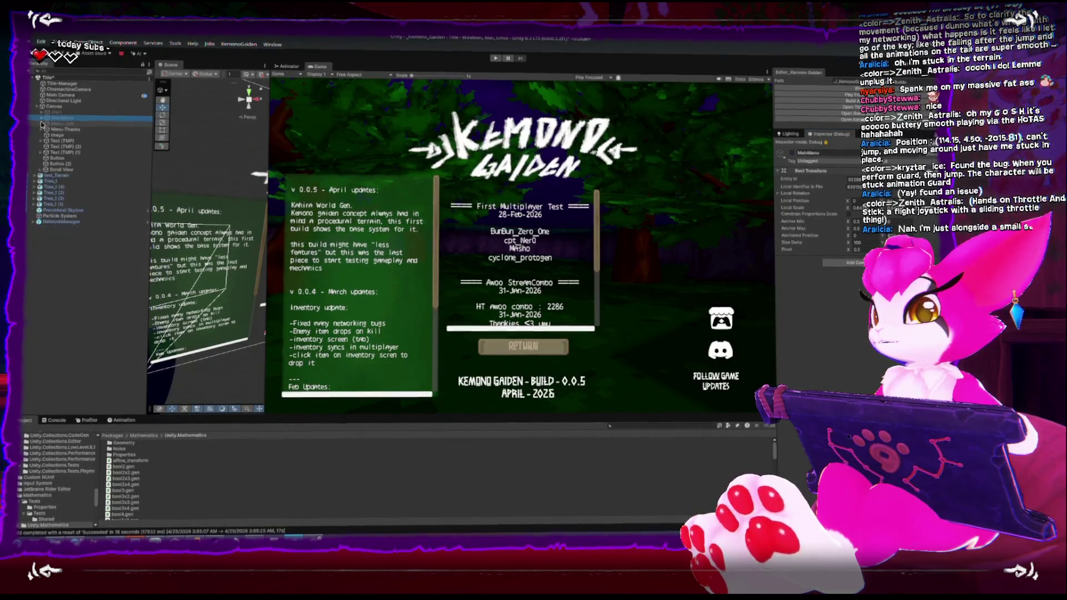
{"action": "left_click", "coordinate": [61, 142]}
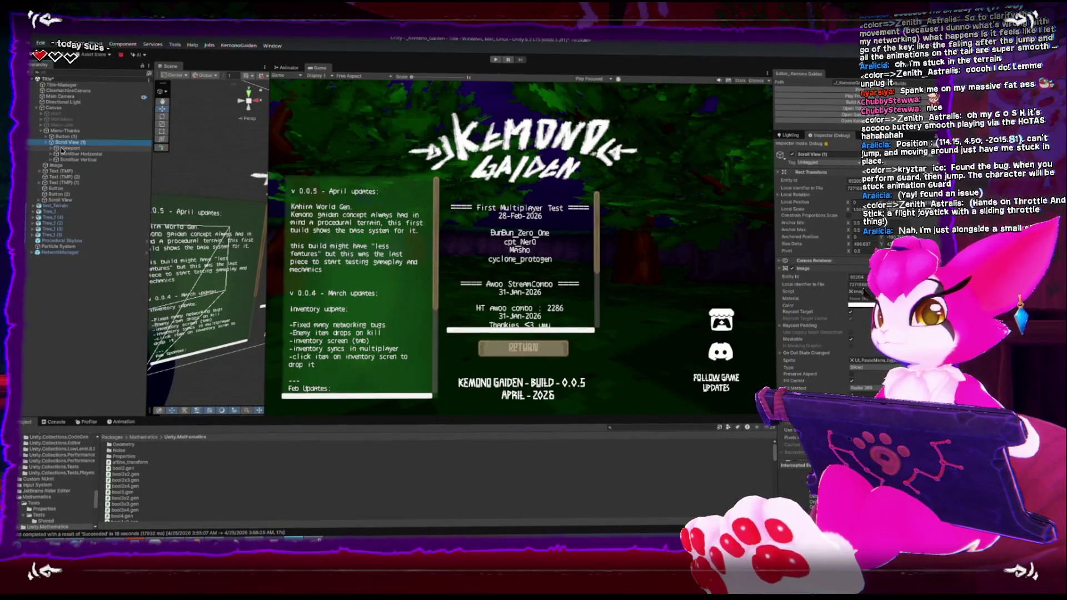
{"action": "left_click", "coordinate": [51, 147]}
{"action": "left_click", "coordinate": [69, 152]}
{"action": "type", "text": "==== Fiur"}
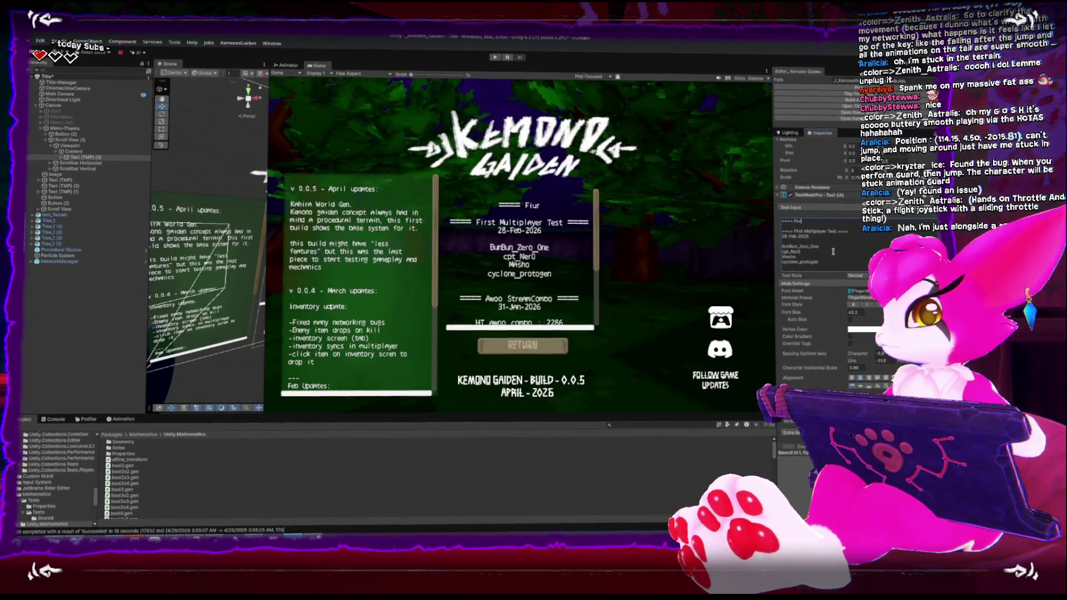
Type the 'First Procedural Terrain Test' heading dated 25-April-2026 and the first tester's name
{"action": "key", "text": "BackSpace"}
{"action": "type", "text": "st Pr"}
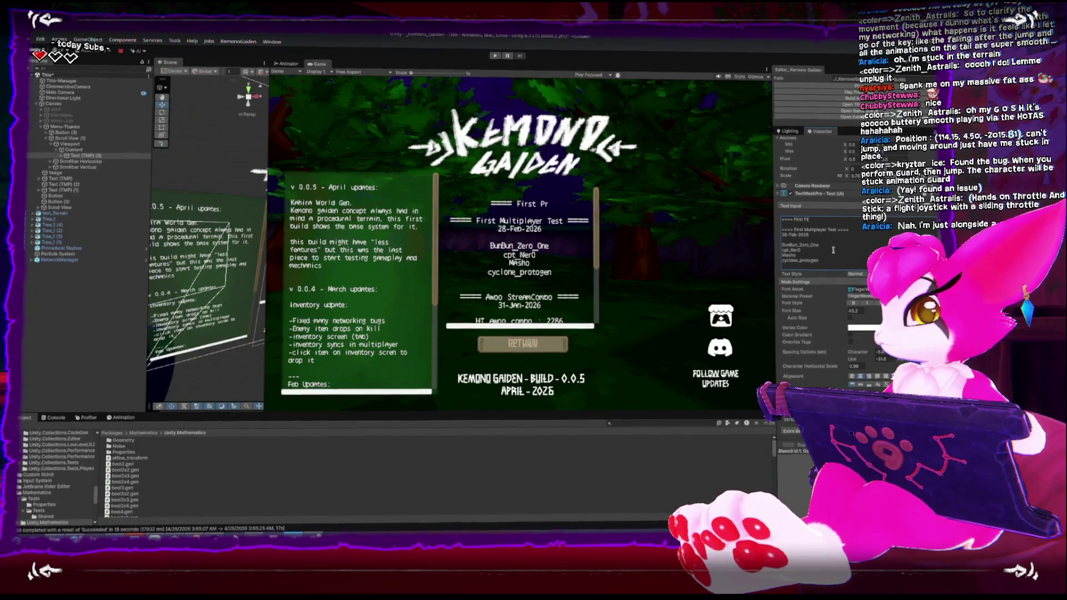
{"action": "type", "text": "oce"}
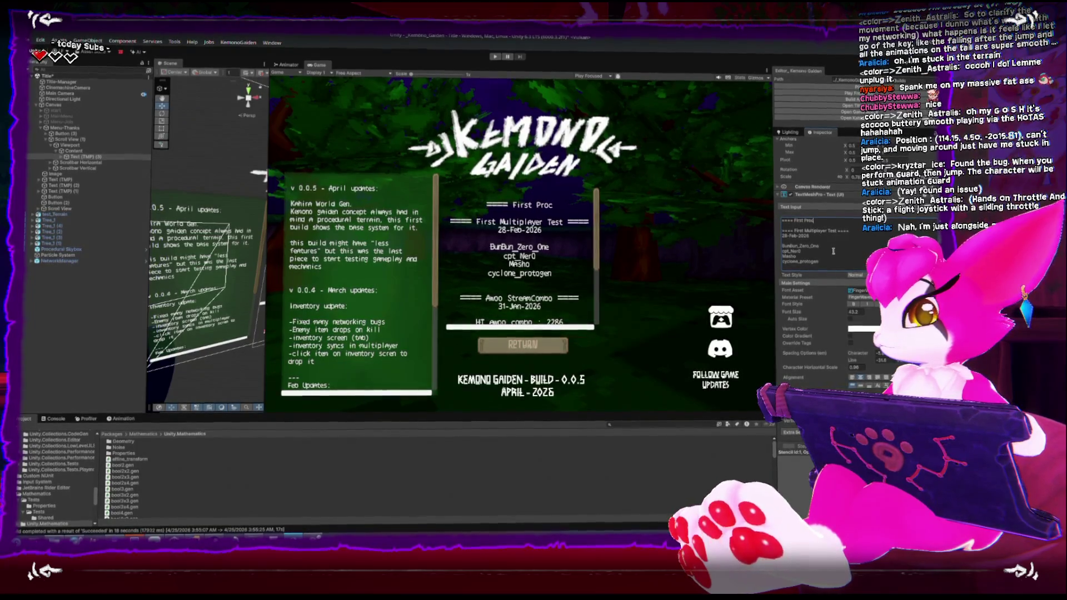
{"action": "type", "text": "ural Terran"}
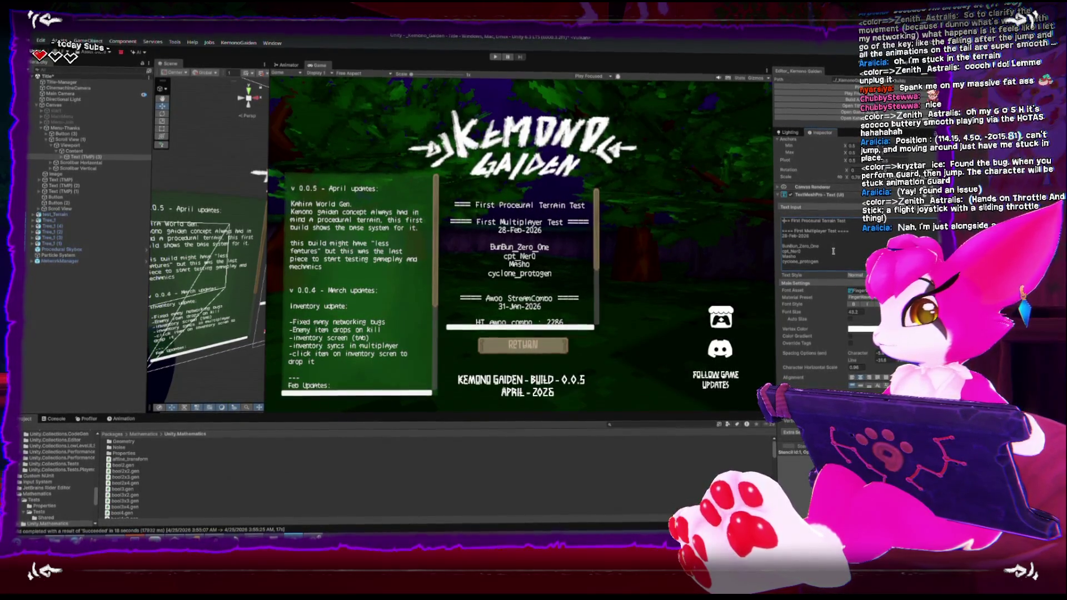
{"action": "type", "text": "="}
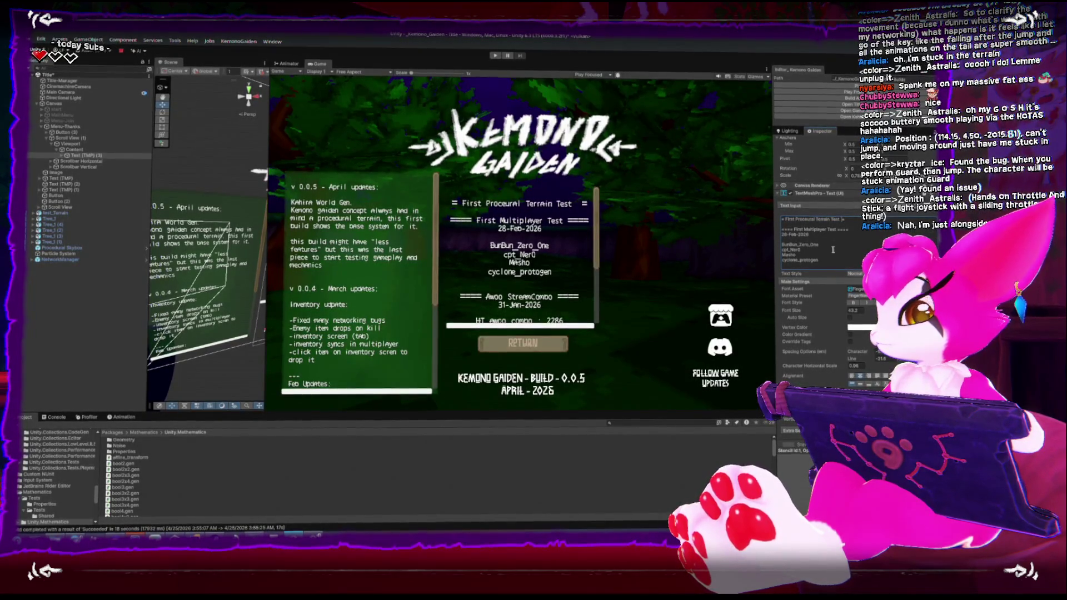
{"action": "type", "text": "="}
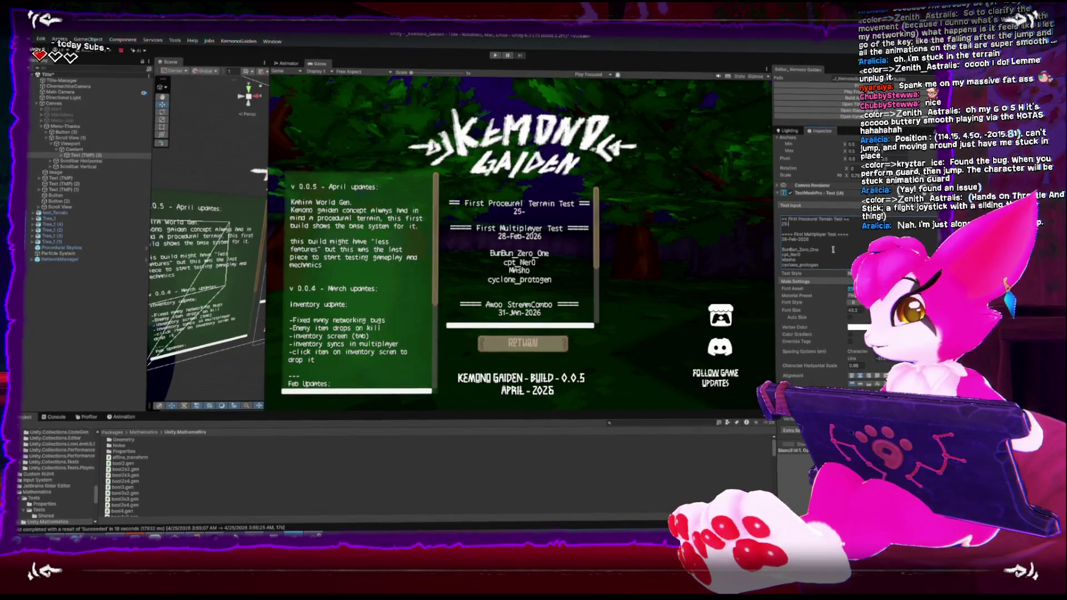
{"action": "type", "text": "apr"}
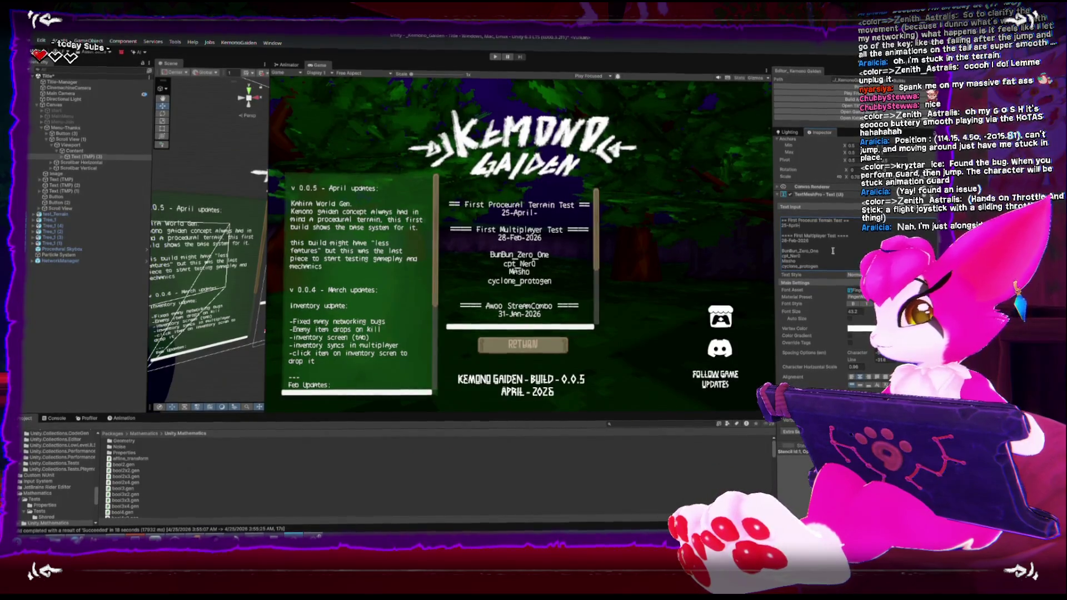
{"action": "type", "text": "2026"}
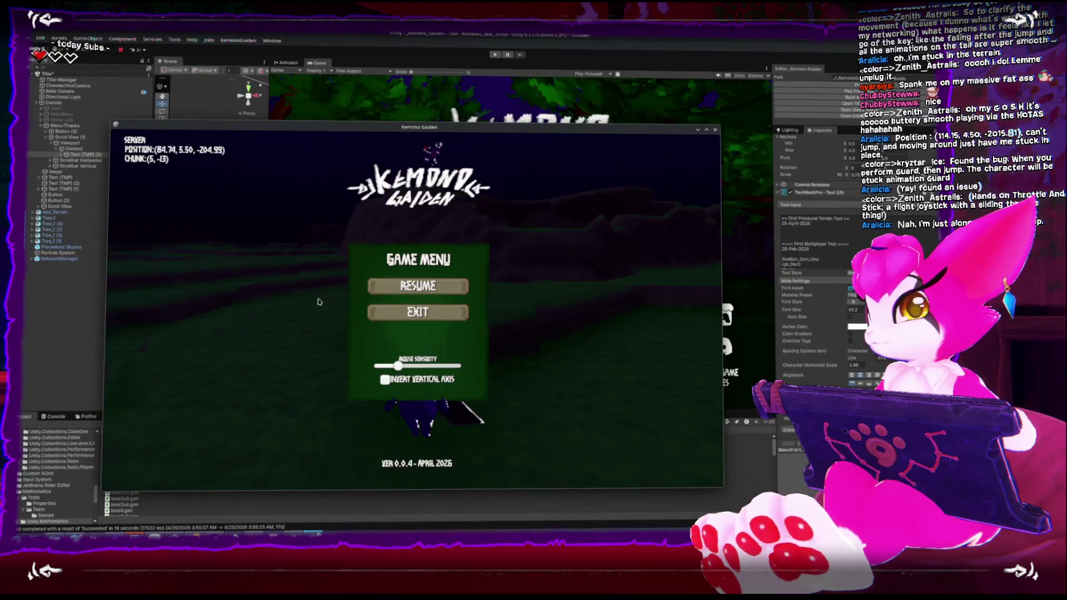
{"action": "key", "text": "Escape"}
{"action": "key", "text": "Escape"}
{"action": "left_click", "coordinate": [417, 311]}
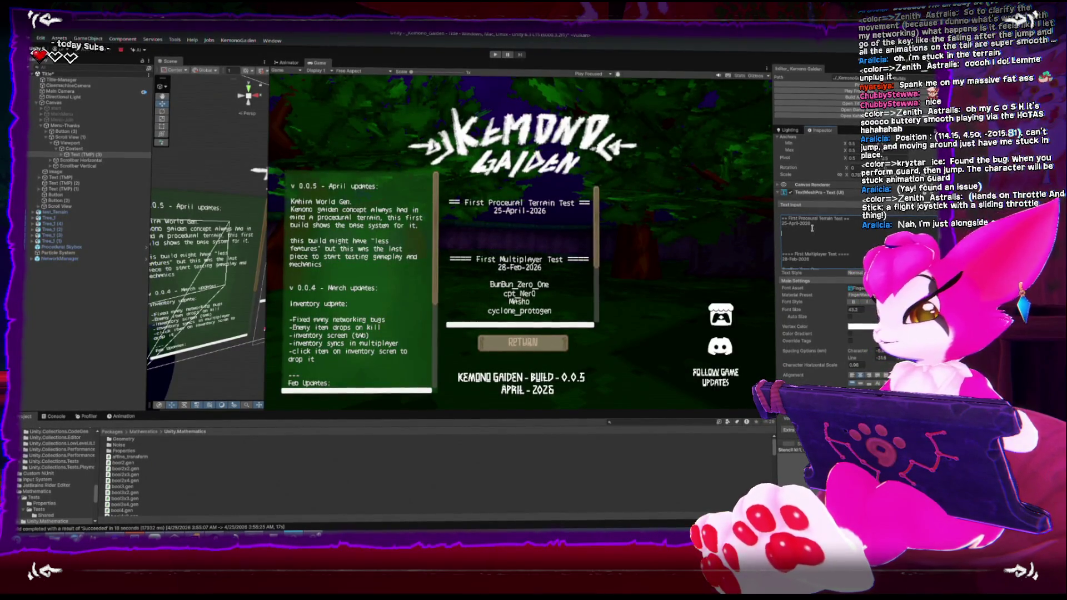
{"action": "type", "text": "ztar_ice"}
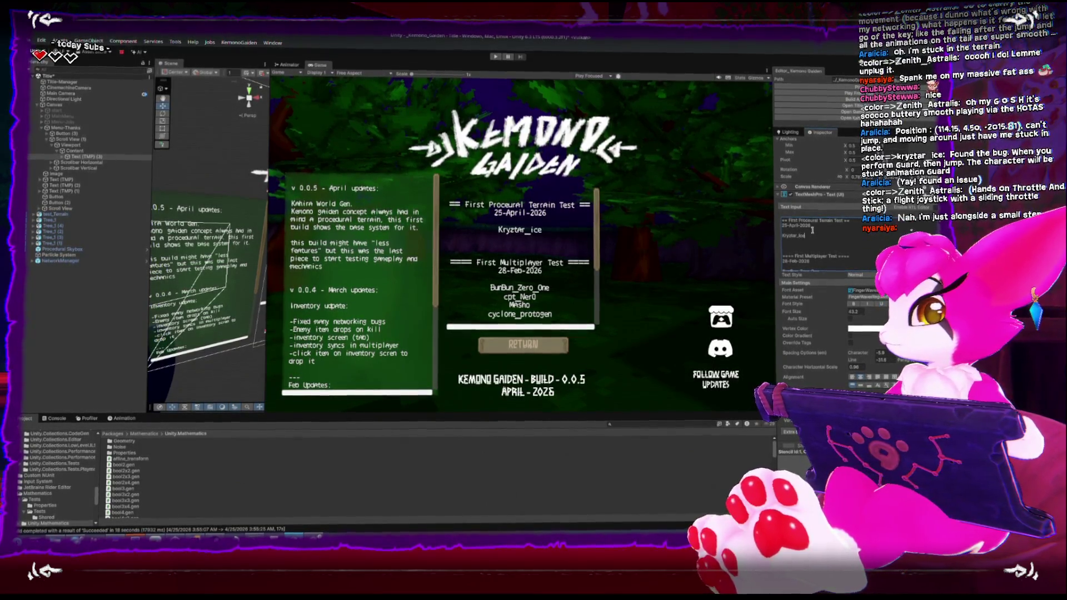
Add the second and third testers' names on new lines in the Text Input field
{"action": "key", "text": "Return"}
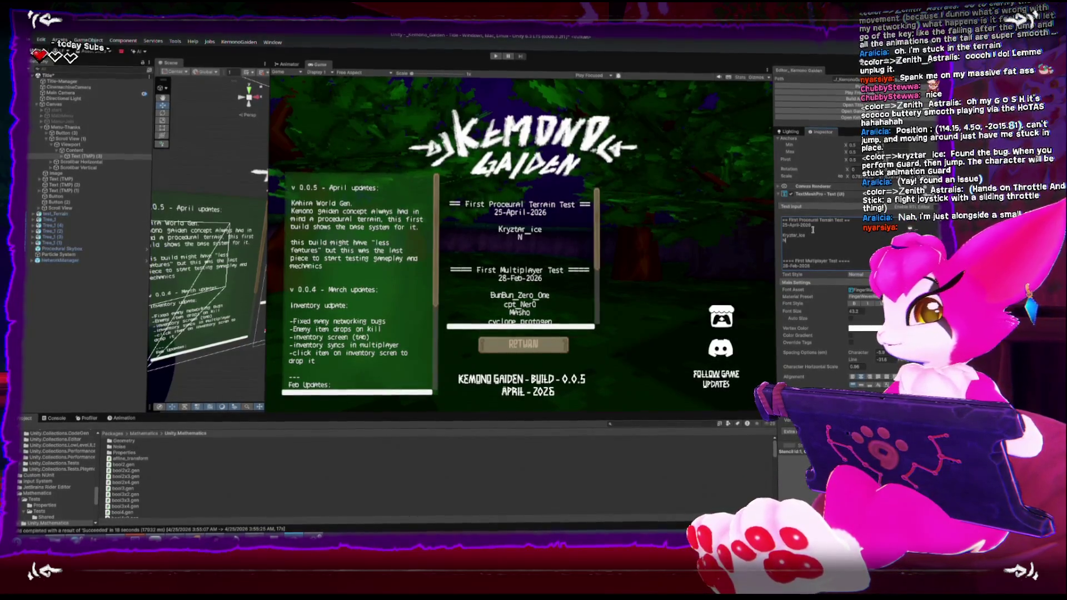
{"action": "type", "text": "N"}
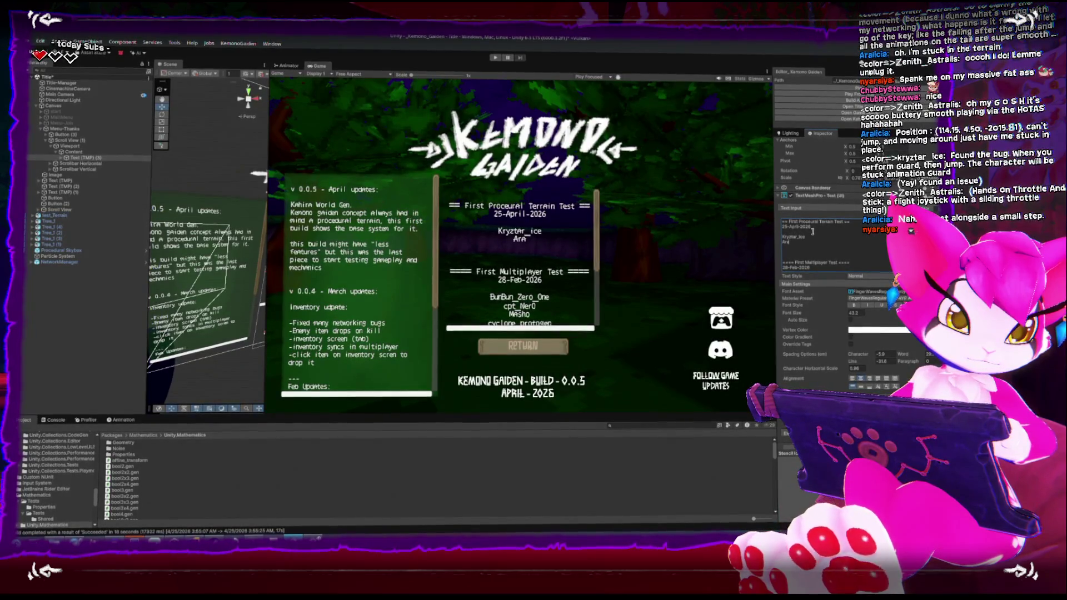
{"action": "type", "text": "lica"}
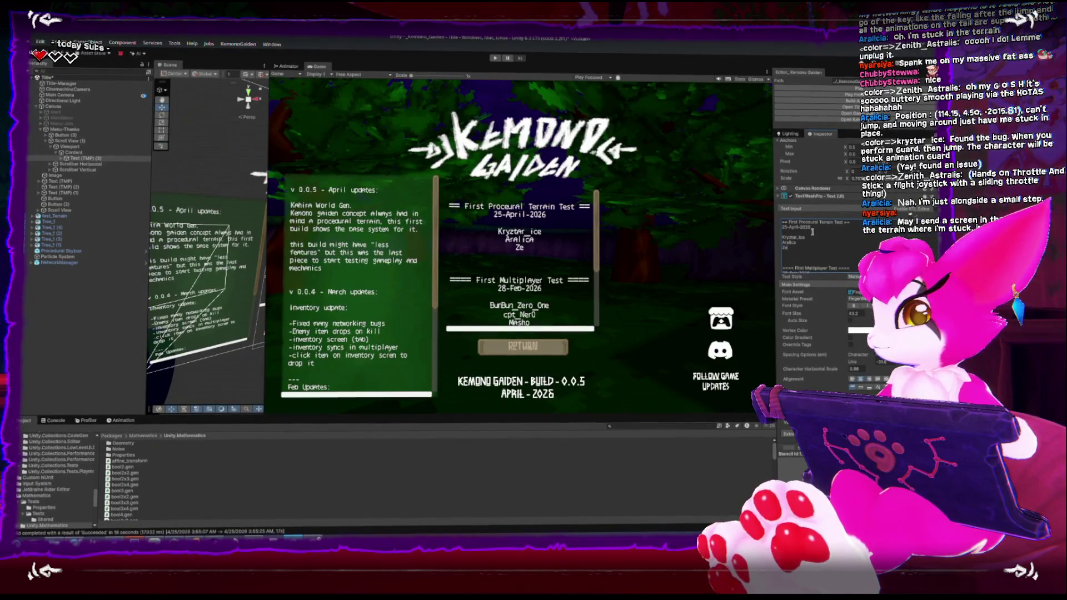
{"action": "type", "text": "ith"}
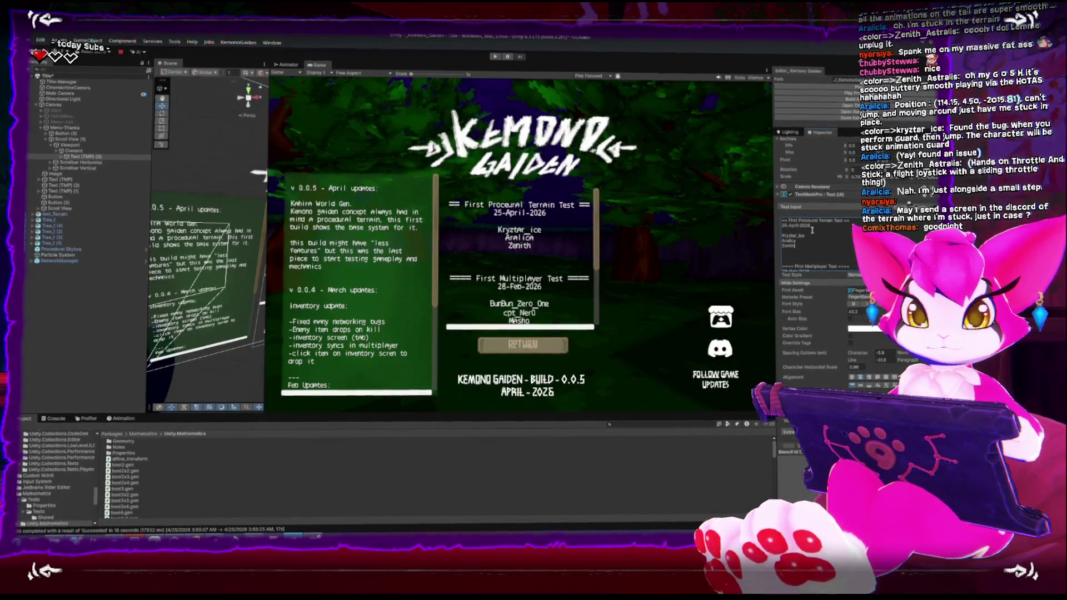
{"action": "type", "text": "_Astralis"}
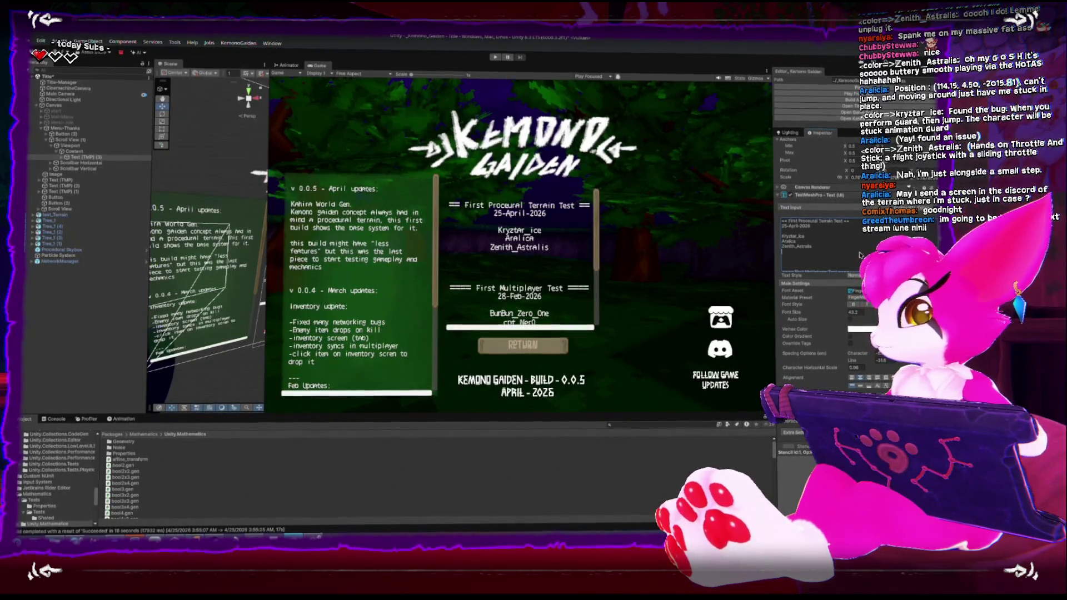
Type the fourth and fifth testers' names under the terrain-test heading
{"action": "type", "text": "unBun_Zer"}
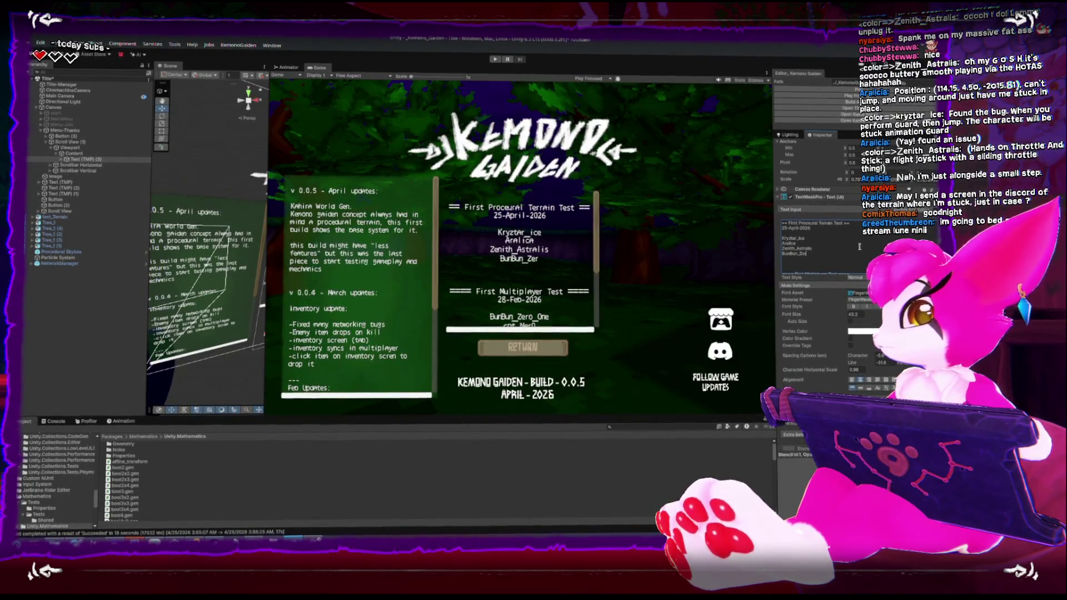
{"action": "type", "text": "o_One"}
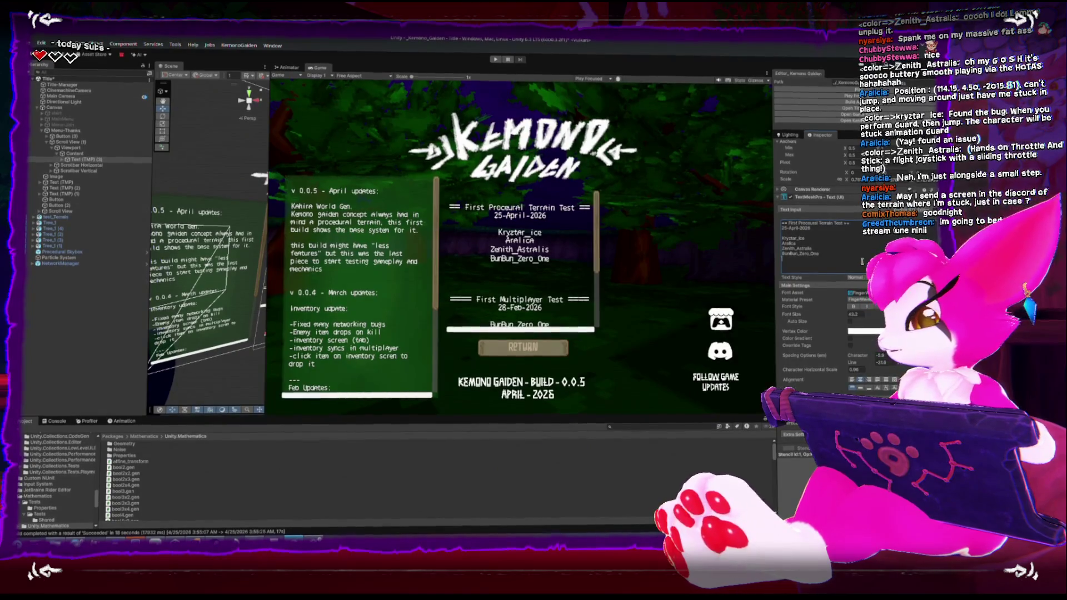
{"action": "type", "text": "nyars"}
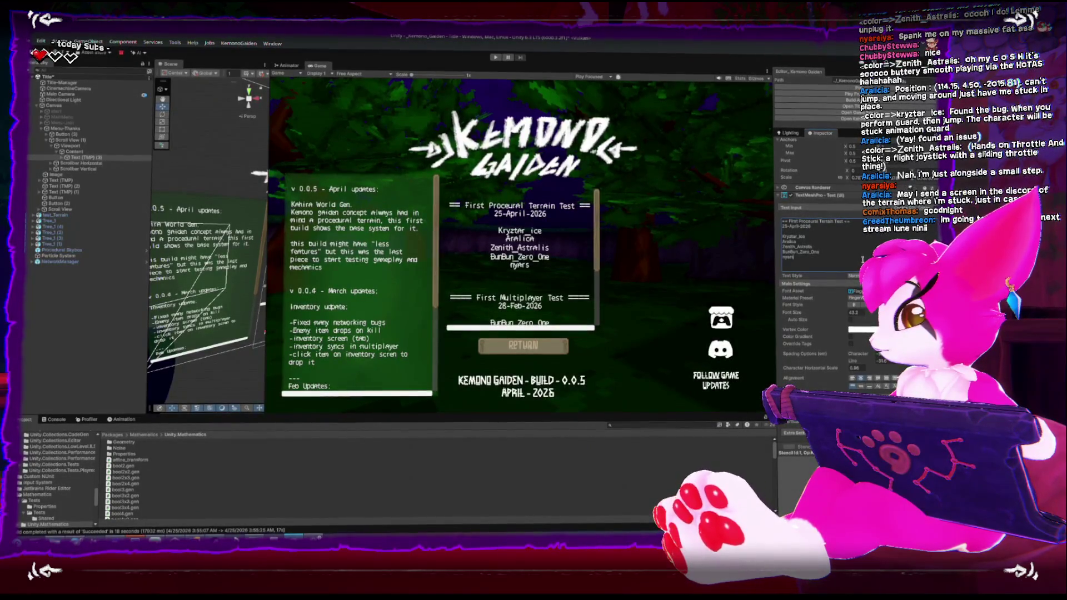
{"action": "type", "text": "iya"}
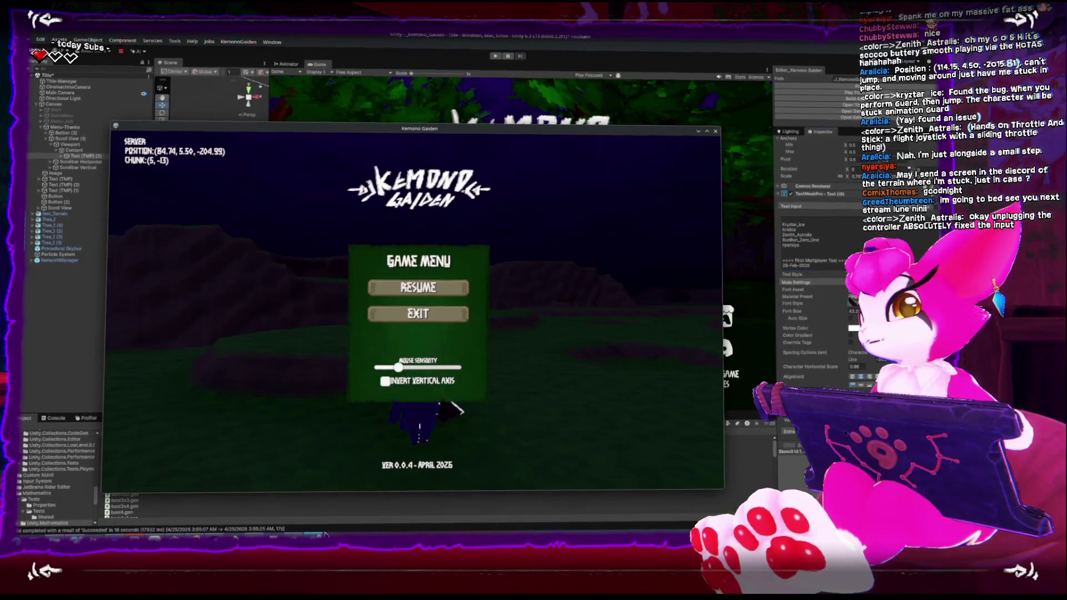
Make the character jump once, pause with the game menu, and return to the Unity editor
{"action": "key", "text": "Escape"}
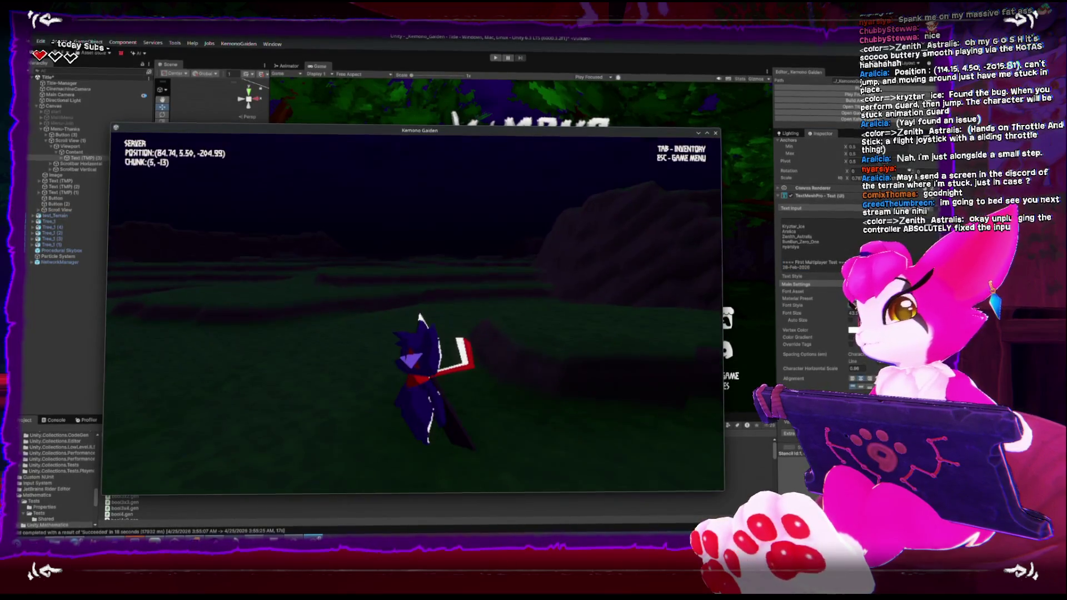
{"action": "key", "text": "space"}
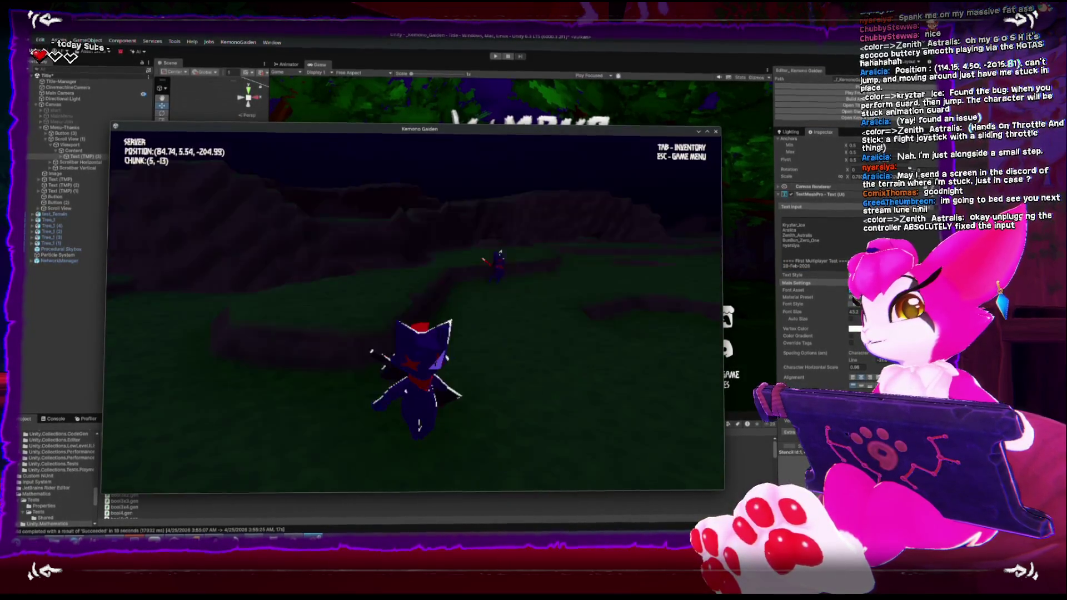
{"action": "key", "text": "Escape"}
{"action": "left_click", "coordinate": [607, 47]}
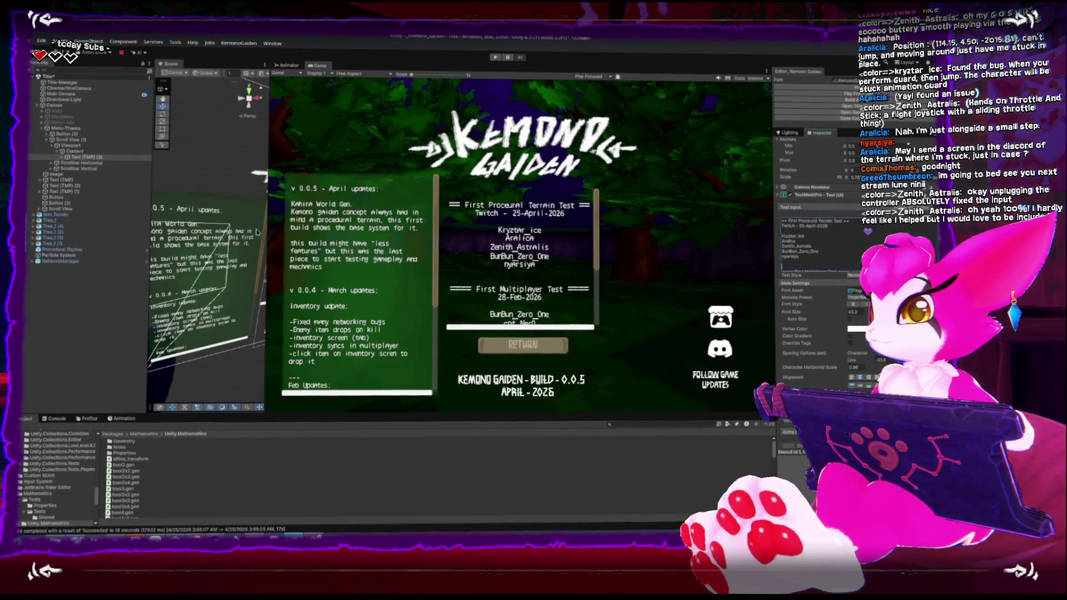
Zoom the Scene view out until the whole title-screen canvas and camera frustum fit
{"action": "scroll", "coordinate": [257, 232], "scroll_direction": "down", "scroll_amount": 3}
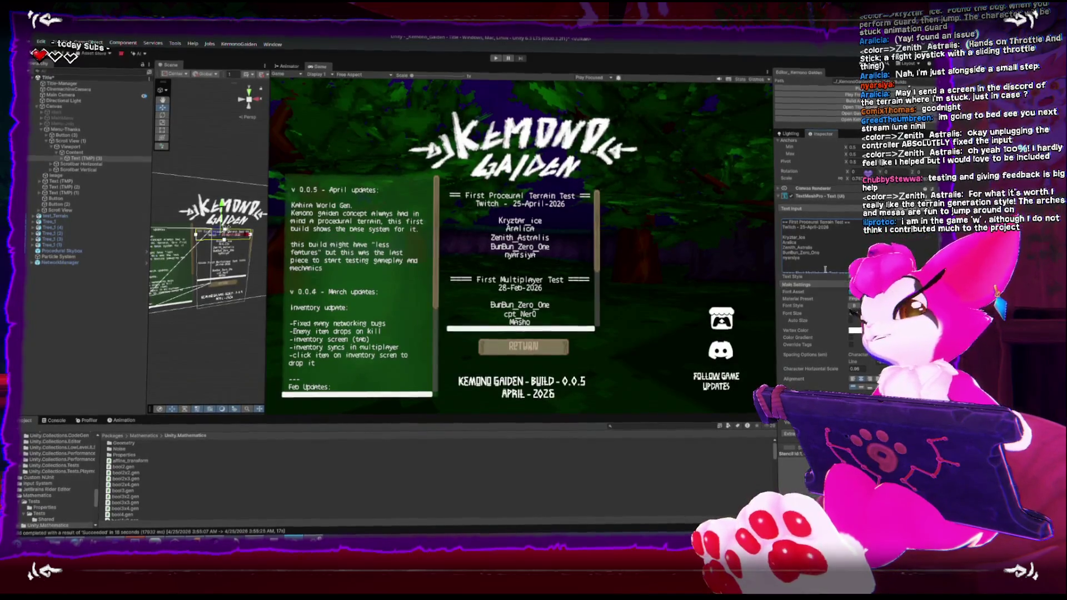
Resume play and run the character over the hills into chunk (-8, -13)
{"action": "key", "text": "alt+Tab"}
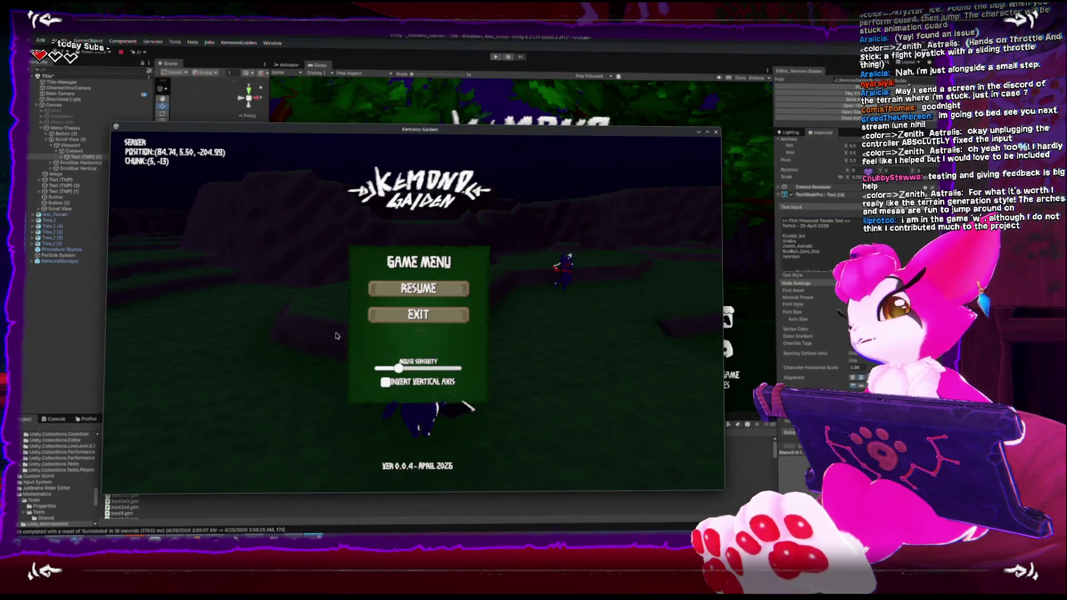
{"action": "key", "text": "Escape"}
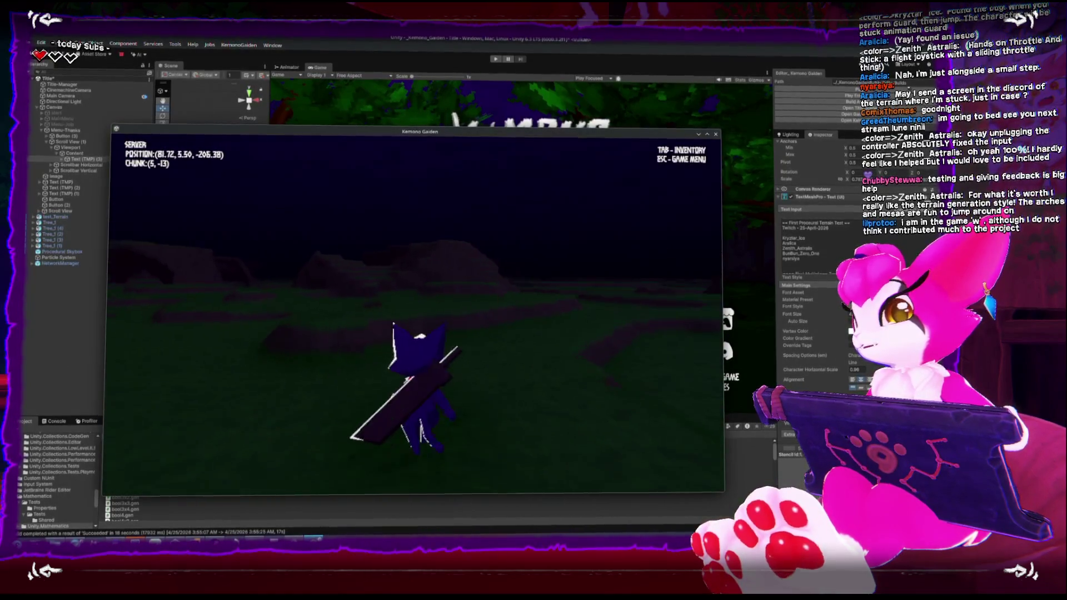
{"action": "key", "text": "w"}
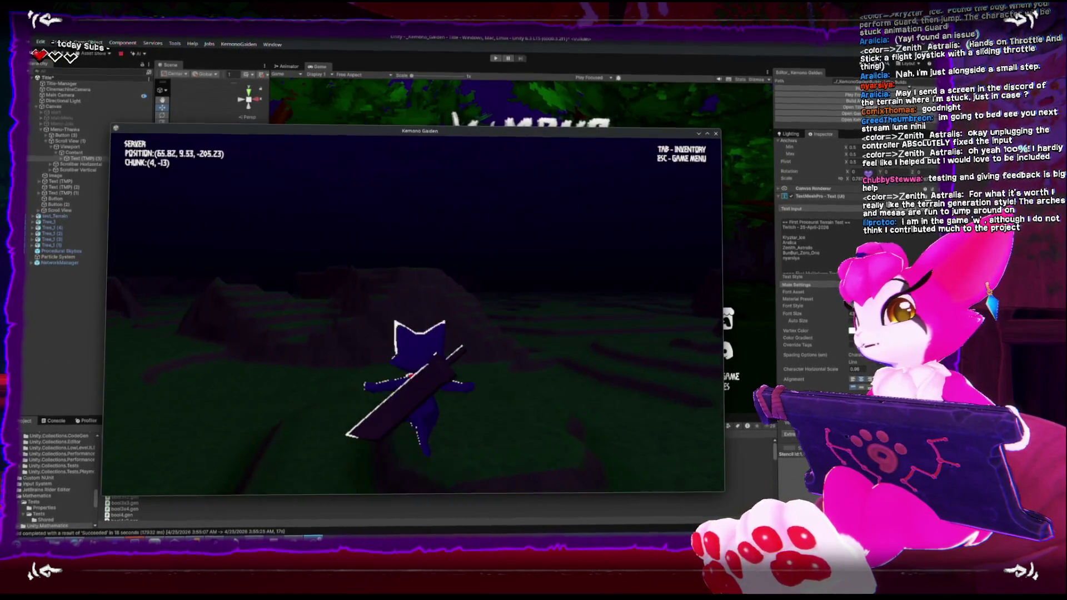
{"action": "key", "text": "w"}
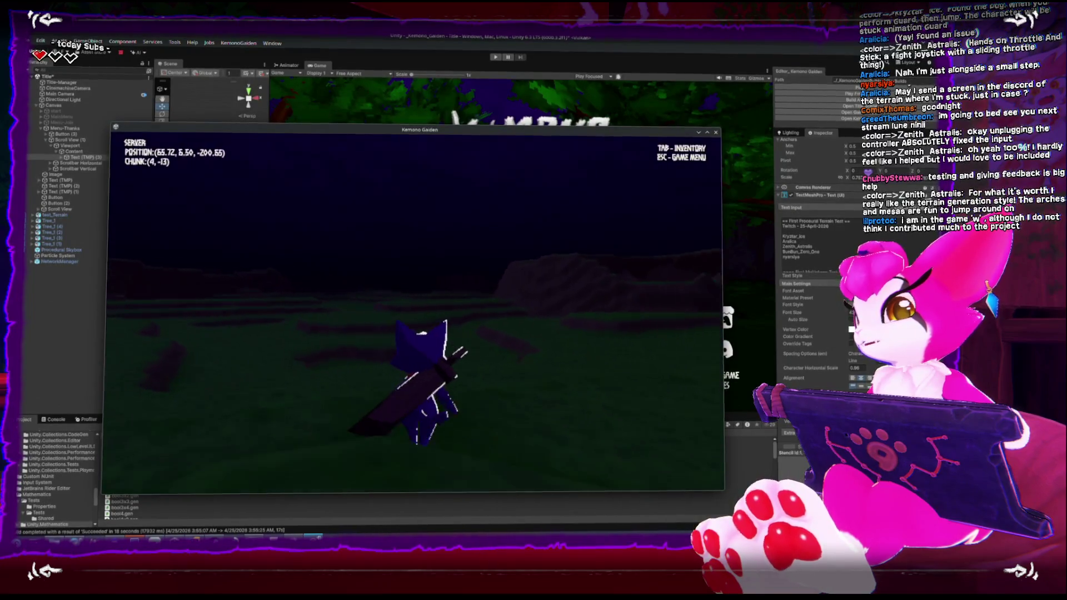
{"action": "key", "text": "w"}
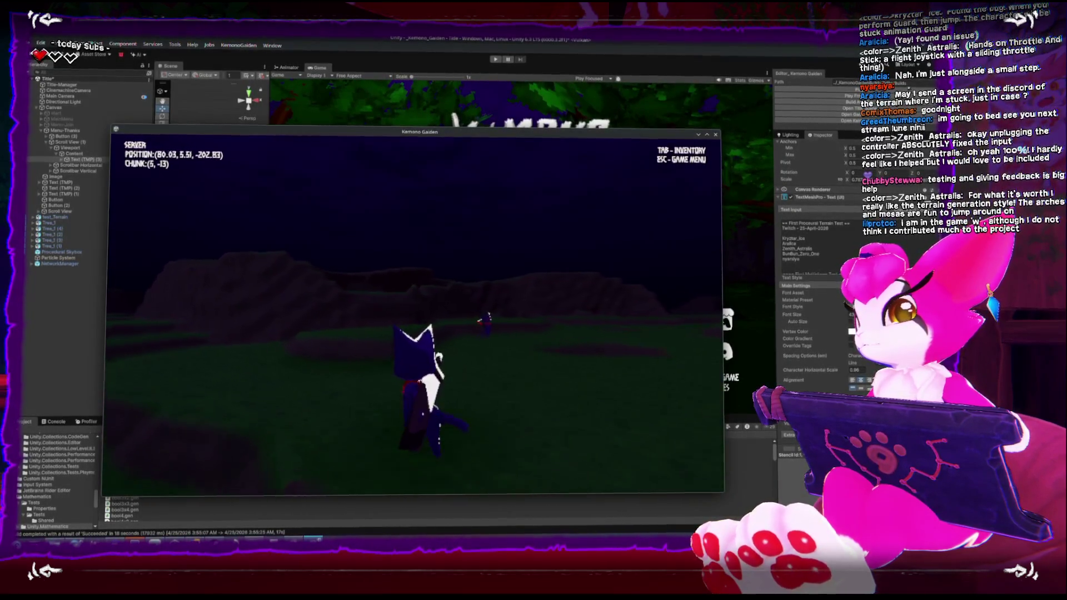
{"action": "key", "text": "w"}
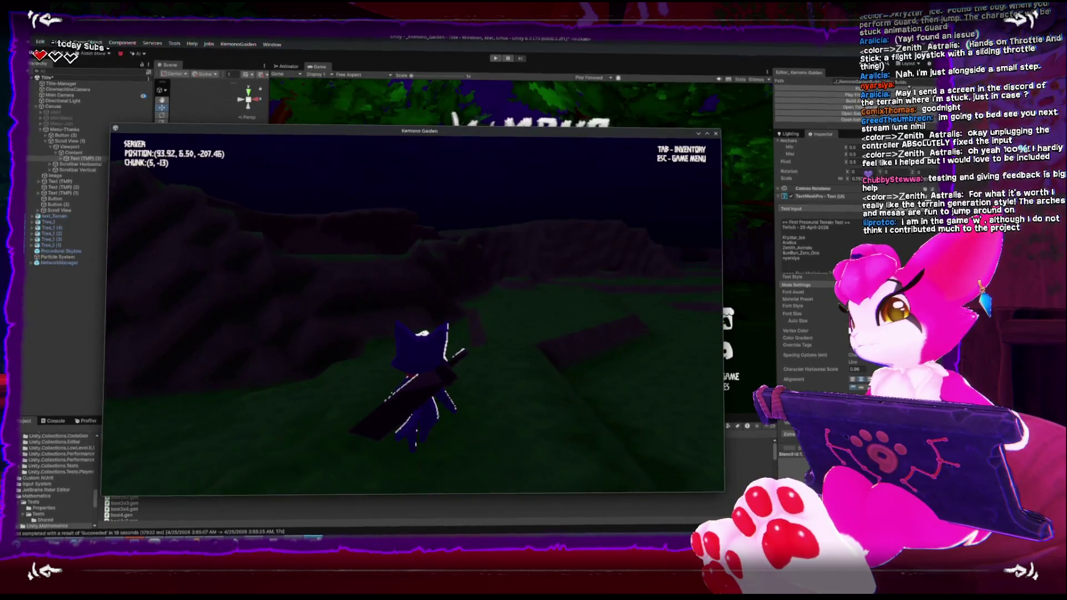
{"action": "key", "text": "w"}
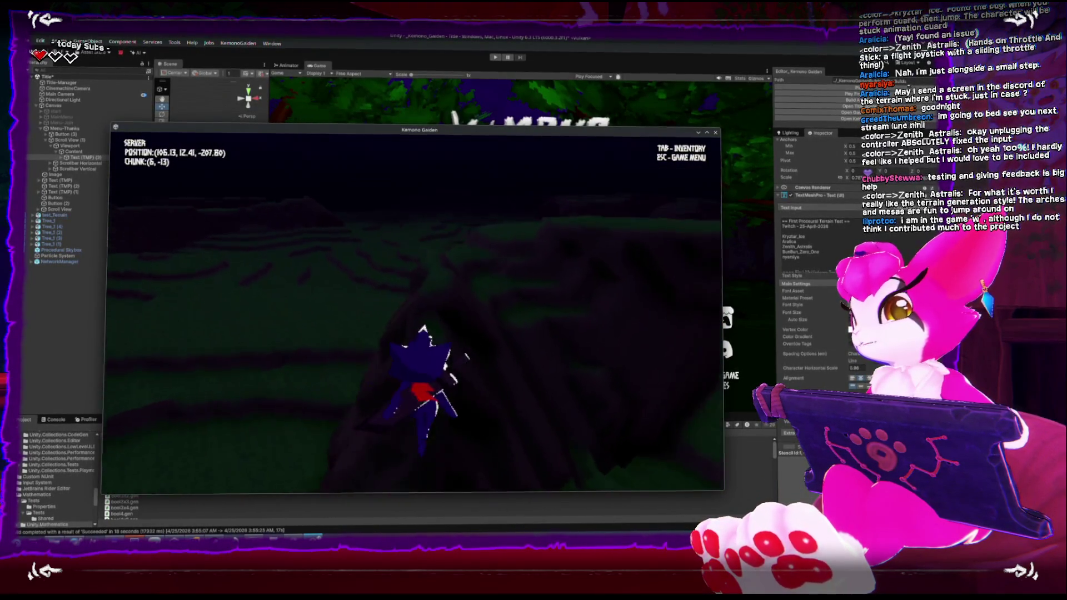
{"action": "key", "text": "w"}
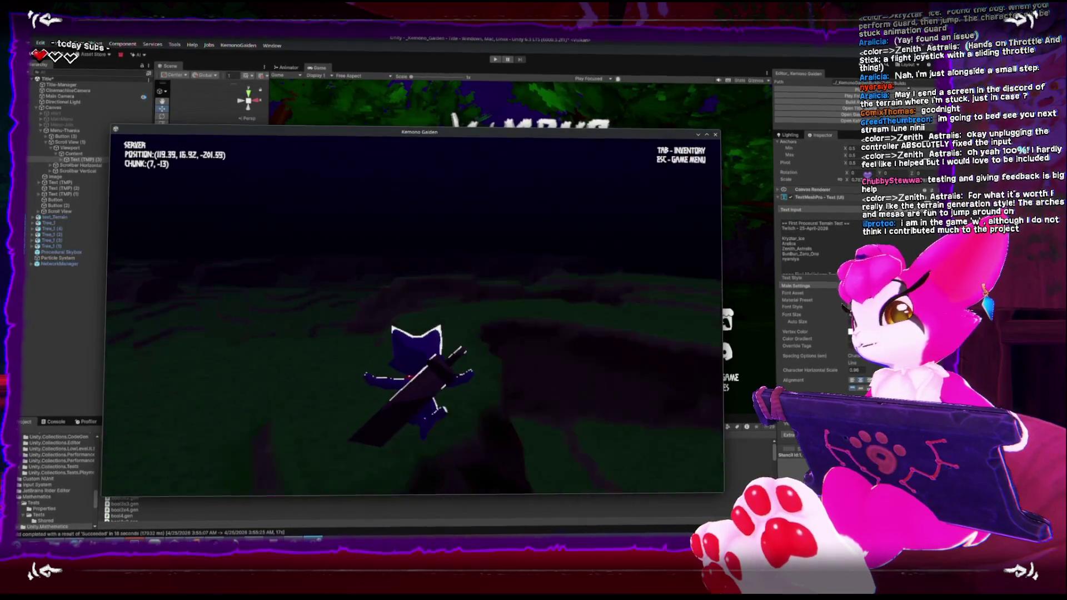
{"action": "key", "text": "w"}
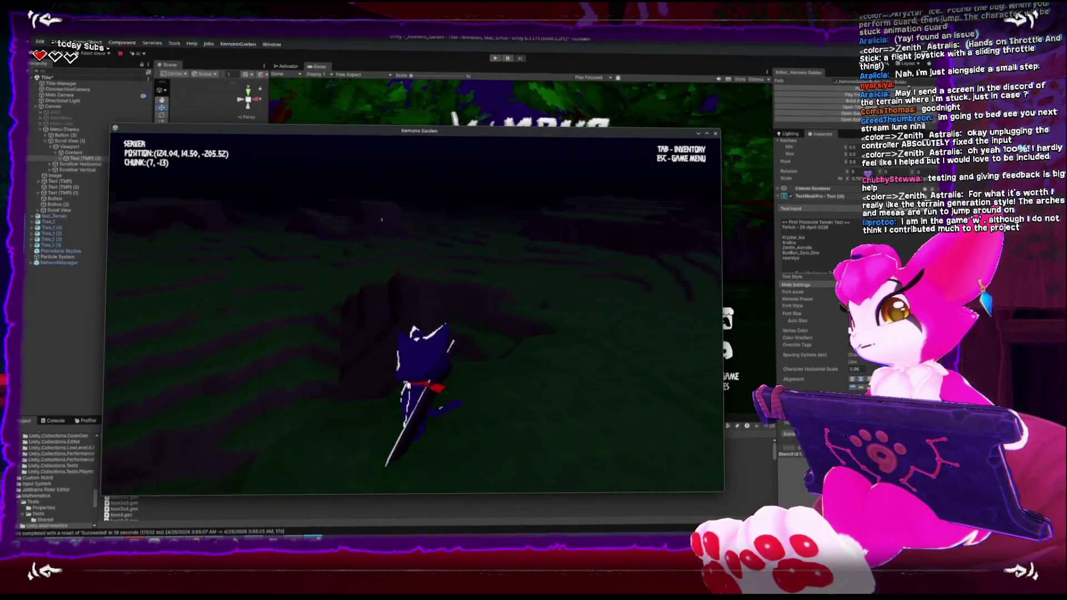
{"action": "key", "text": "w"}
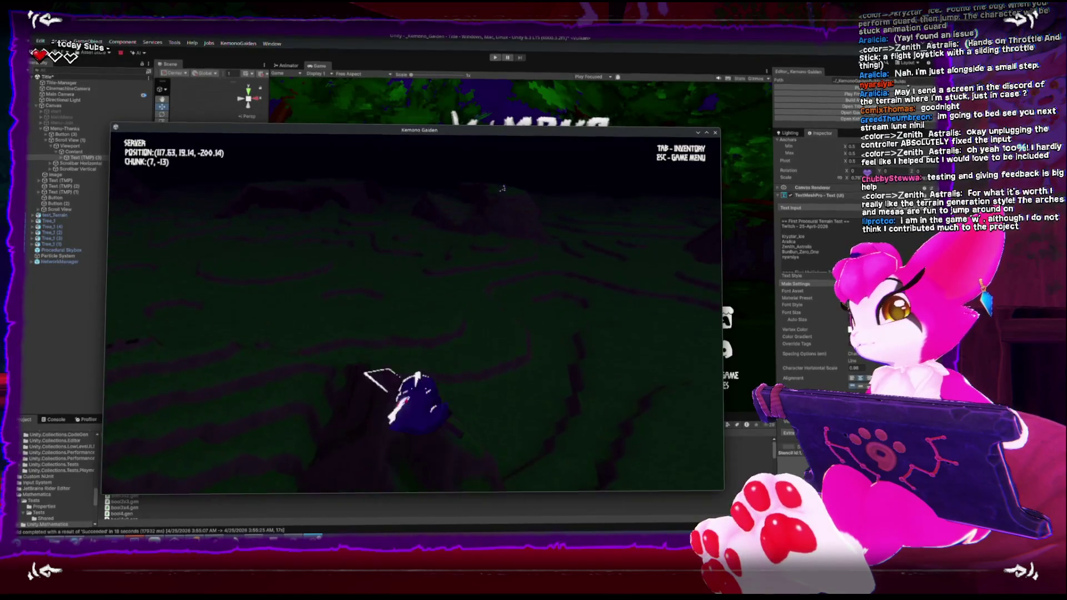
{"action": "key", "text": "w"}
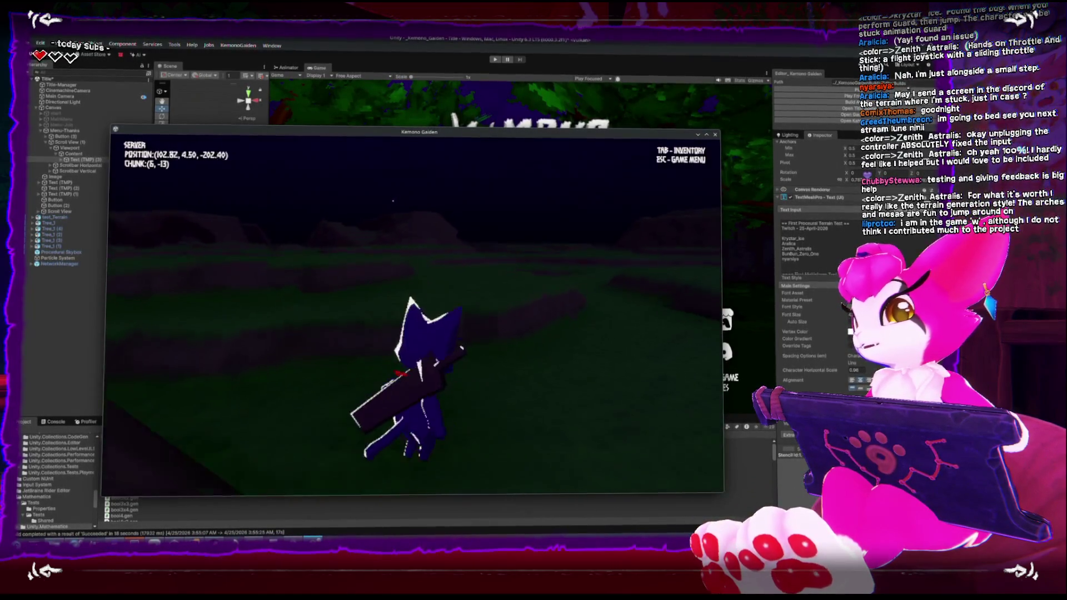
{"action": "key", "text": "w"}
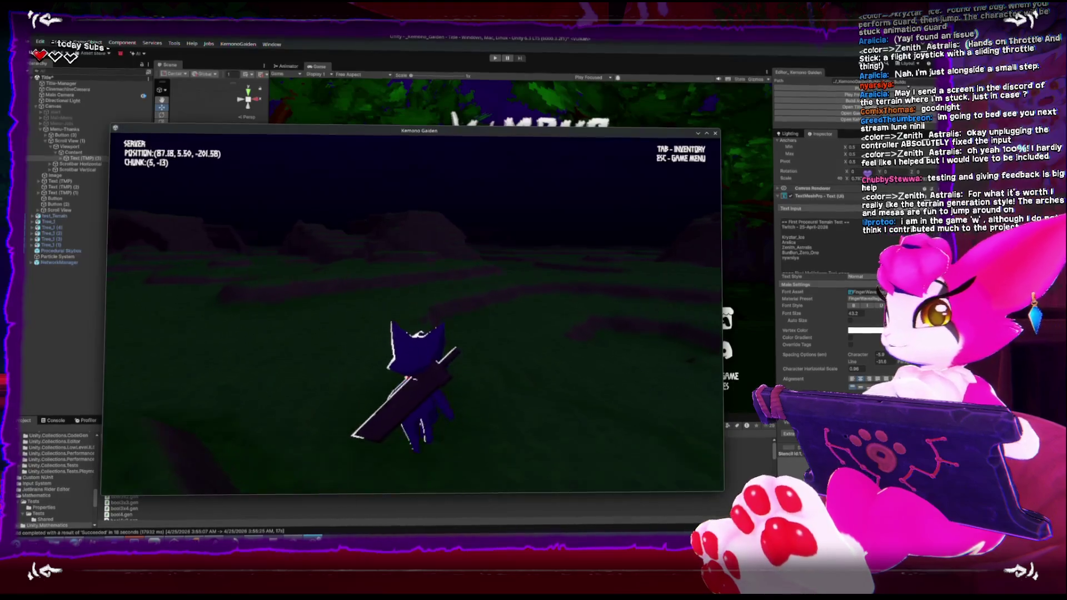
{"action": "key", "text": "w"}
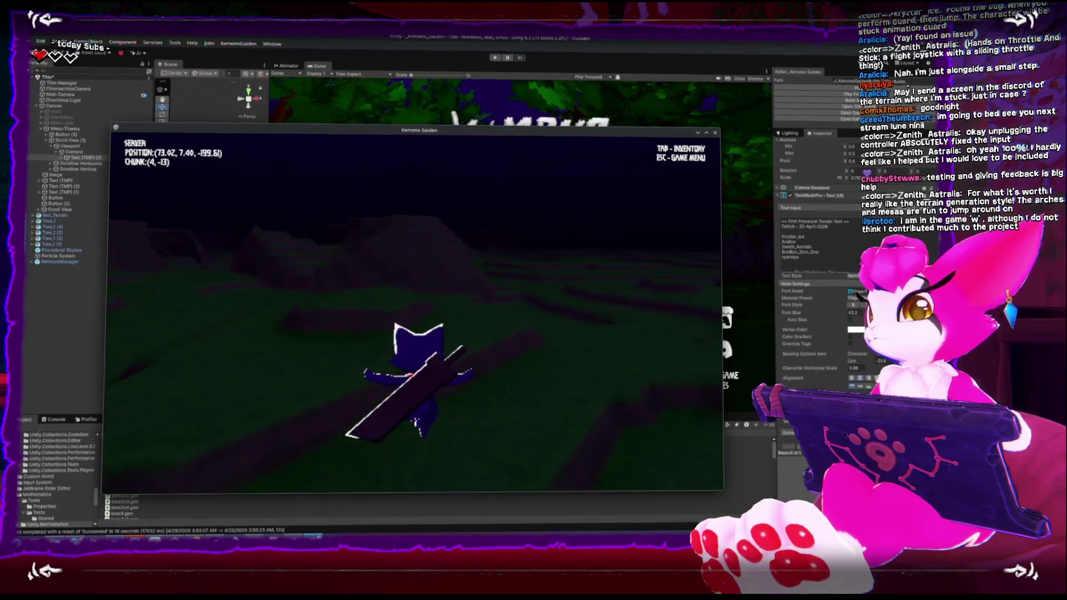
{"action": "key", "text": "w"}
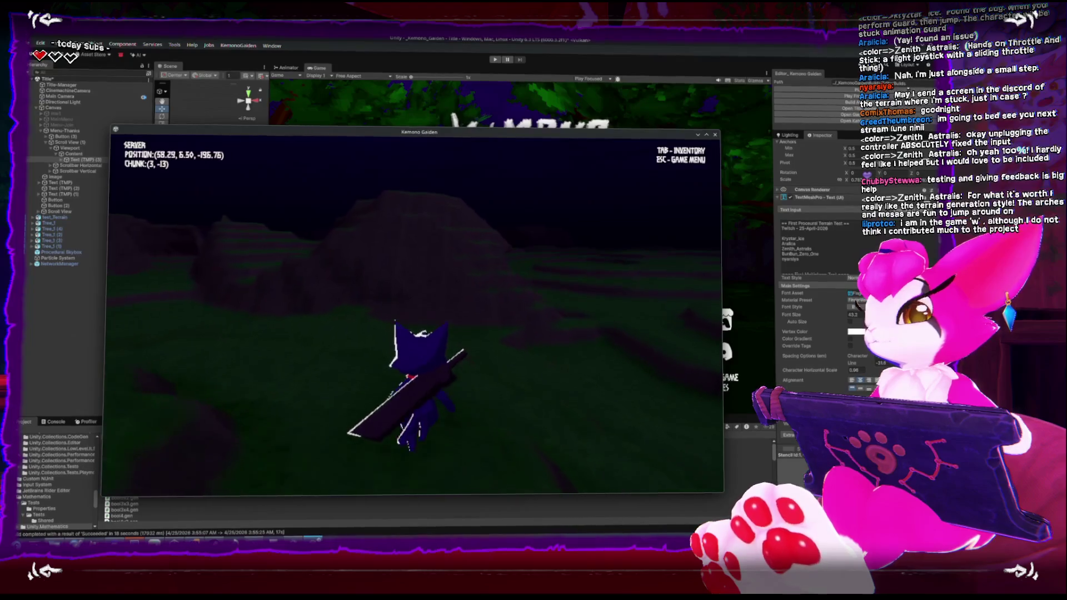
{"action": "key", "text": "w"}
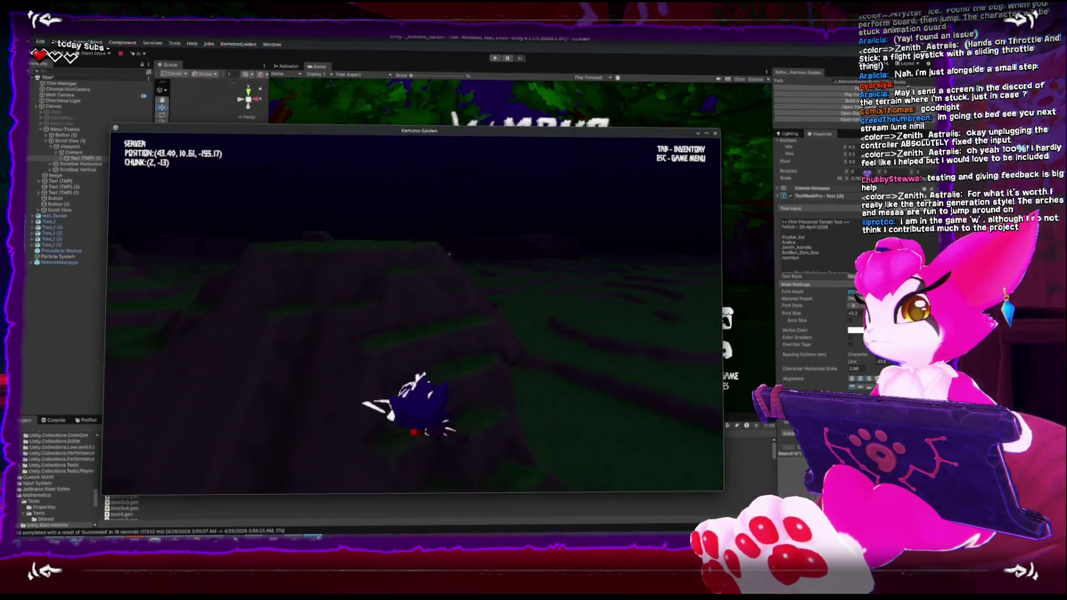
{"action": "key", "text": "w"}
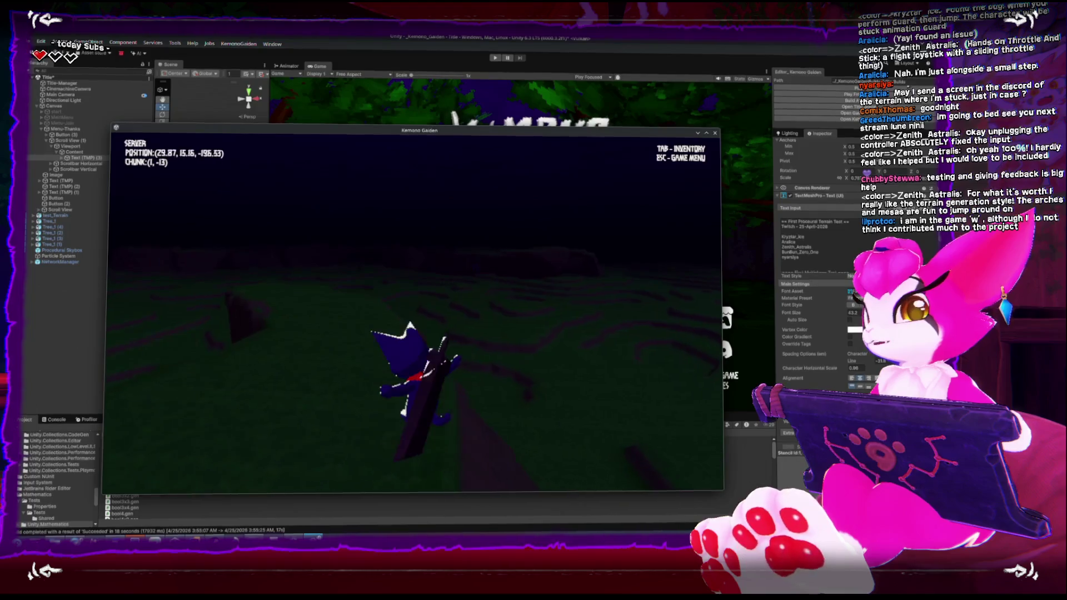
{"action": "key", "text": "w"}
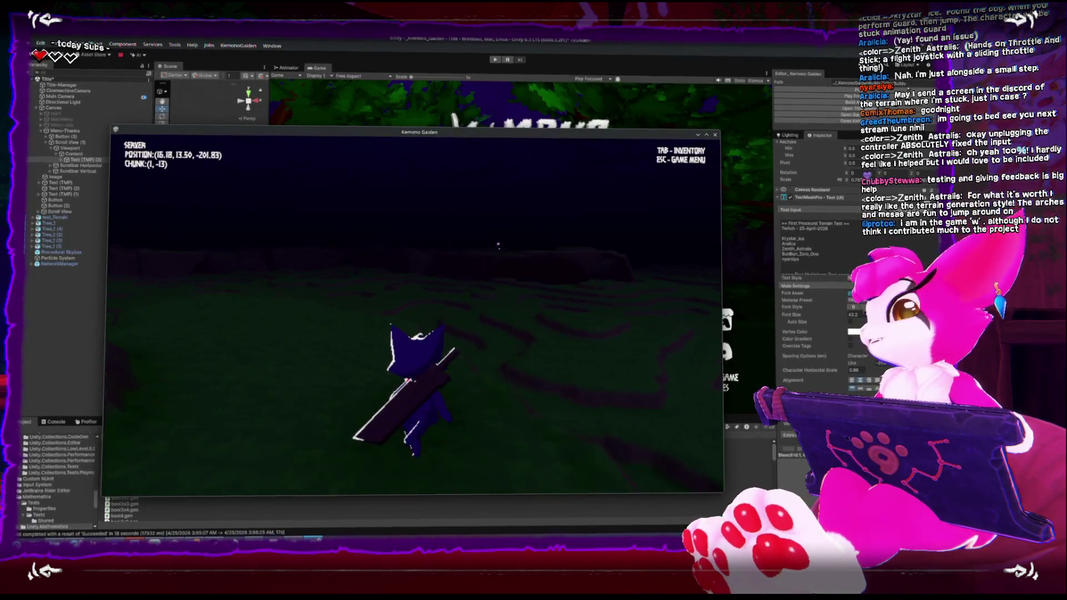
{"action": "key", "text": "w"}
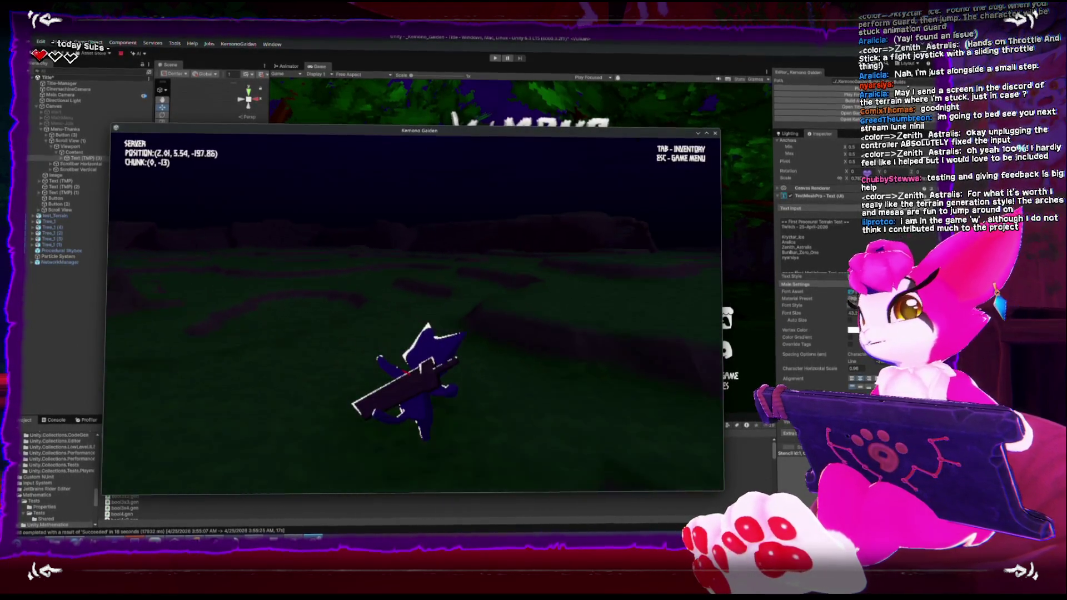
{"action": "key", "text": "w"}
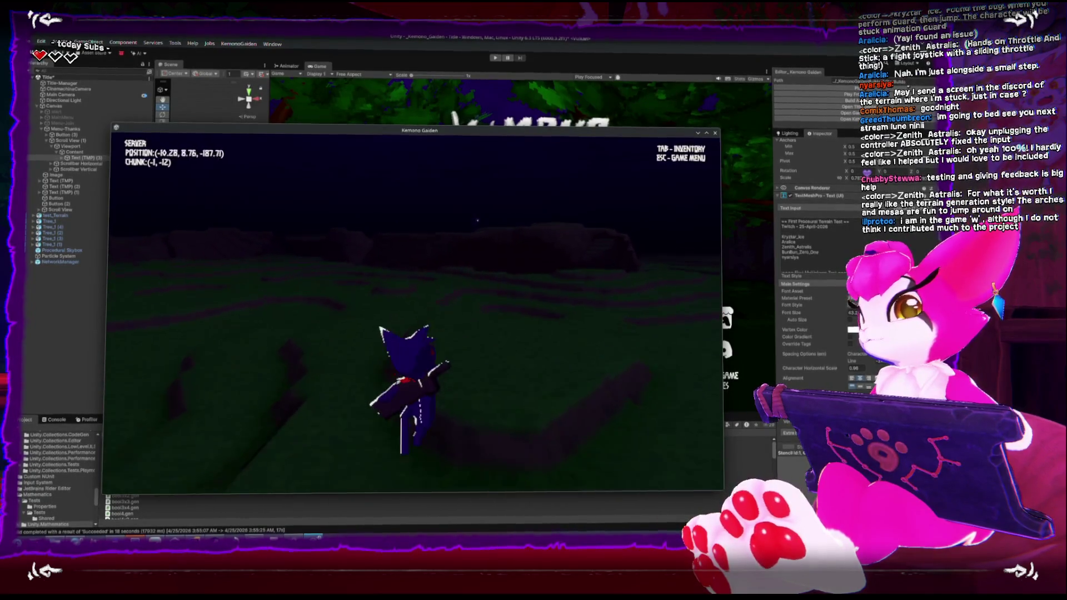
{"action": "key", "text": "w"}
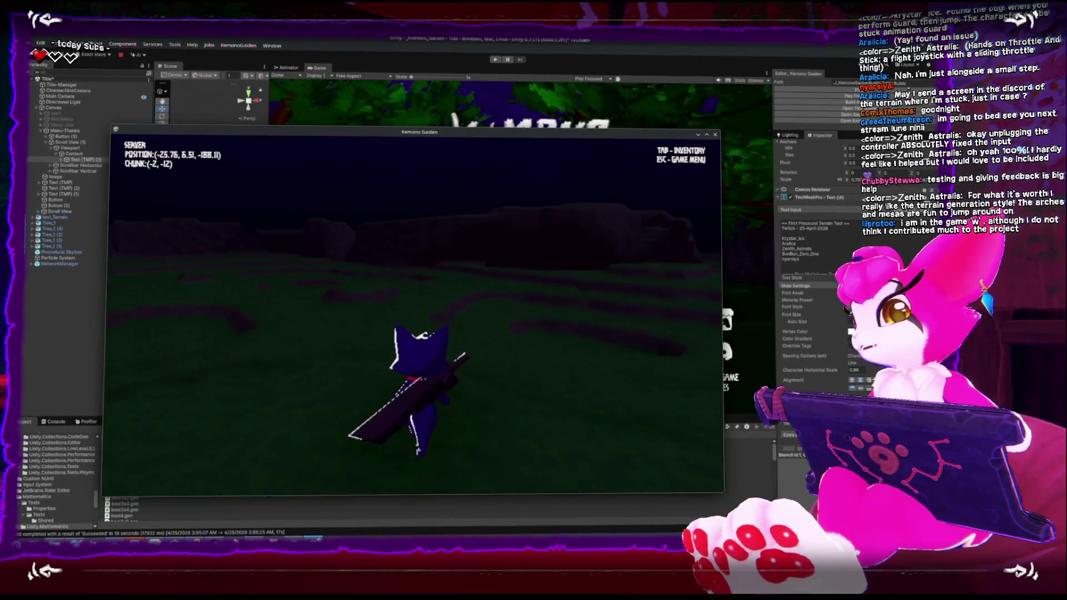
{"action": "key", "text": "w"}
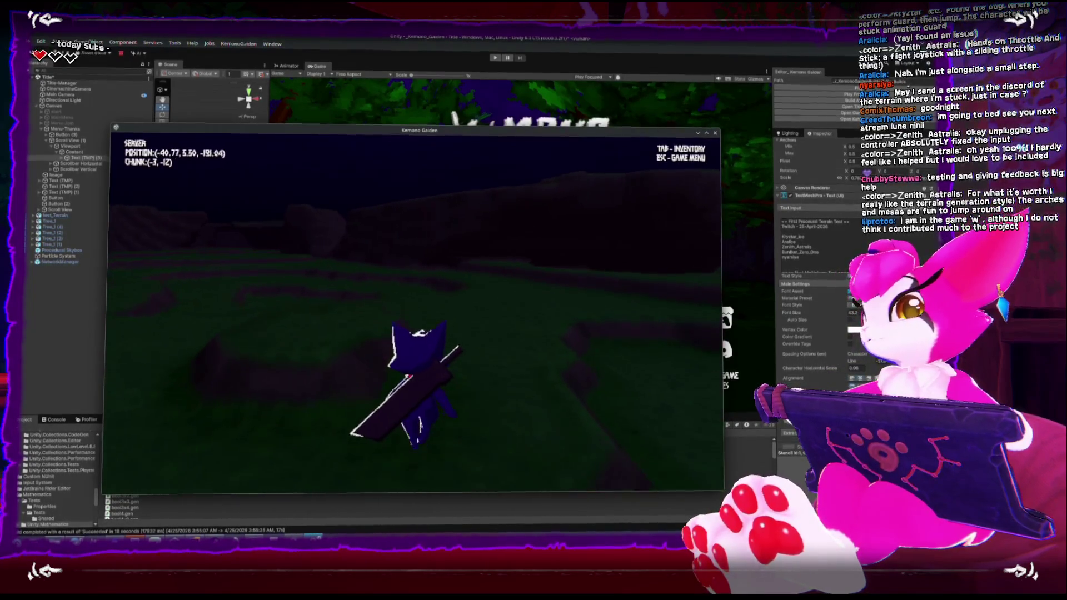
{"action": "key", "text": "w"}
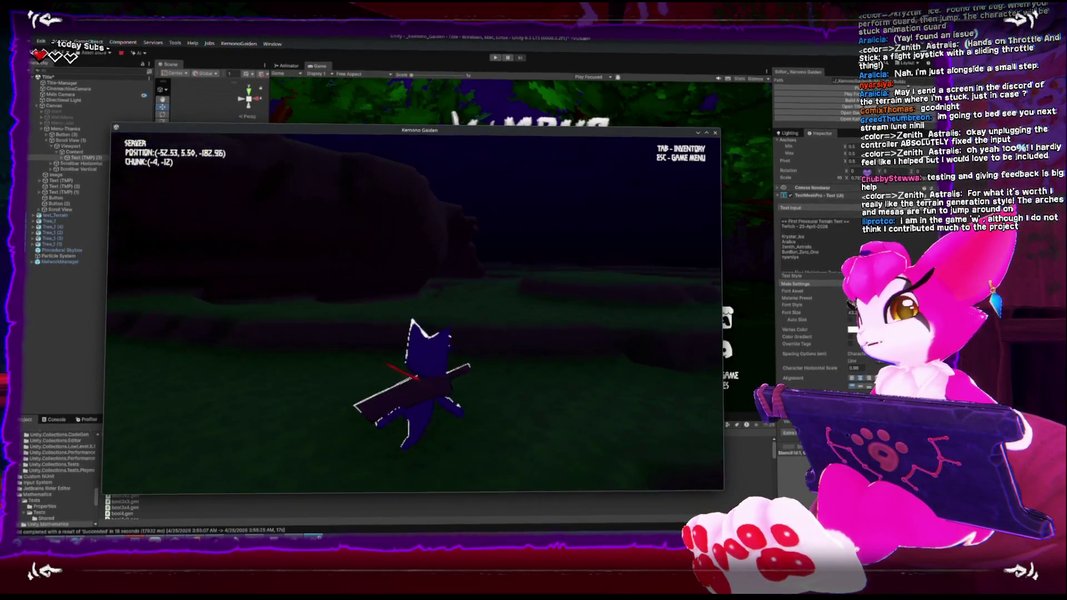
{"action": "key", "text": "w"}
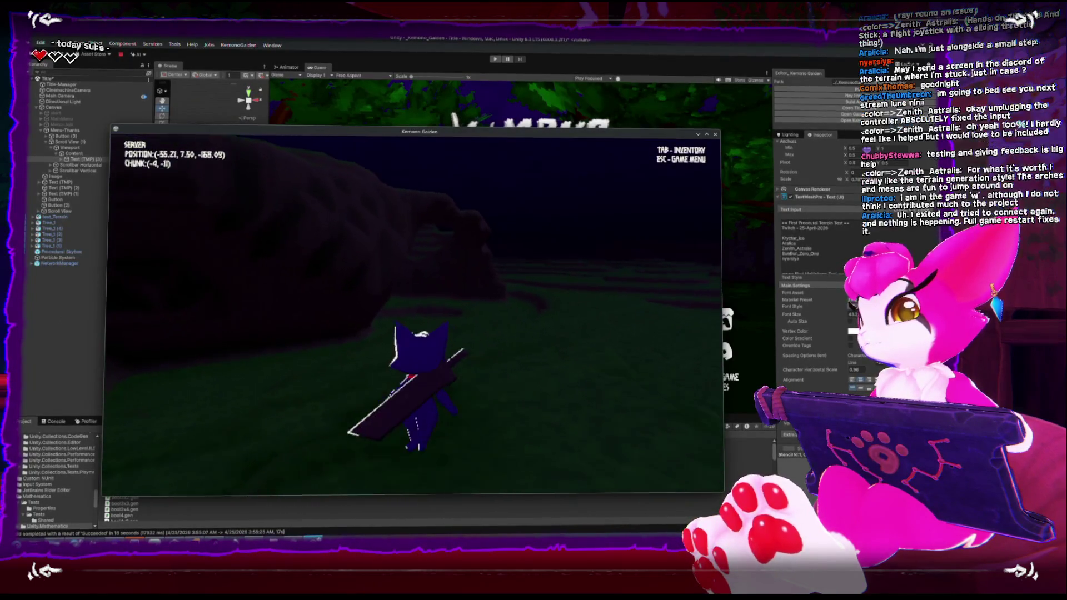
{"action": "key", "text": "w"}
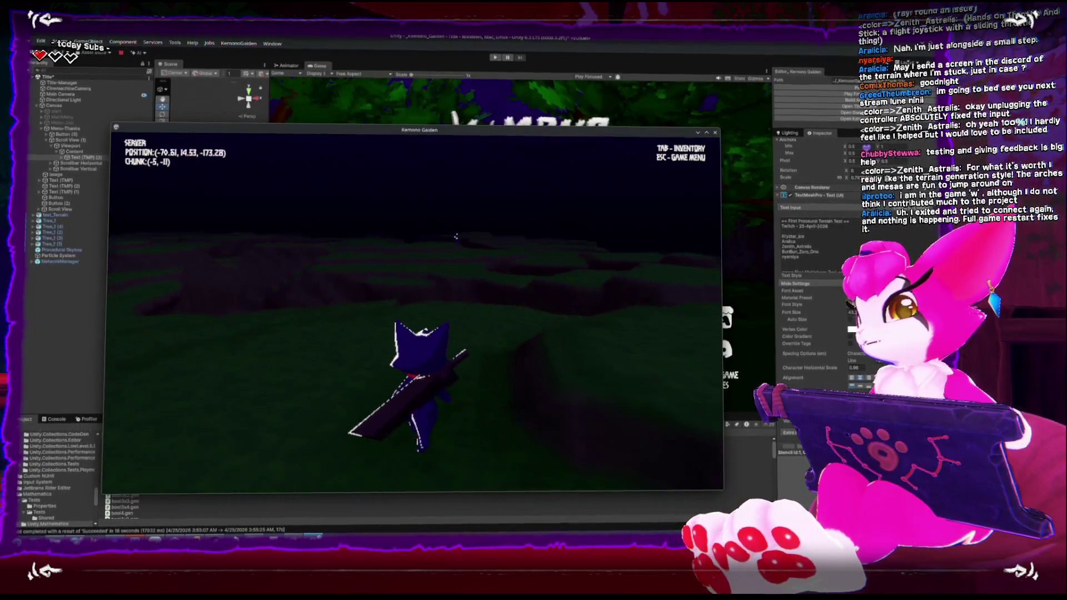
{"action": "key", "text": "w"}
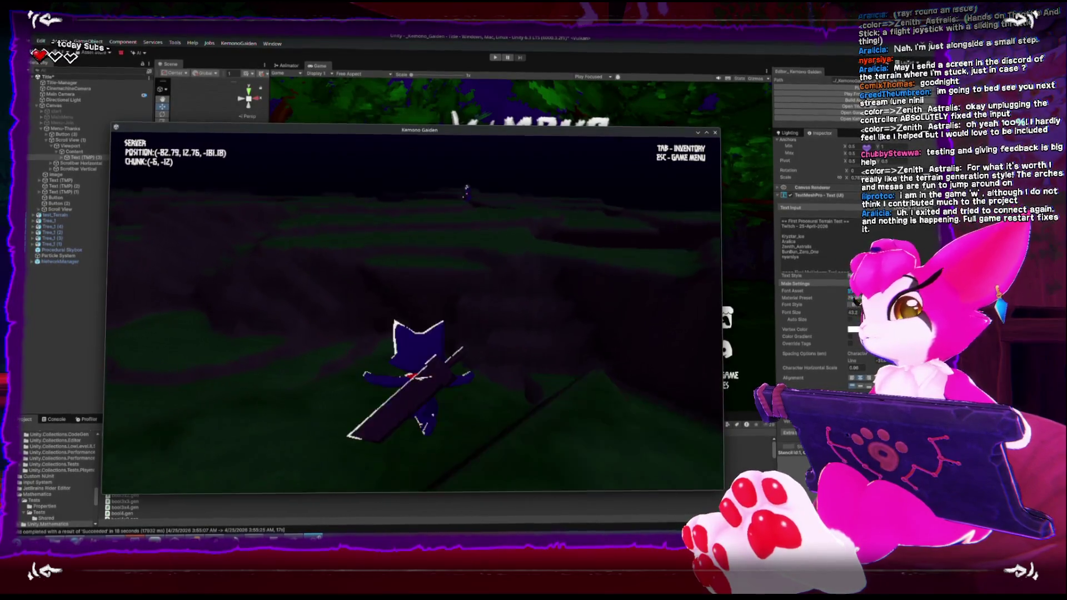
{"action": "key", "text": "w"}
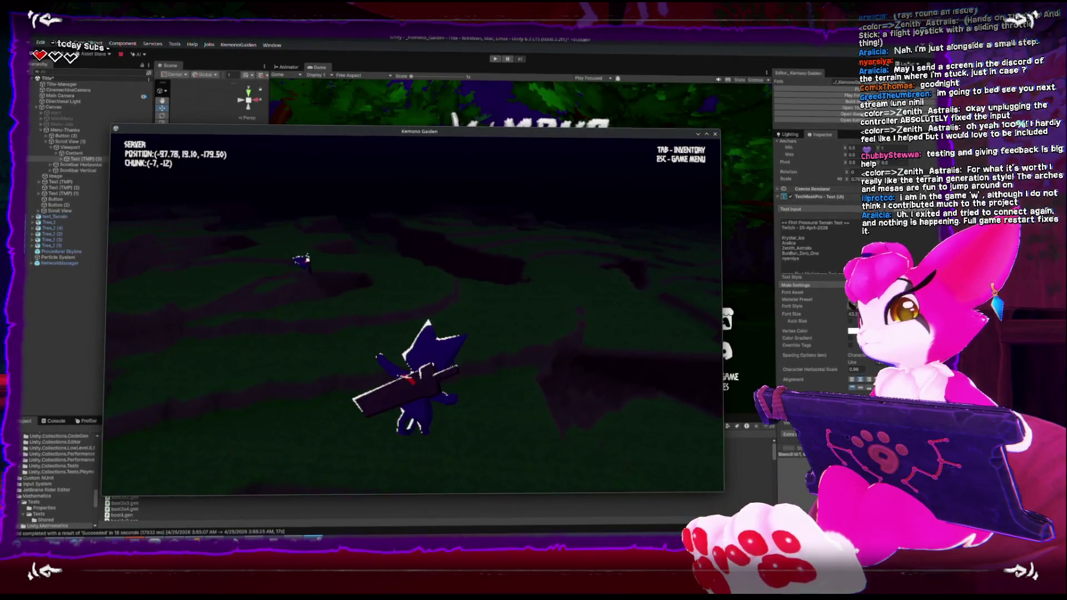
{"action": "key", "text": "w"}
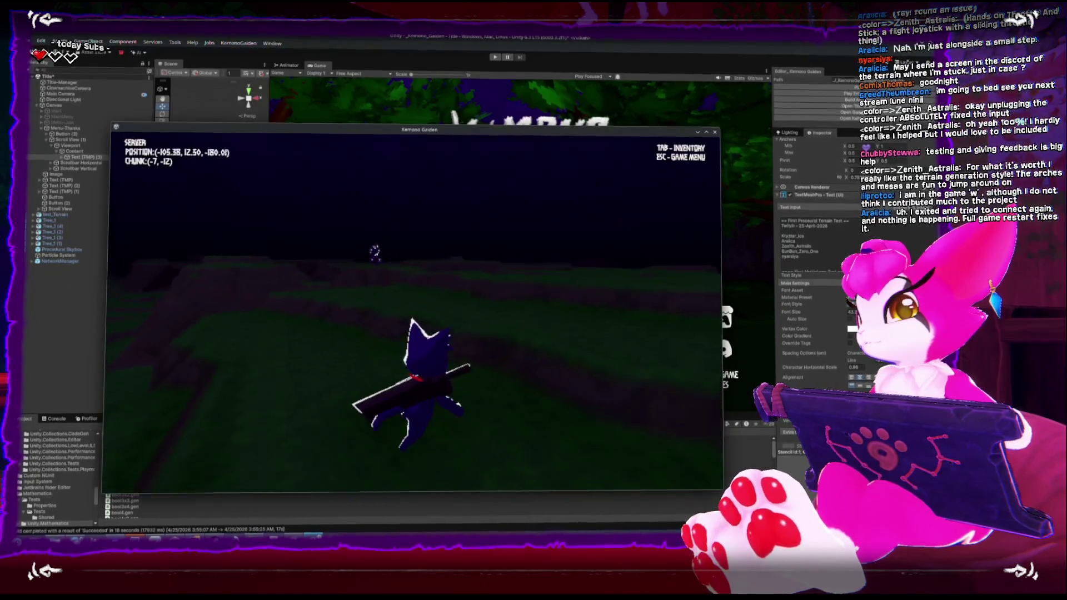
{"action": "key", "text": "w"}
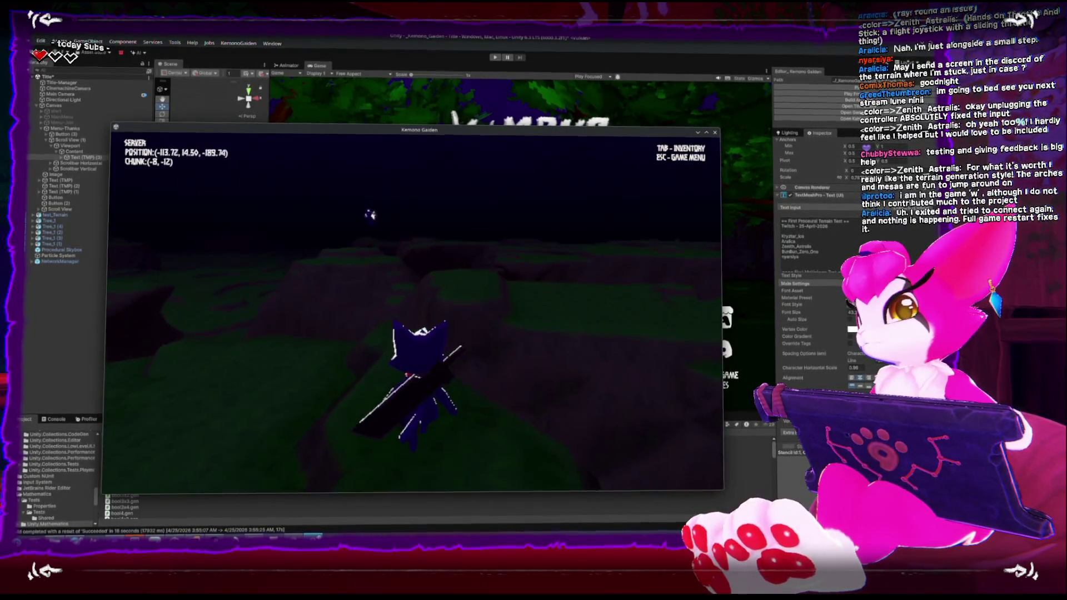
{"action": "key", "text": "w"}
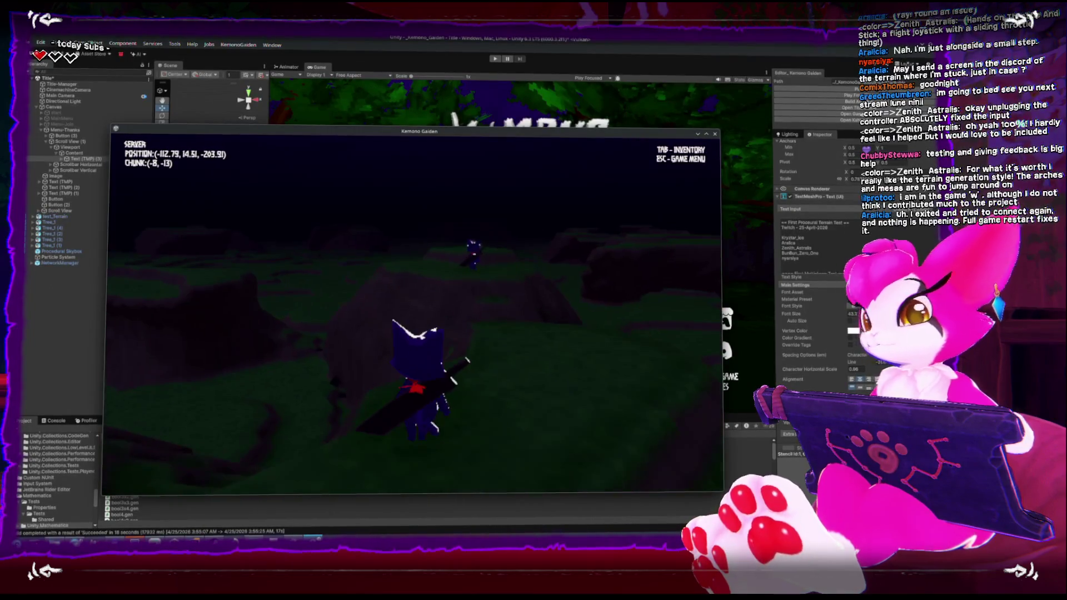
{"action": "key", "text": "s"}
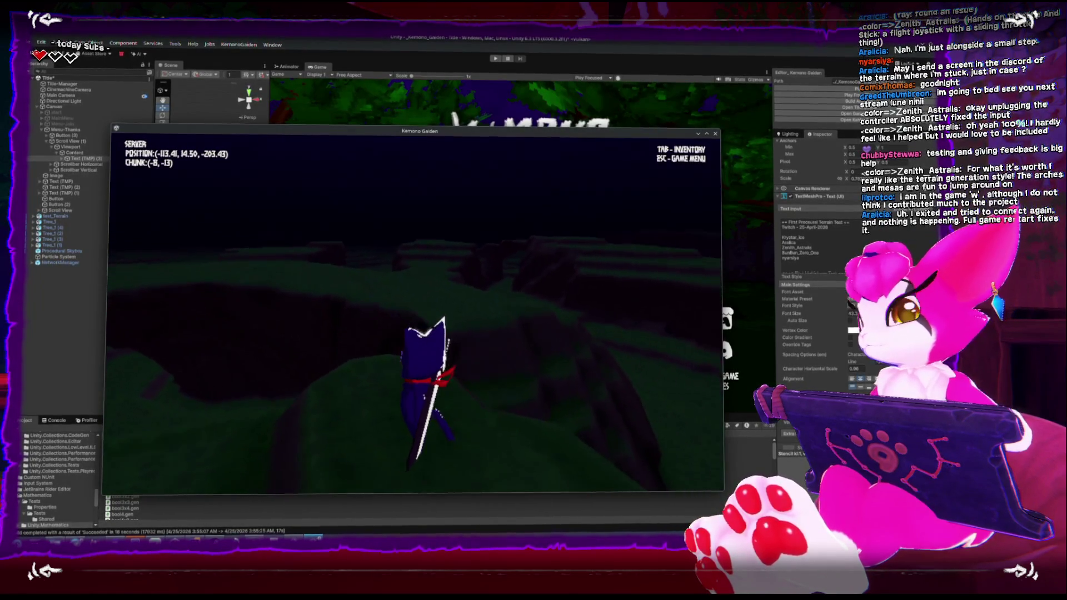
Keep roaming up and down the slopes along a ledge, swinging the sword
{"action": "key", "text": "w"}
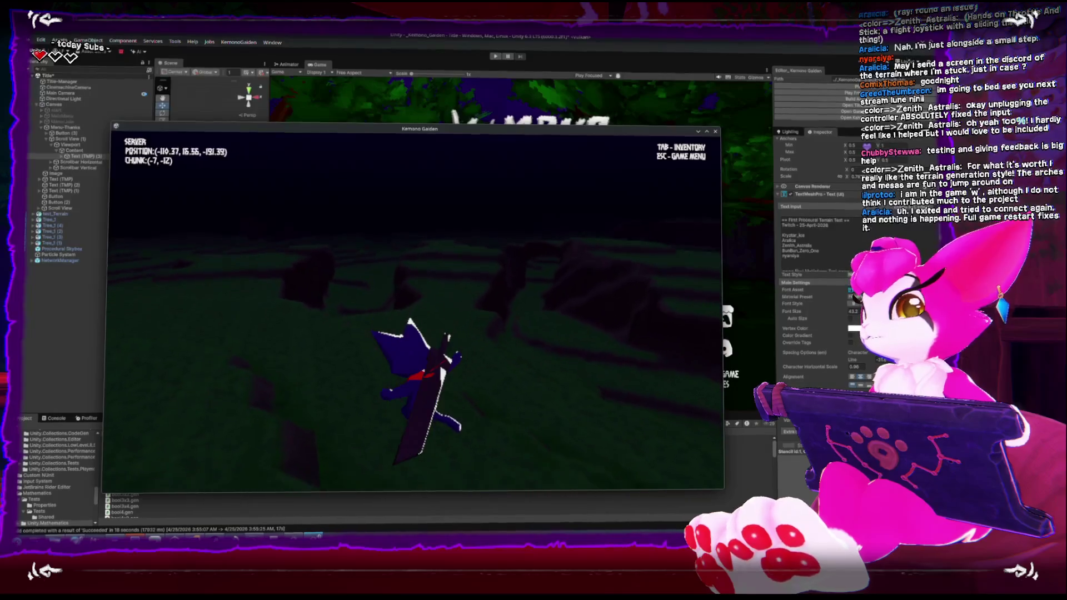
{"action": "key", "text": "w"}
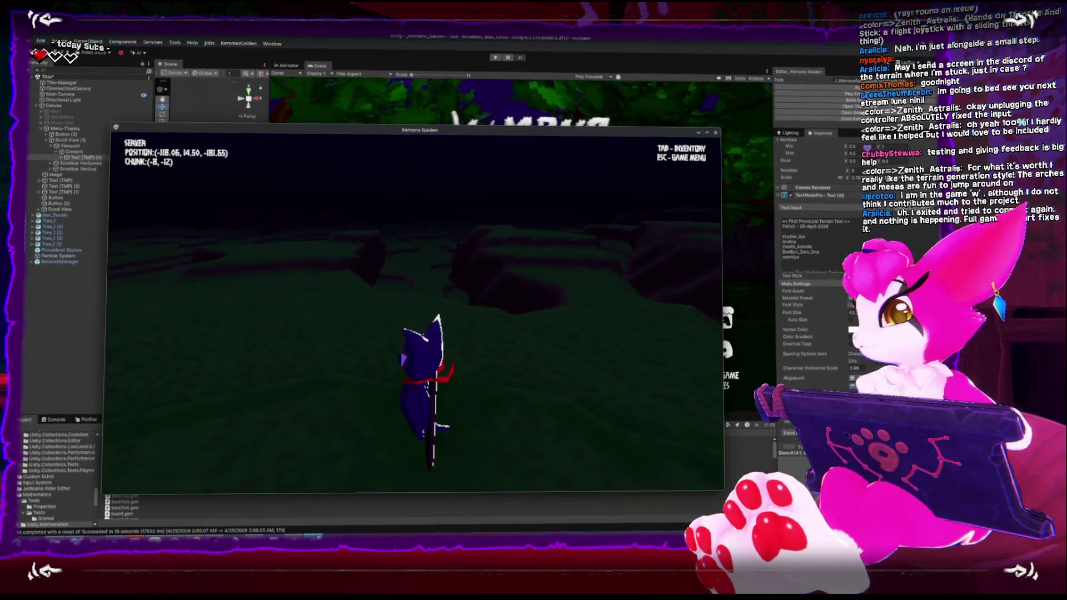
{"action": "key", "text": "d"}
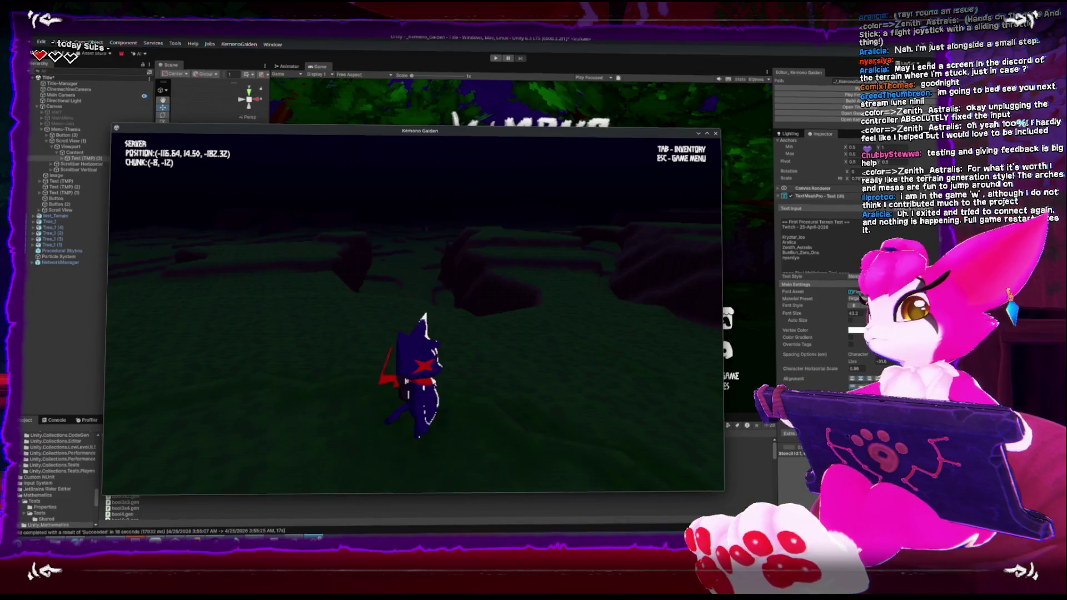
{"action": "key", "text": "w"}
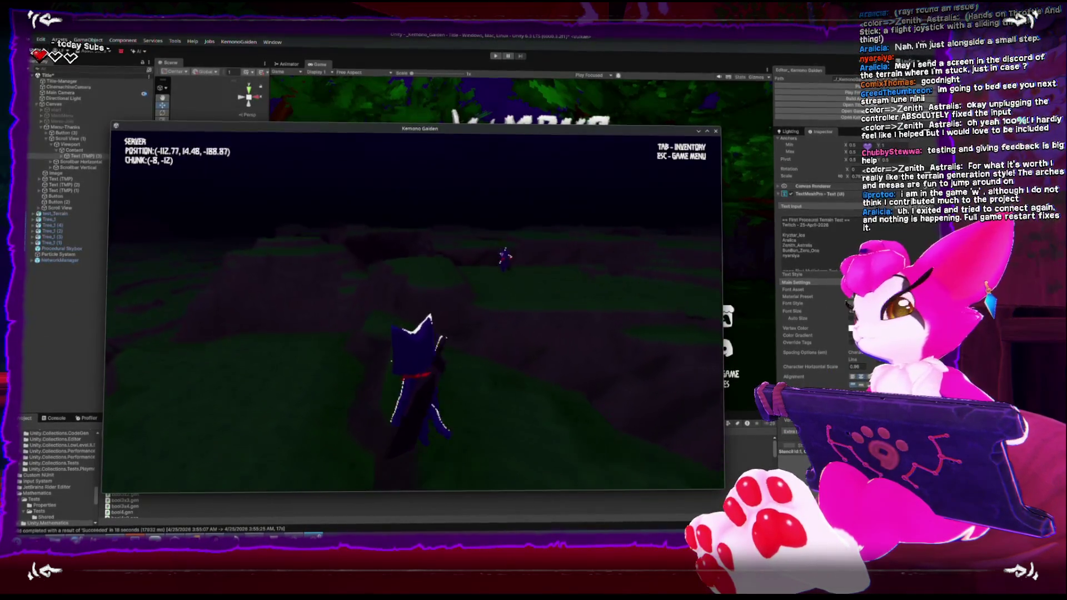
{"action": "key", "text": "w"}
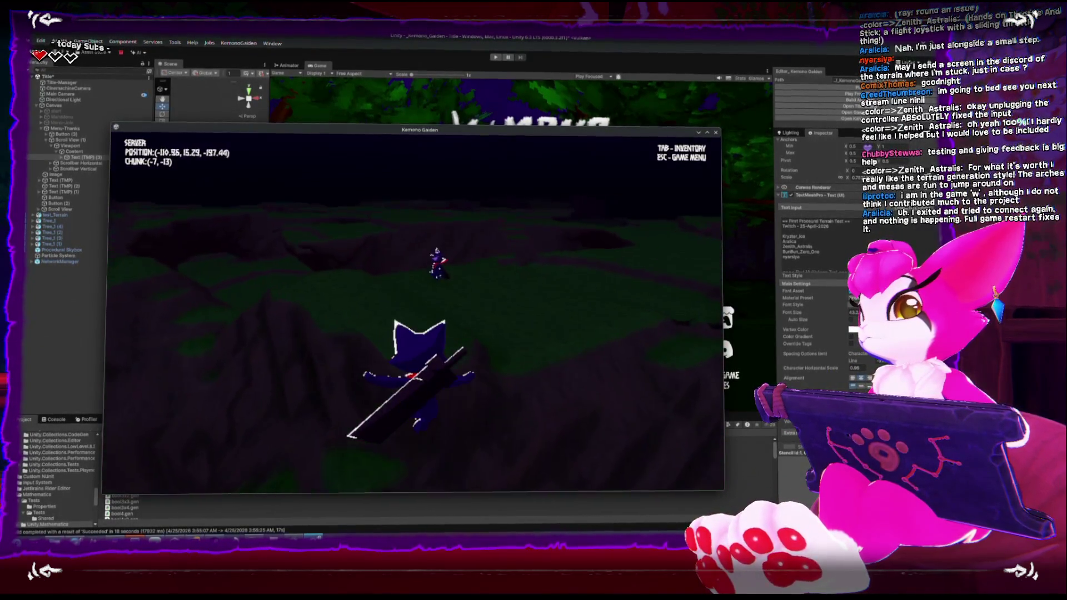
{"action": "key", "text": "w"}
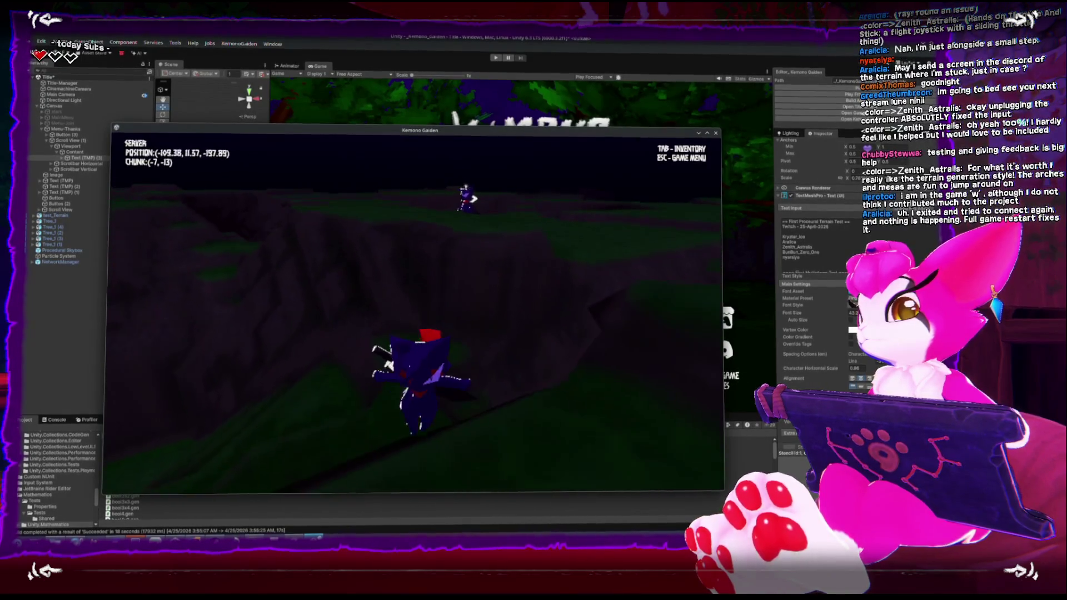
{"action": "key", "text": "w"}
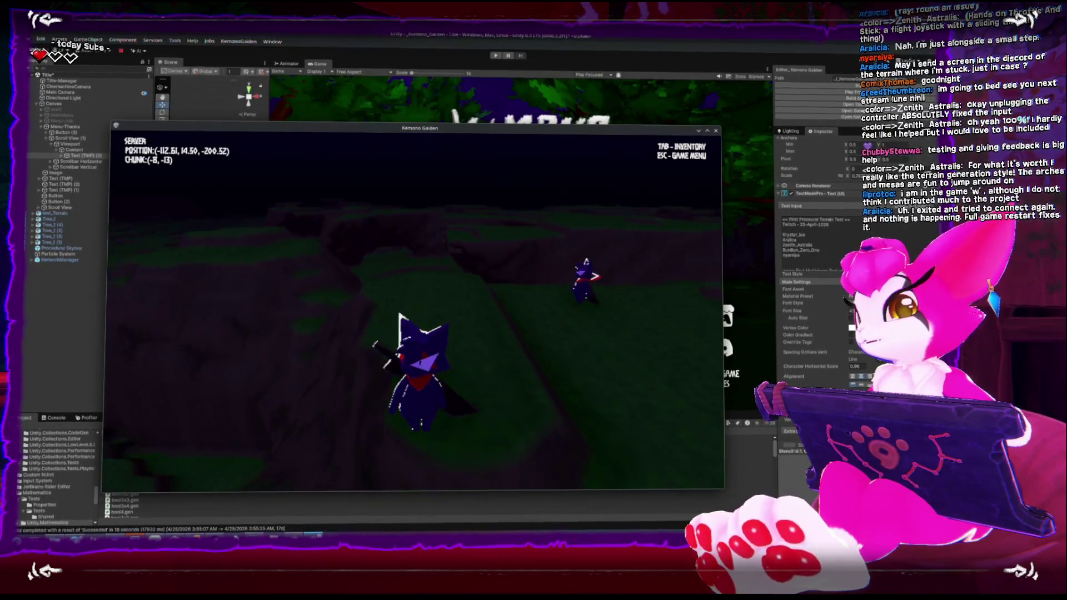
{"action": "key", "text": "w"}
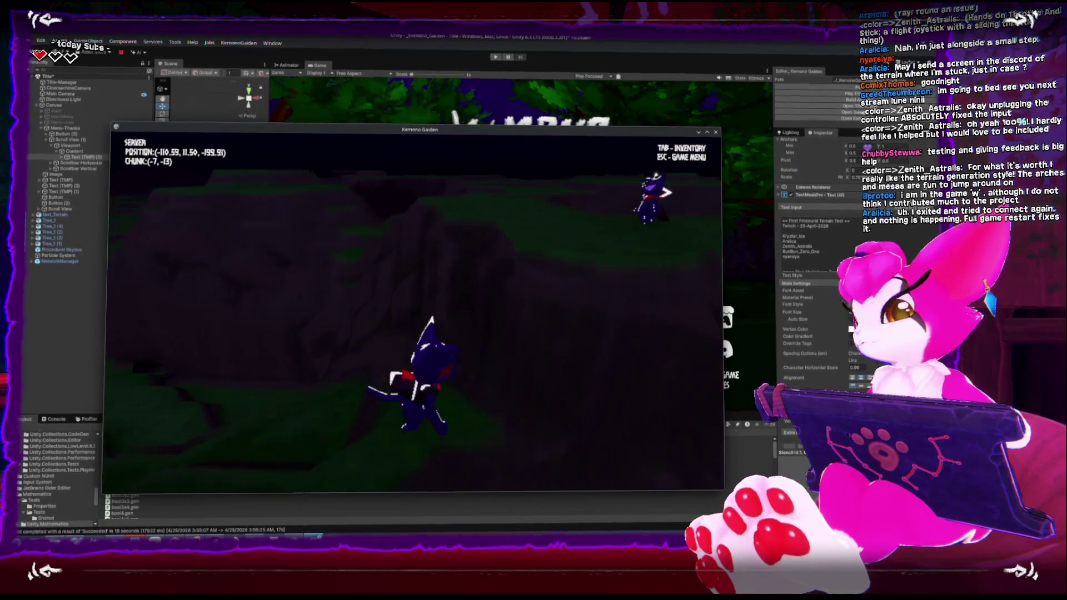
{"action": "key", "text": "w"}
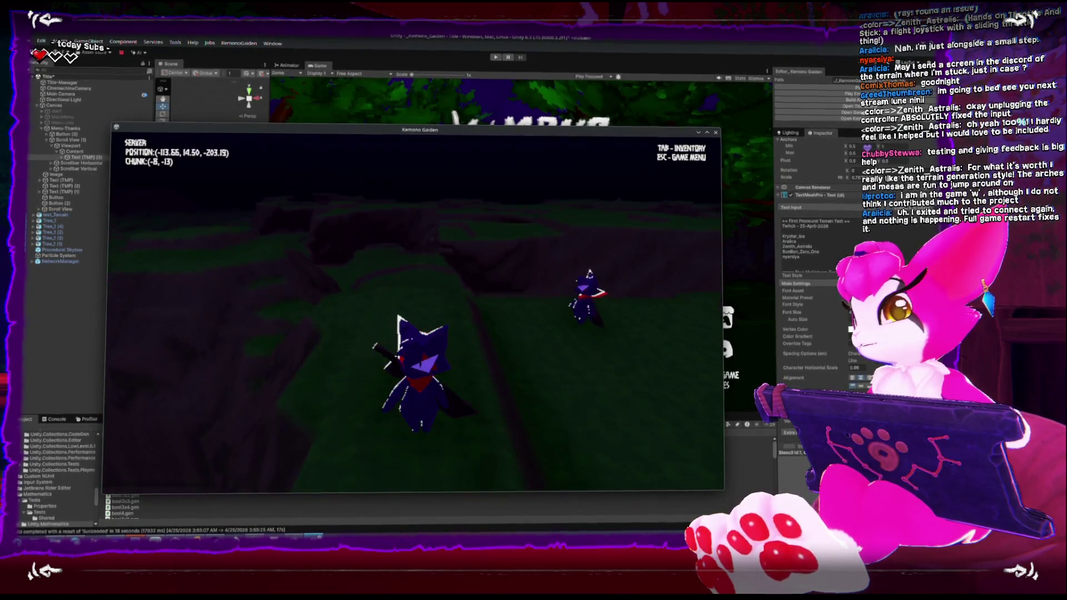
{"action": "key", "text": "w"}
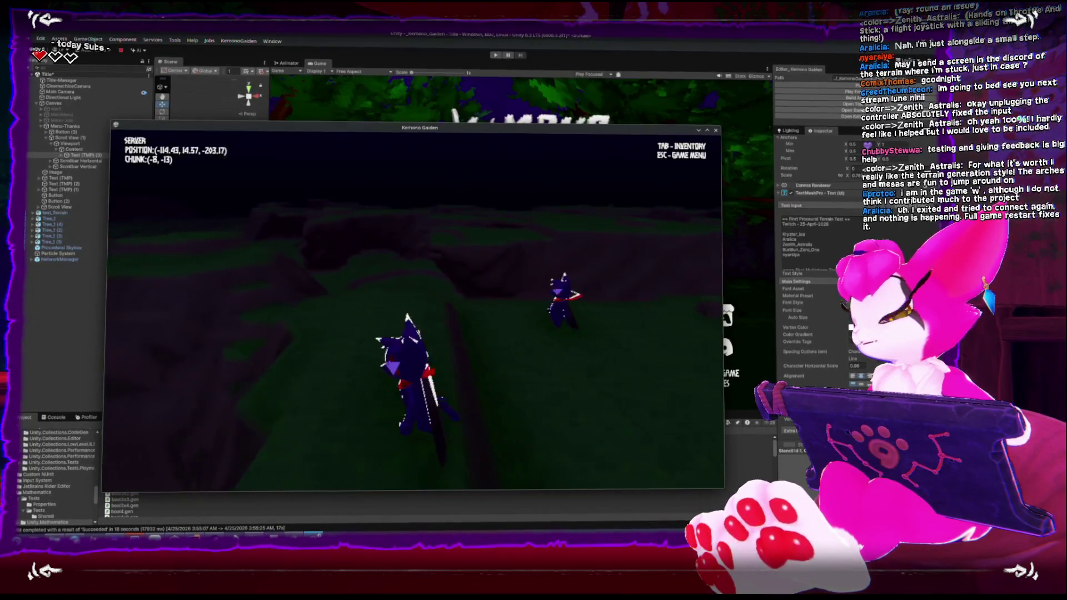
{"action": "key", "text": "w"}
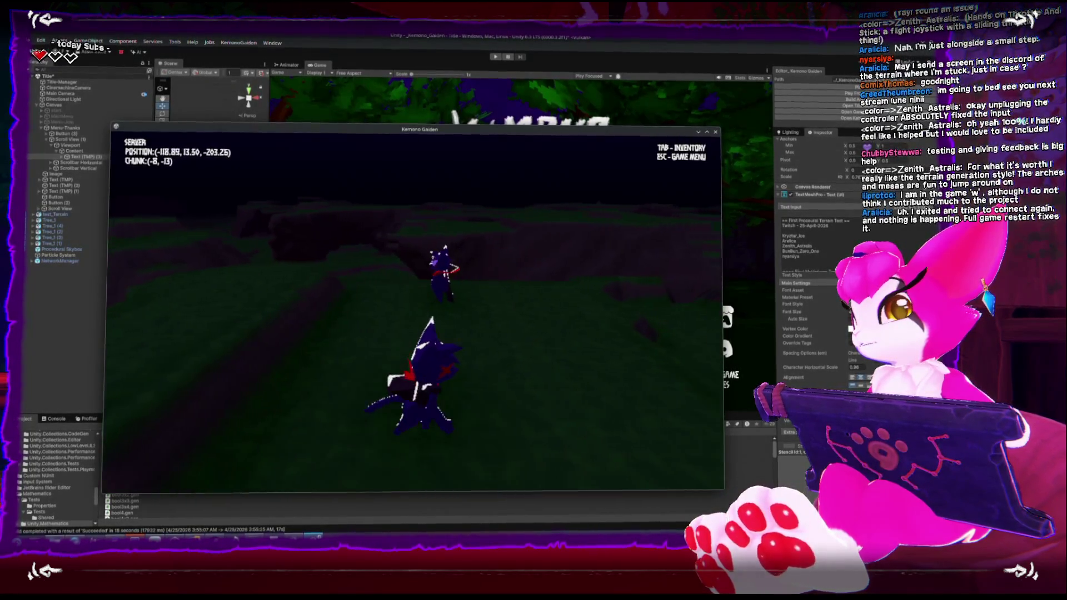
{"action": "key", "text": "w"}
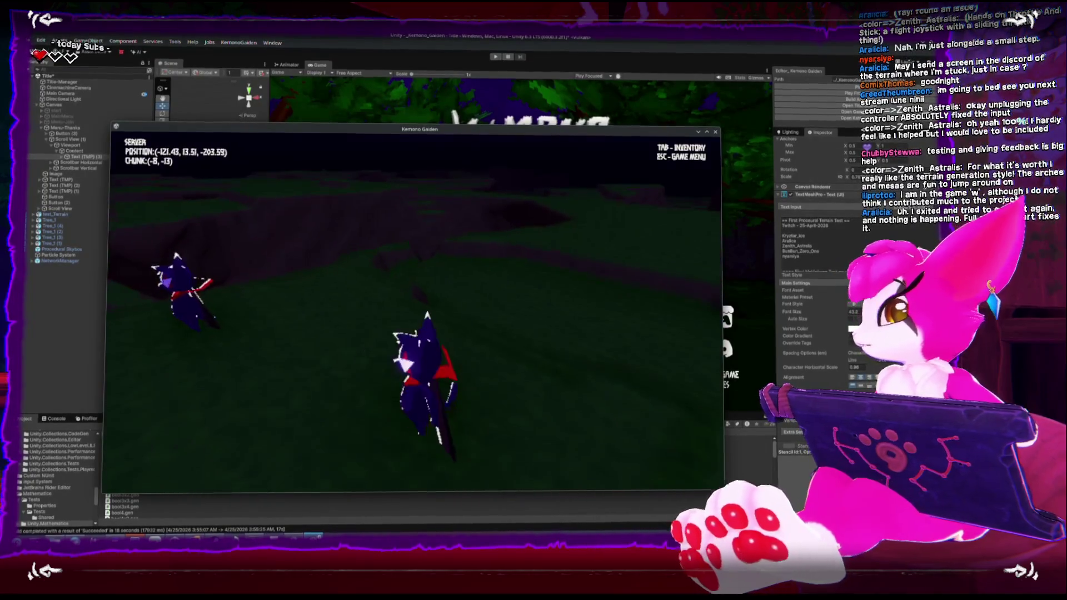
Toggle the game menu between short runs, then close the game and return to the editor
{"action": "key", "text": "Escape"}
{"action": "key", "text": "Escape"}
{"action": "key", "text": "Escape"}
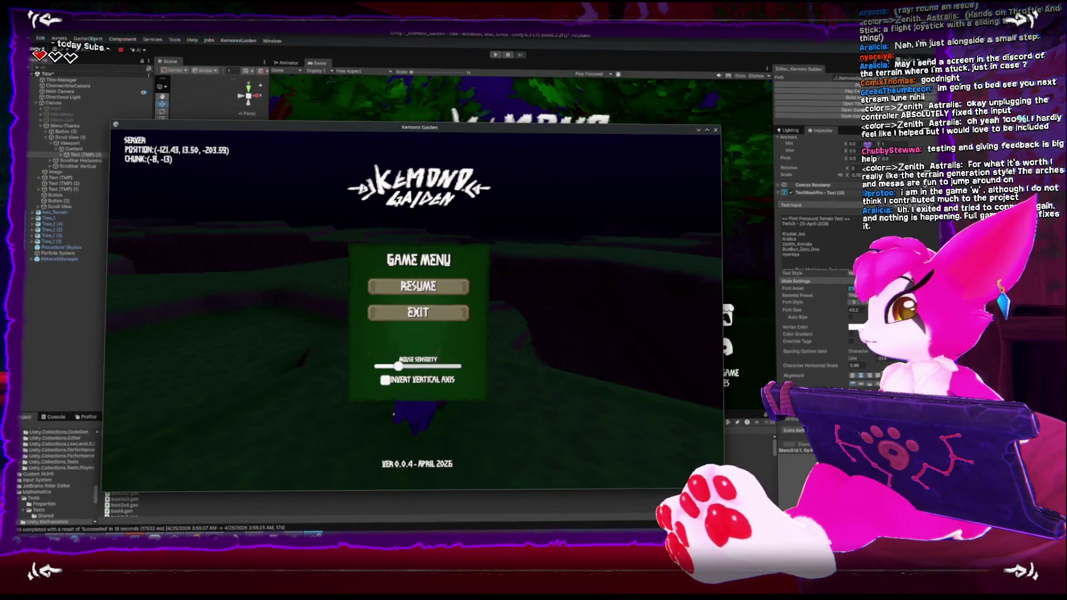
{"action": "key", "text": "Escape"}
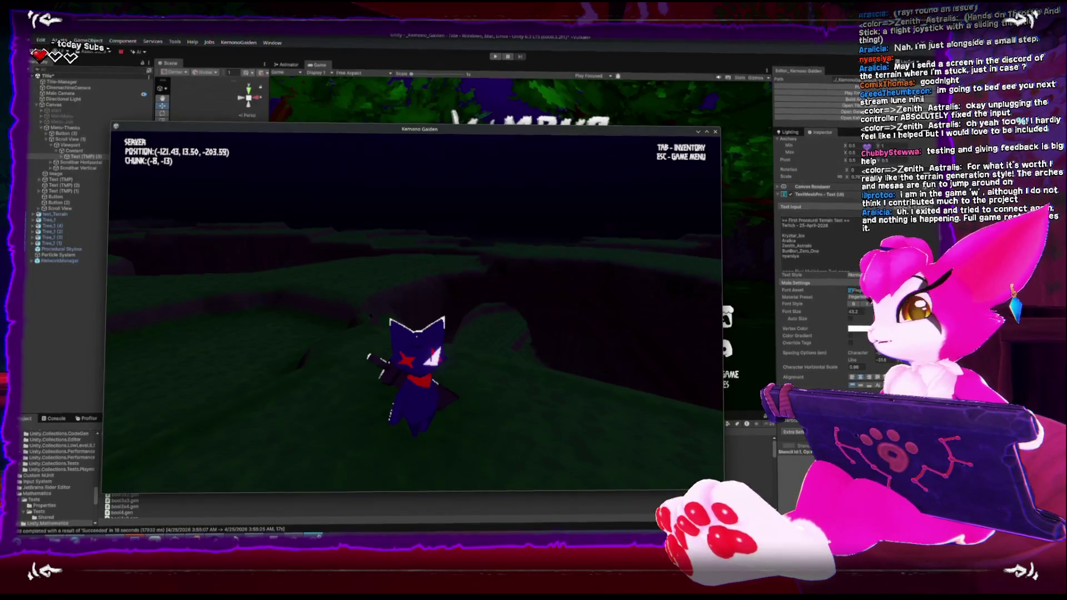
{"action": "key", "text": "w"}
{"action": "key", "text": "w"}
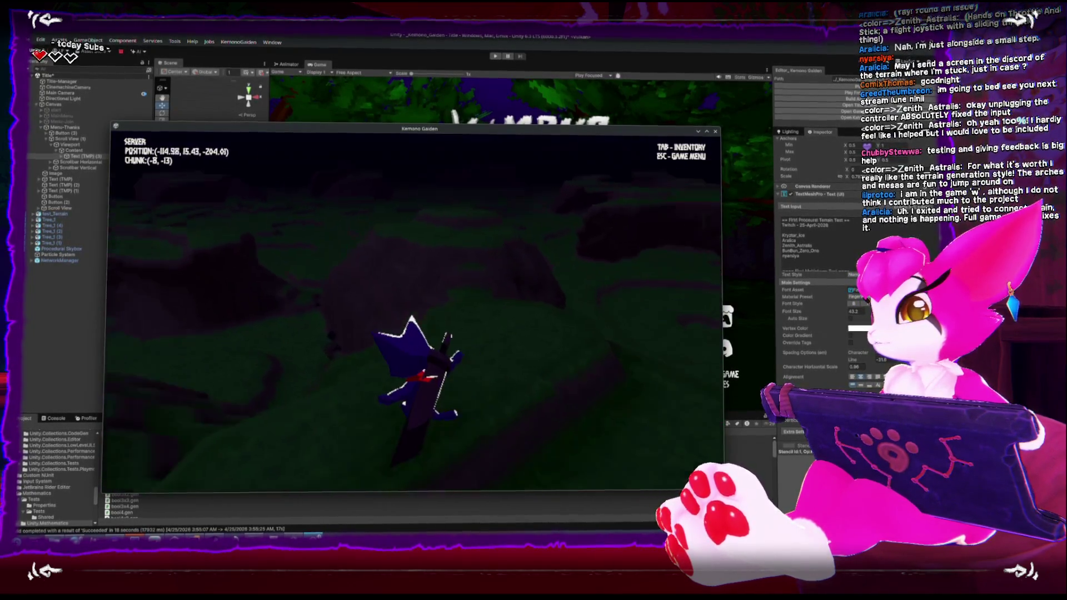
{"action": "key", "text": "w"}
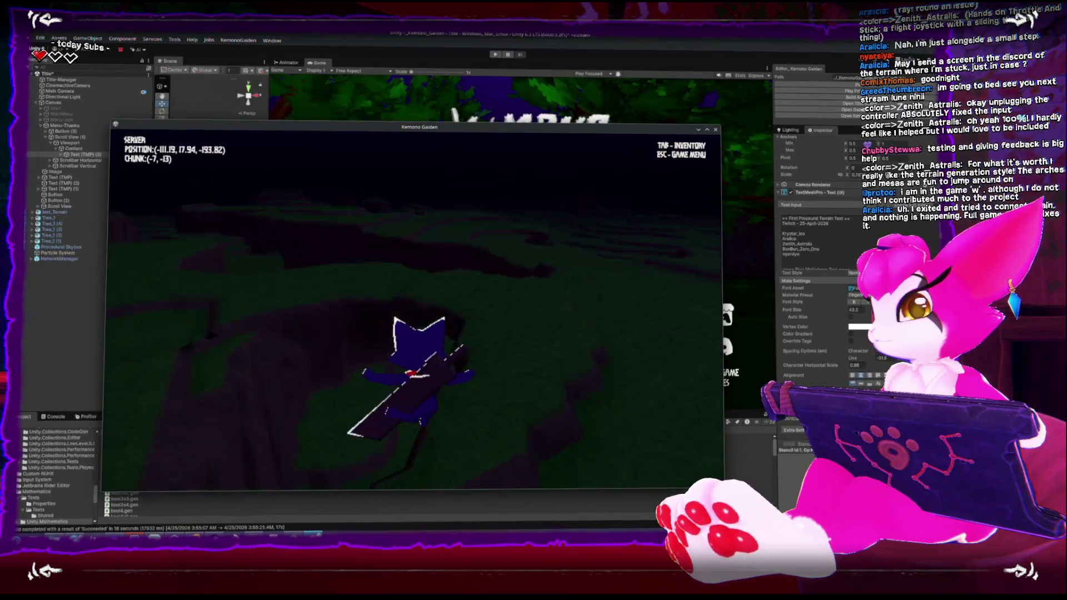
{"action": "key", "text": "w"}
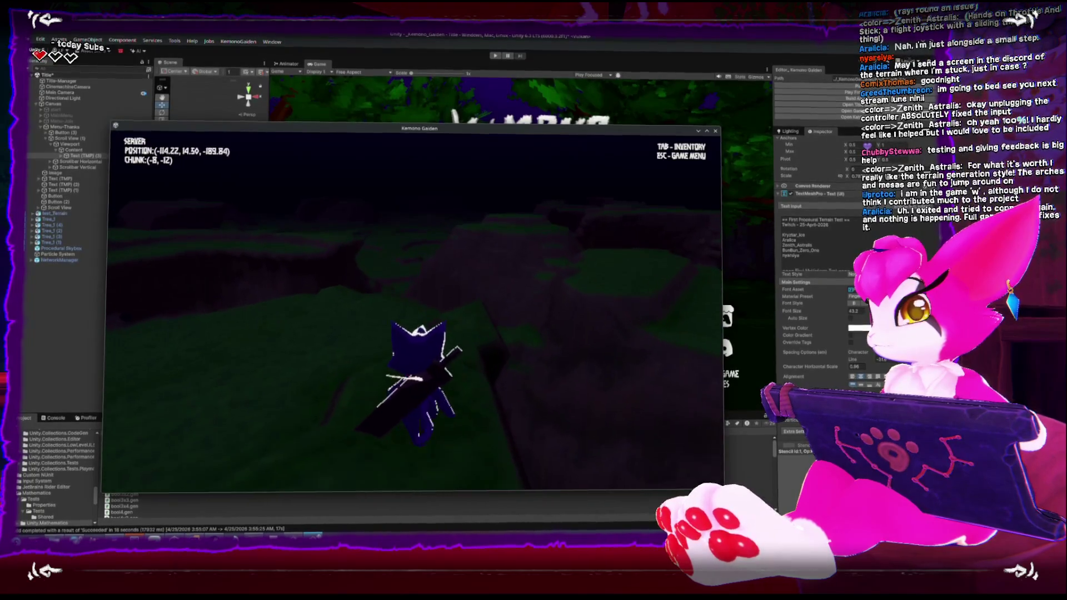
{"action": "key", "text": "s"}
{"action": "key", "text": "Escape"}
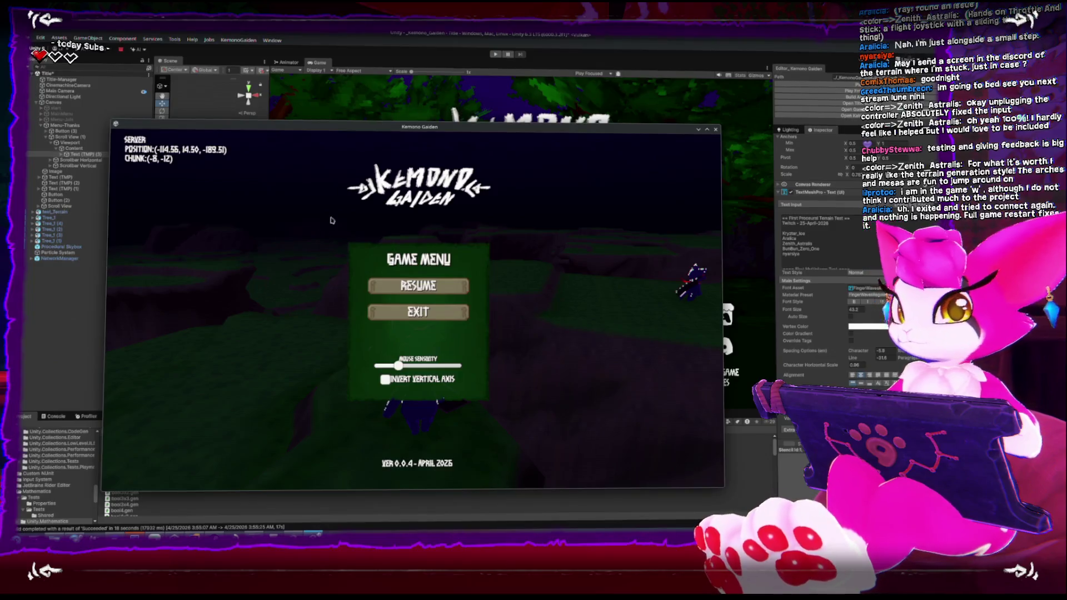
{"action": "key", "text": "Escape"}
{"action": "key", "text": "w"}
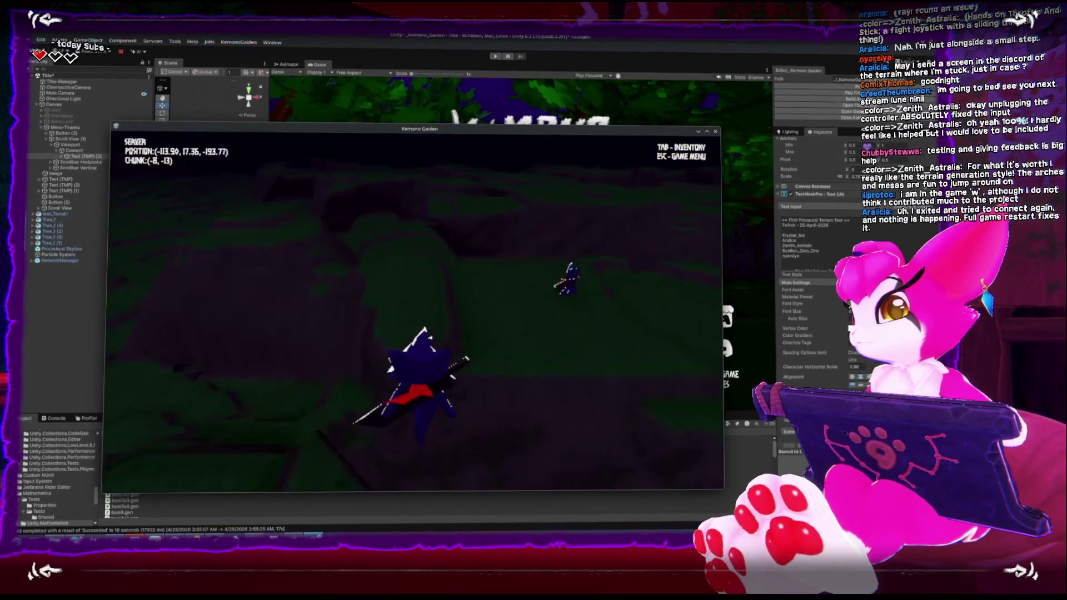
{"action": "key", "text": "w"}
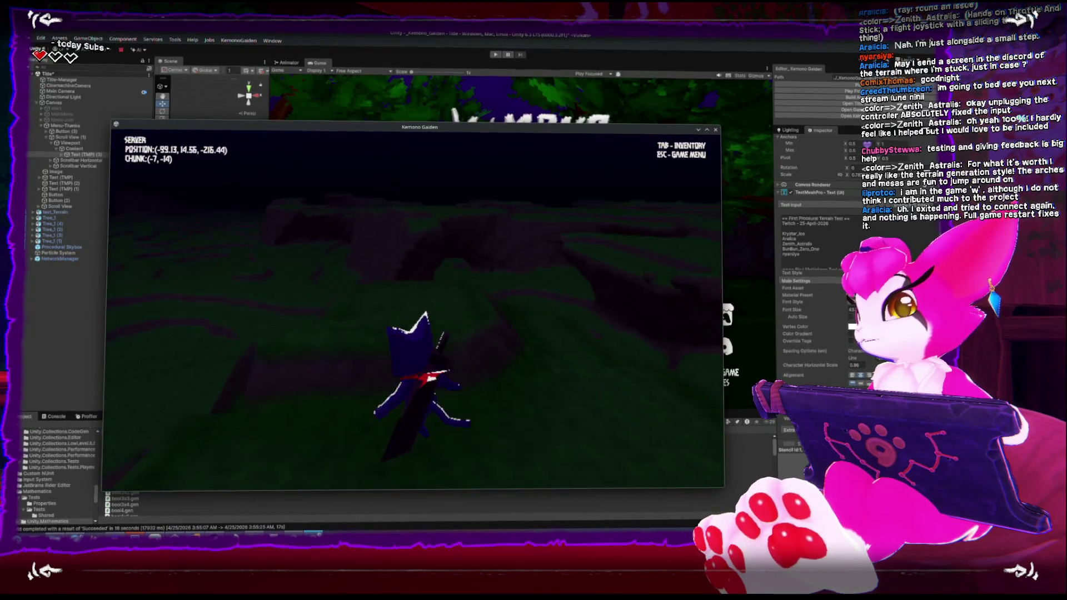
{"action": "key", "text": "Escape"}
{"action": "left_click", "coordinate": [418, 312]}
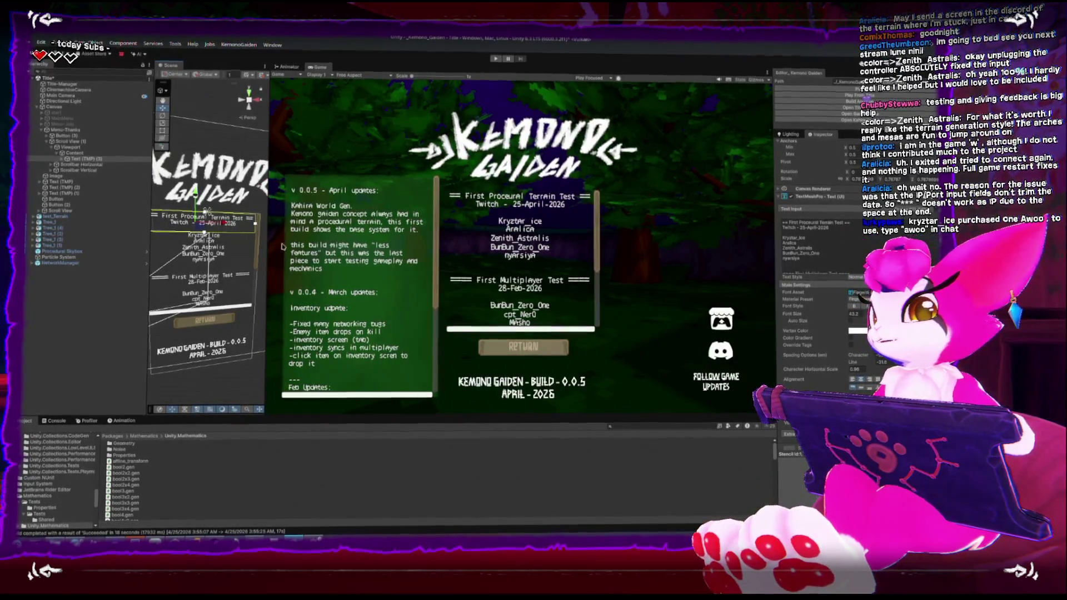
{"action": "mouse_move", "coordinate": [267, 246]}
{"action": "left_mouse_down"}
{"action": "mouse_move", "coordinate": [340, 246]}
{"action": "mouse_move", "coordinate": [325, 246]}
{"action": "left_mouse_up"}
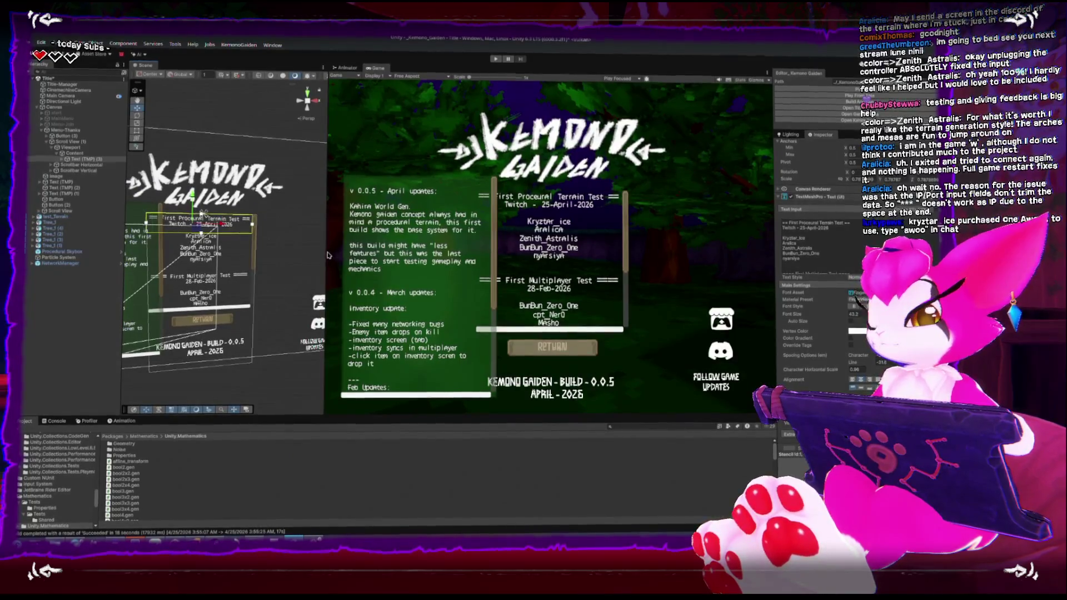
{"action": "left_click_drag", "start_coordinate": [326, 253], "coordinate": [259, 257]}
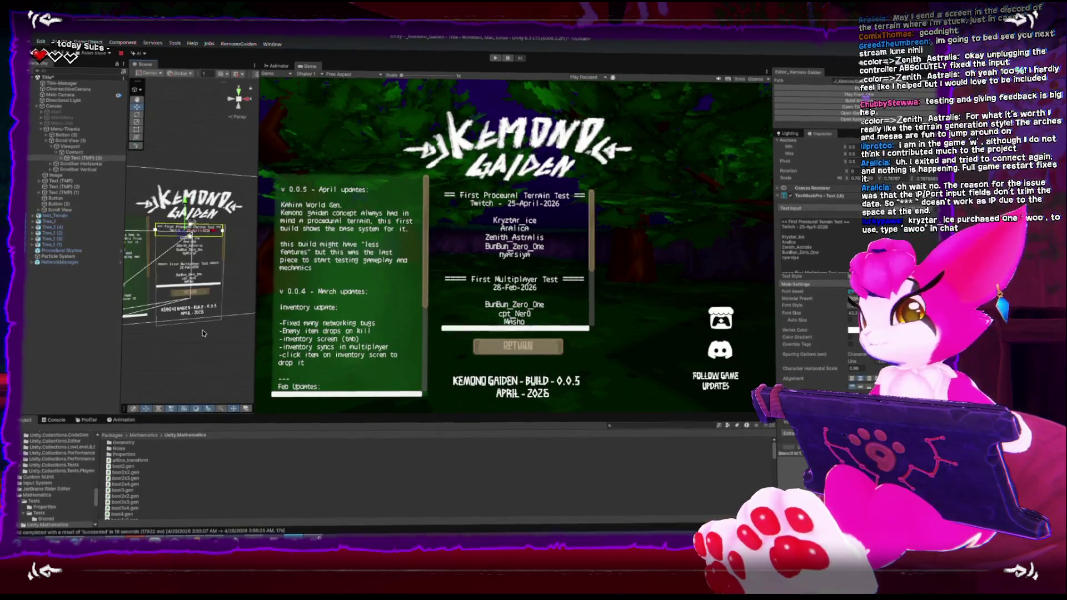
{"action": "key", "text": "alt+Tab"}
Resume play and run the character across several terrain chunks, swinging the sword
{"action": "key", "text": "Escape"}
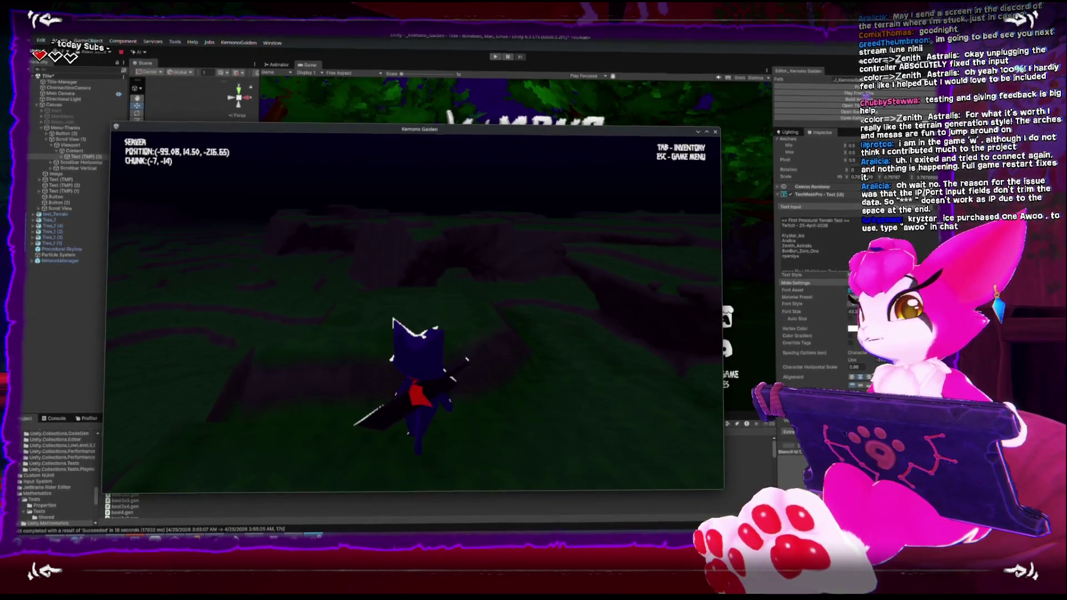
{"action": "key", "text": "w"}
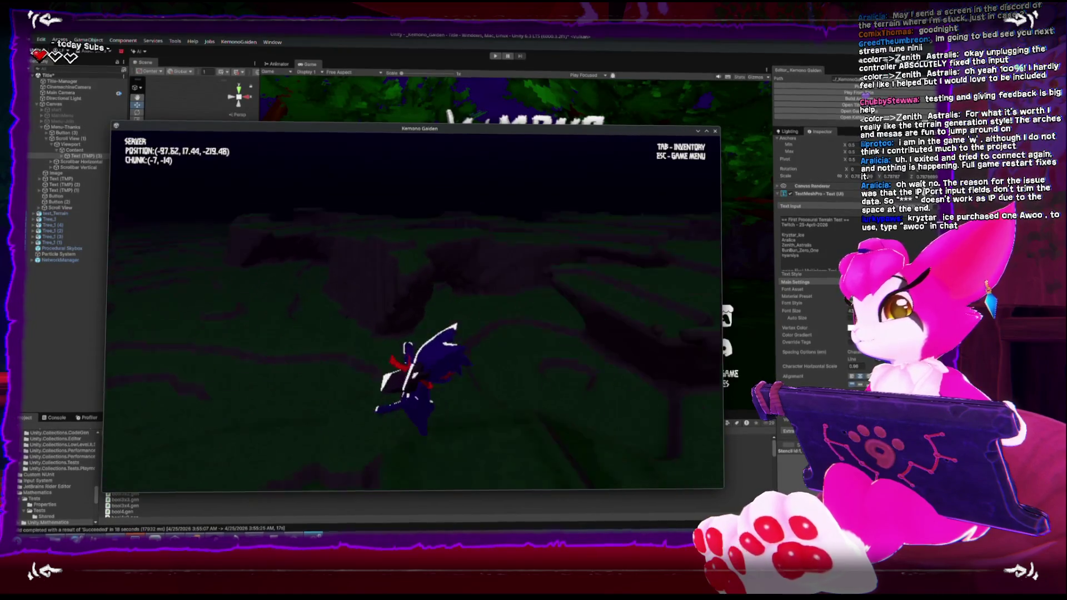
{"action": "key", "text": "w"}
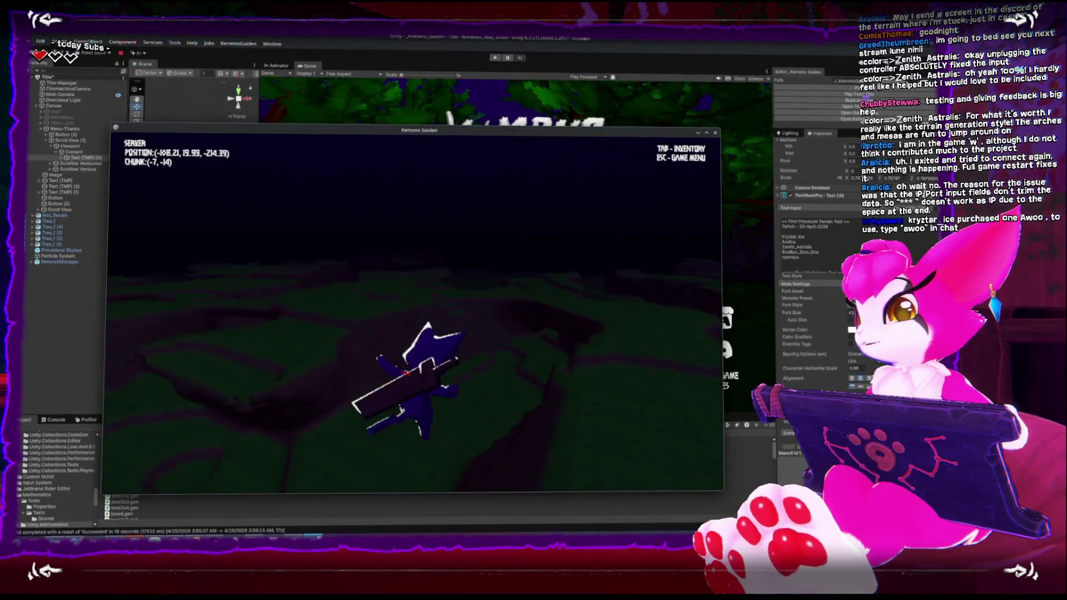
{"action": "key", "text": "w"}
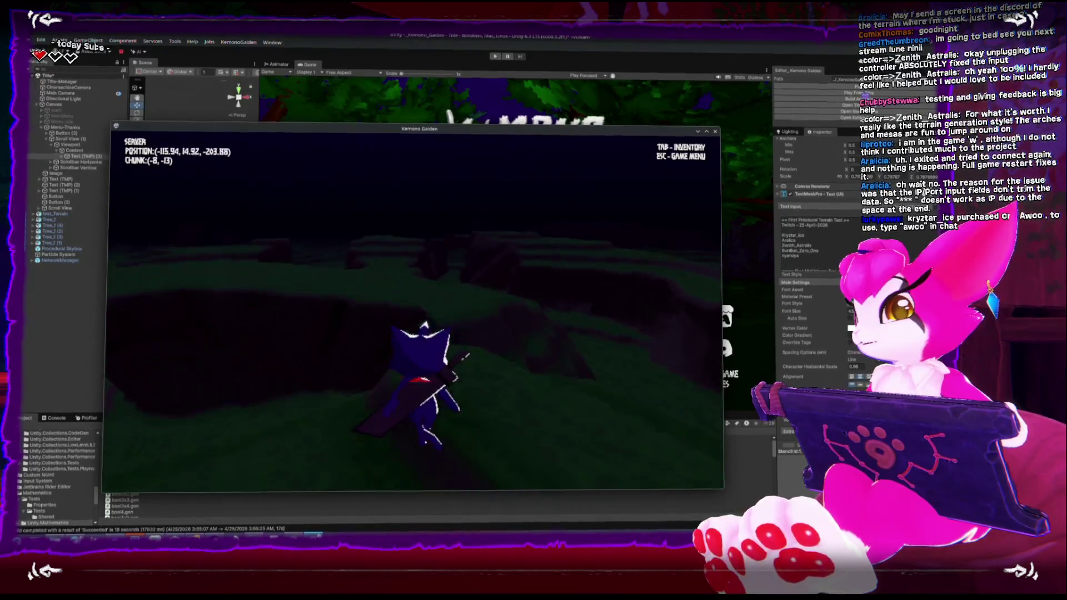
{"action": "key", "text": "w"}
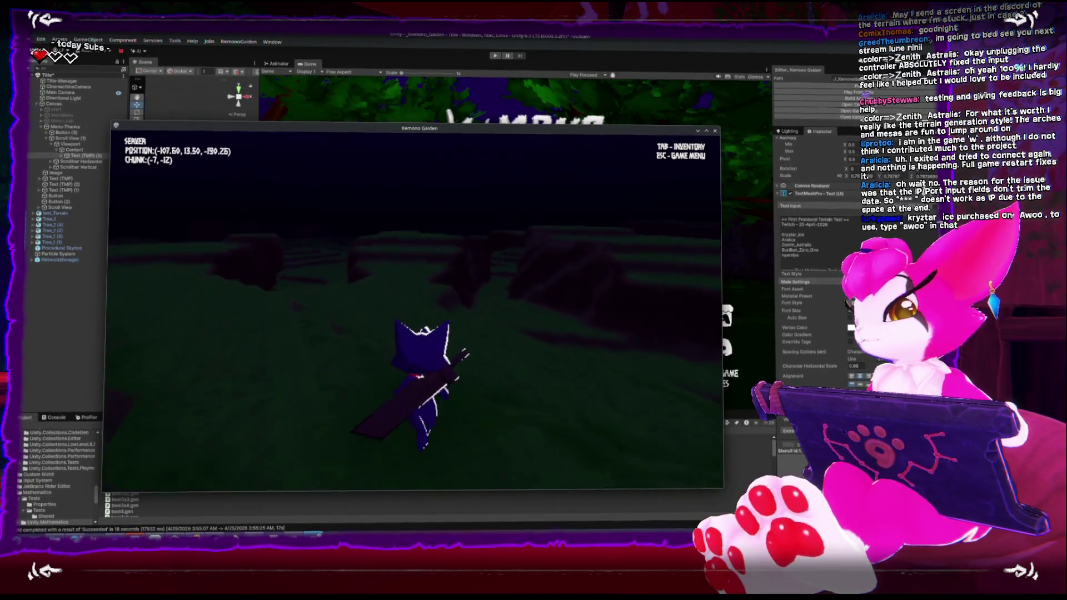
{"action": "key", "text": "w"}
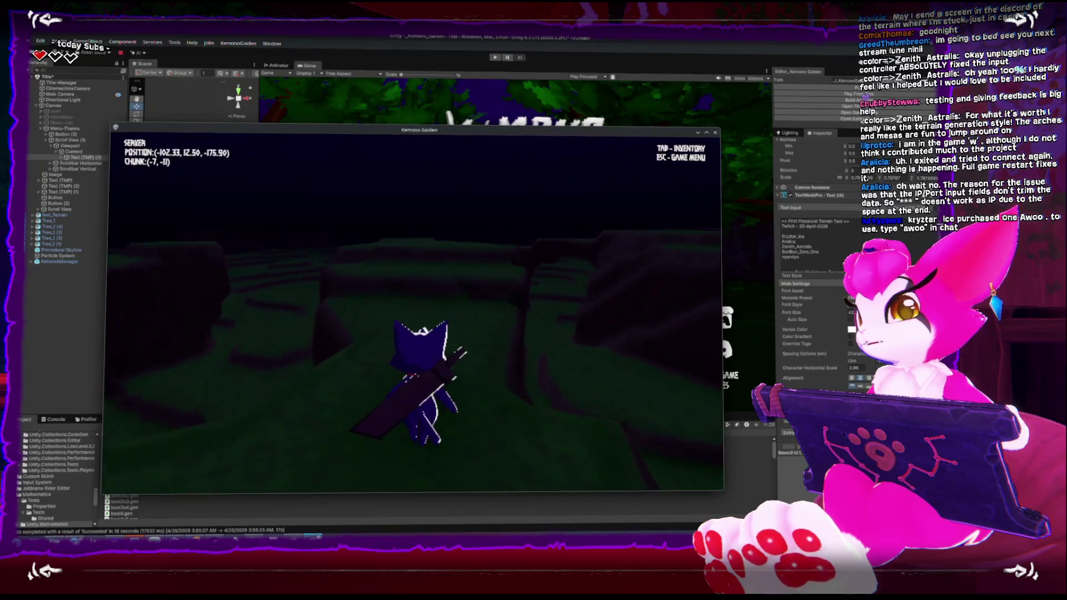
{"action": "key", "text": "w"}
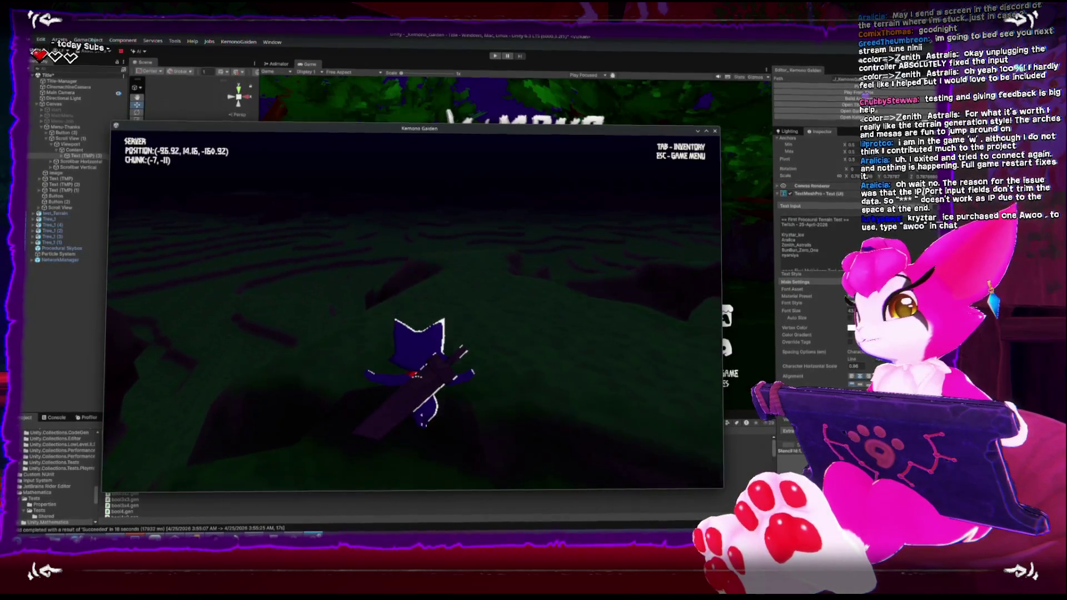
{"action": "key", "text": "w"}
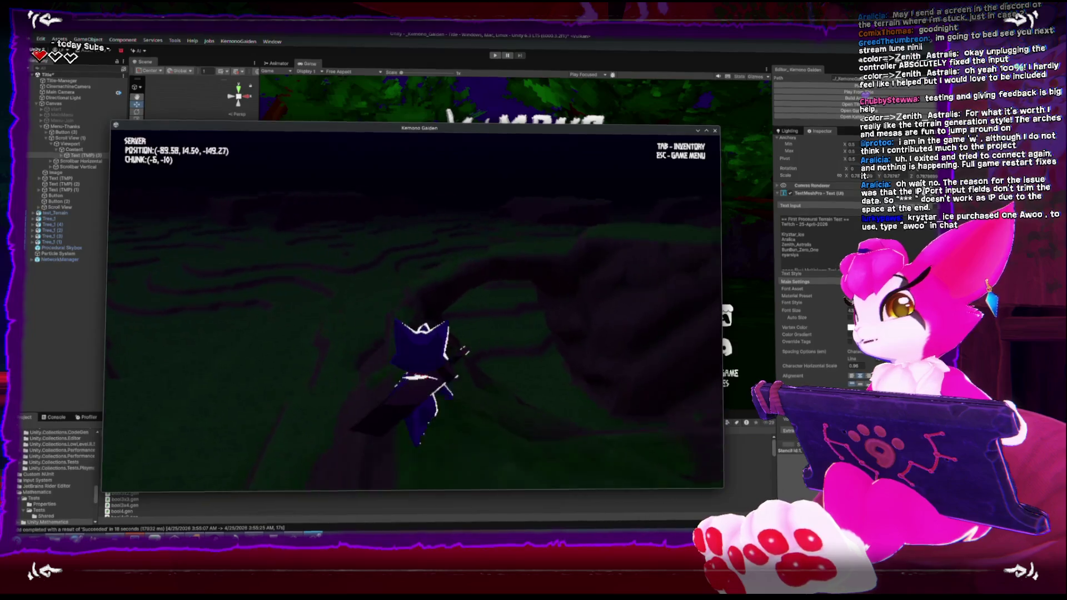
{"action": "key", "text": "w"}
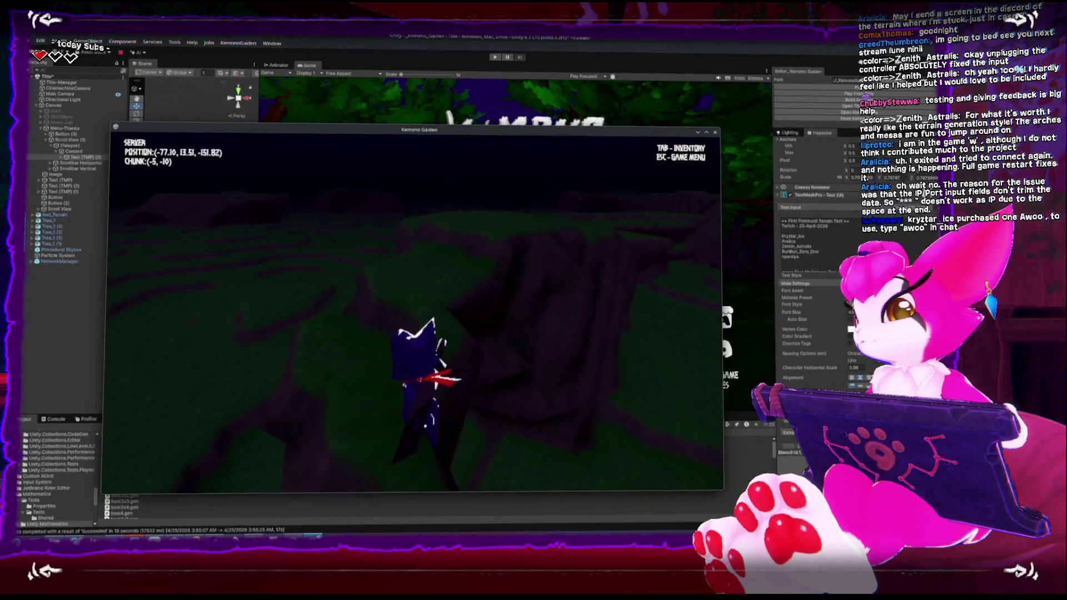
{"action": "key", "text": "w"}
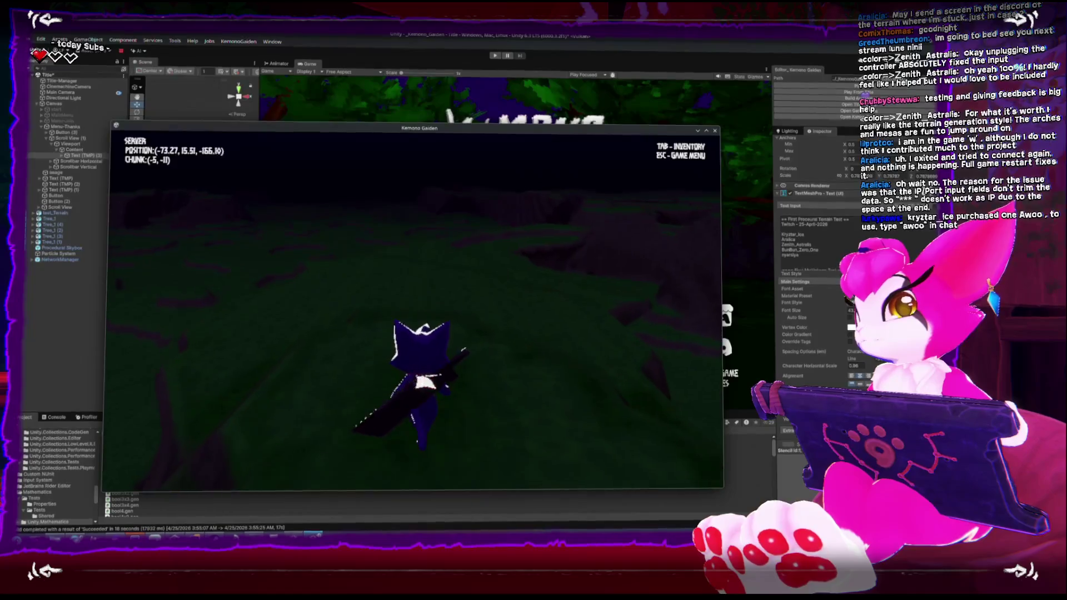
{"action": "key", "text": "w"}
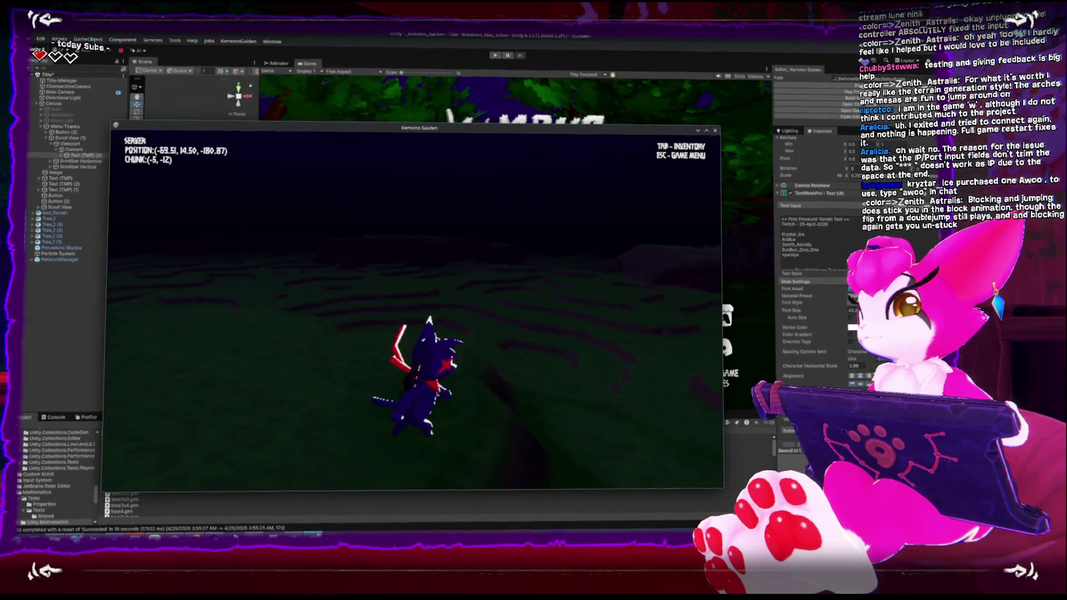
{"action": "key", "text": "w"}
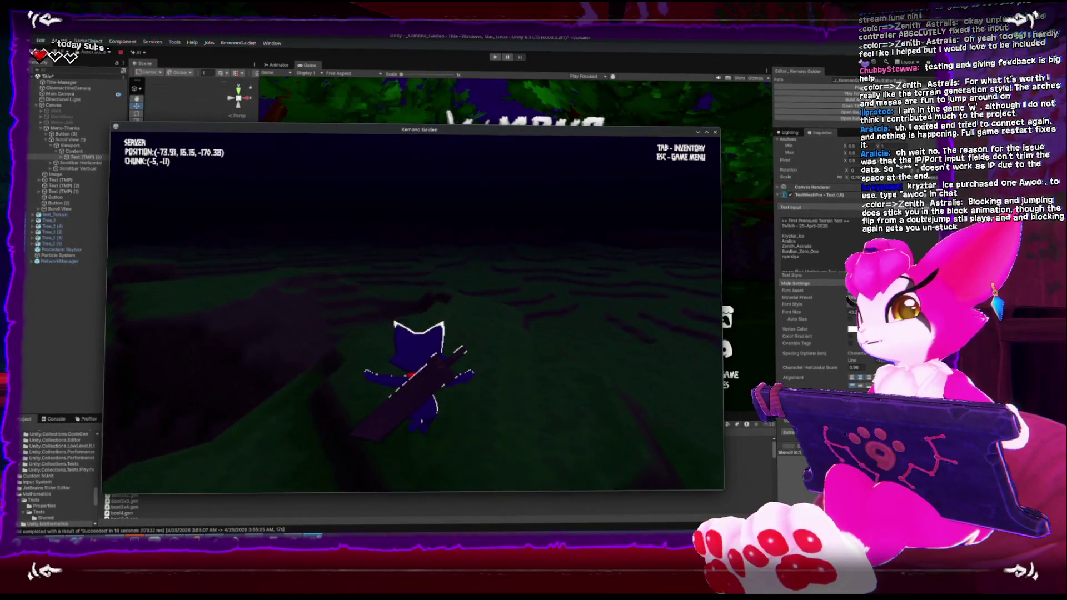
{"action": "key", "text": "w"}
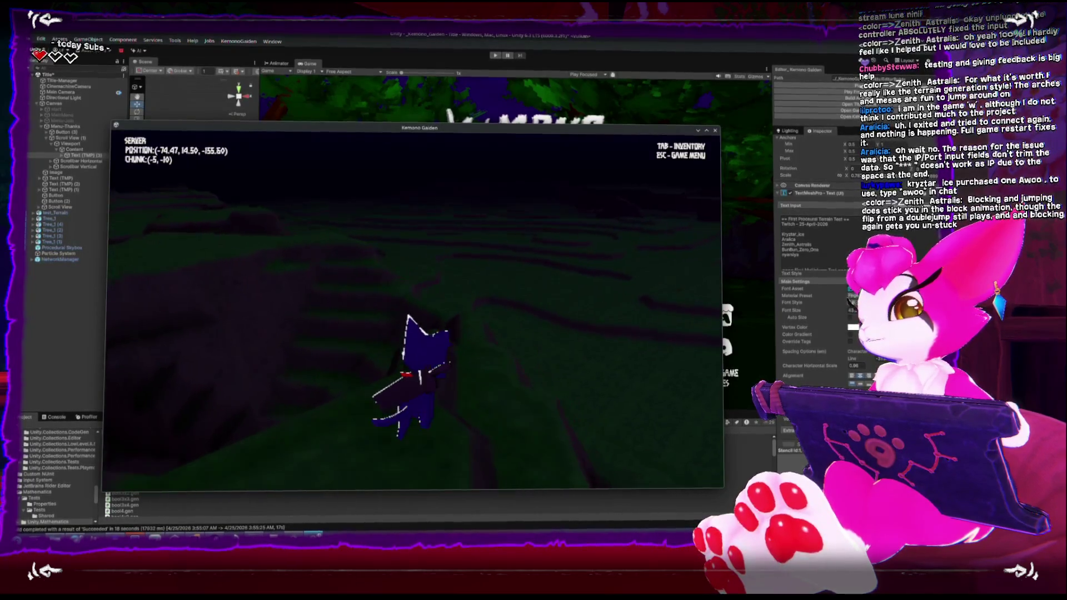
{"action": "key", "text": "w"}
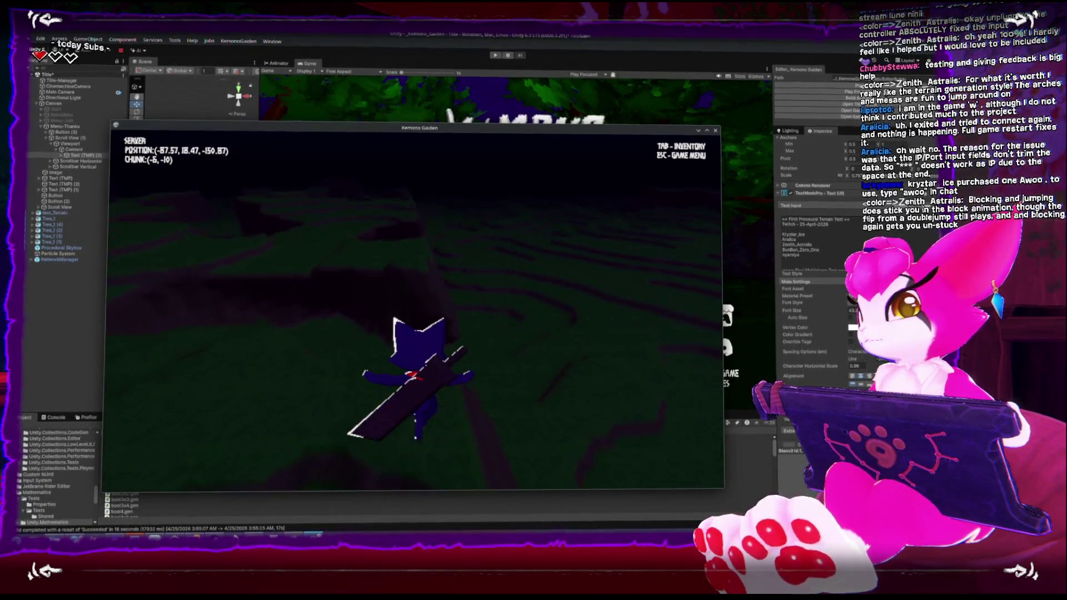
{"action": "key", "text": "w"}
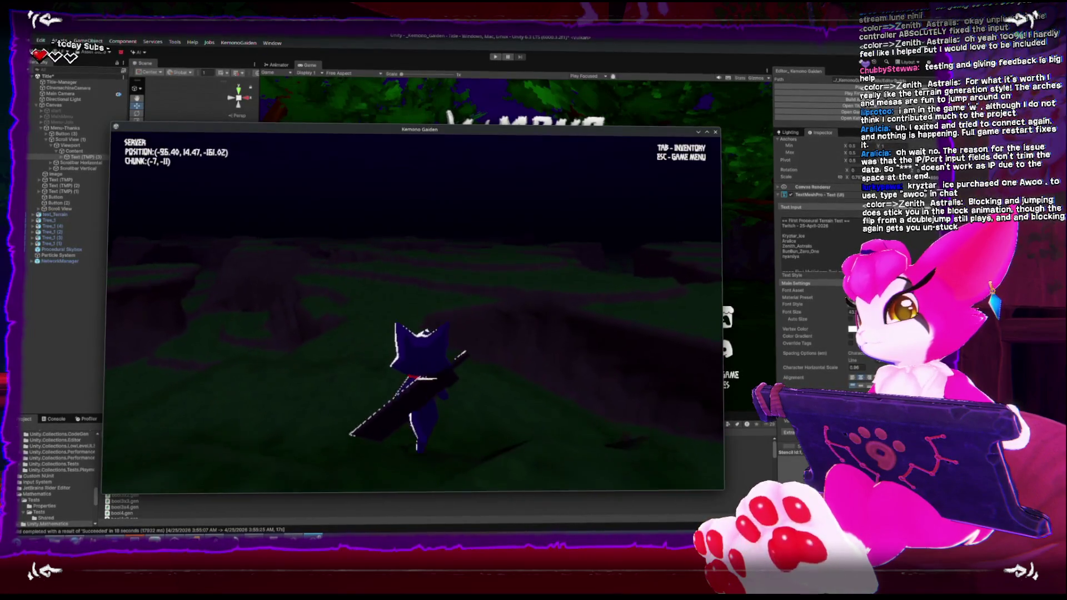
{"action": "key", "text": "w"}
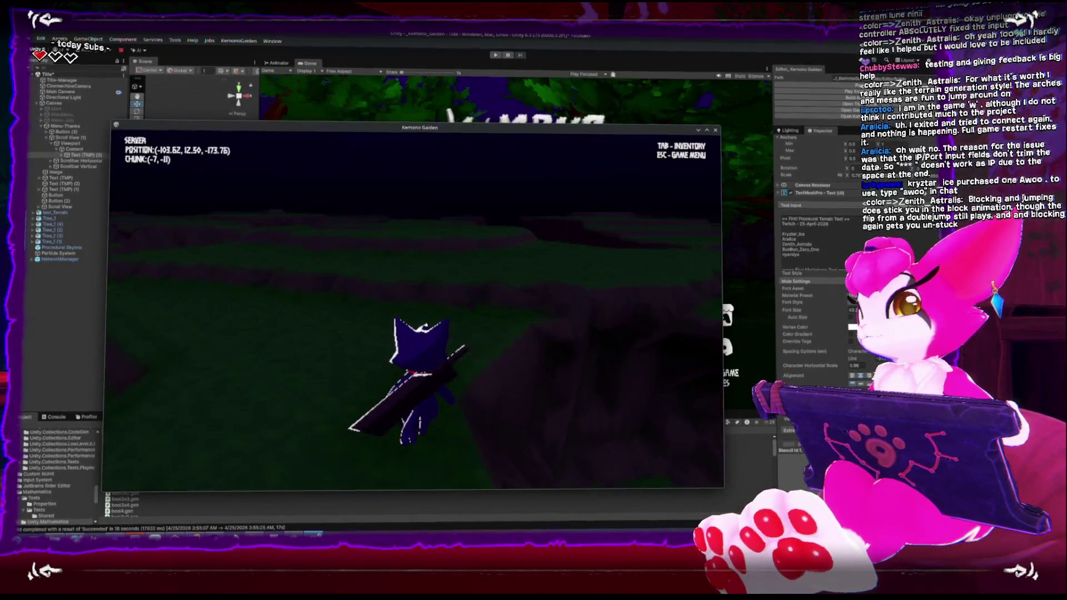
{"action": "key", "text": "w"}
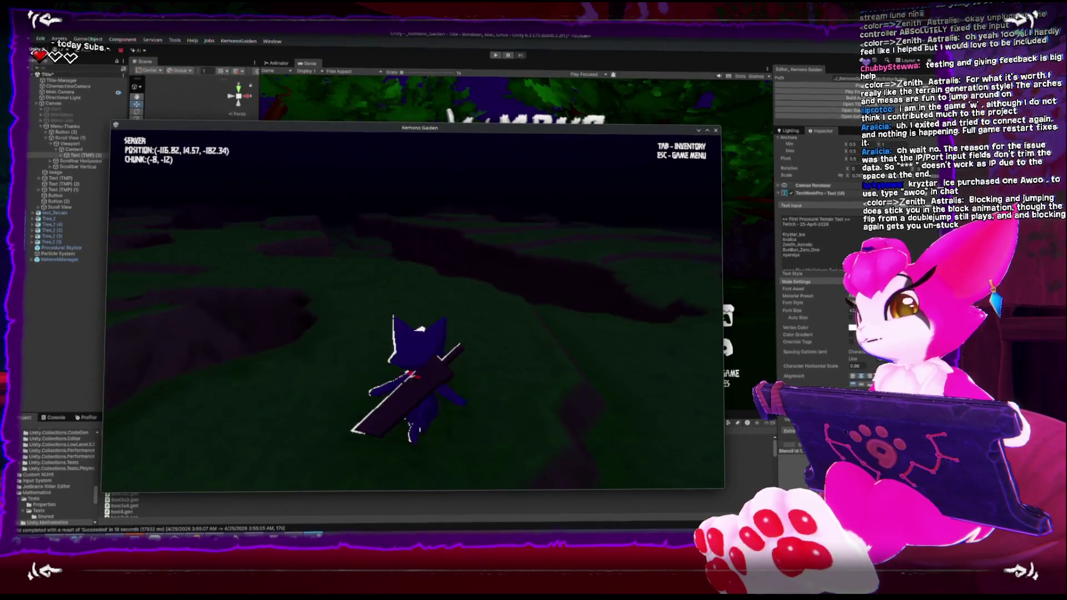
{"action": "key", "text": "w"}
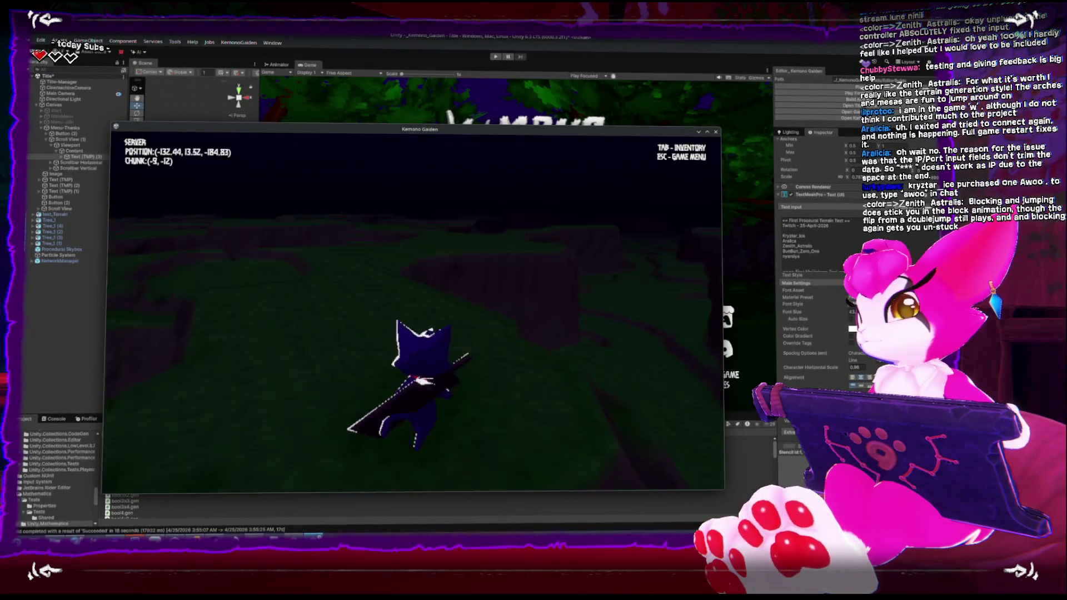
{"action": "key", "text": "w"}
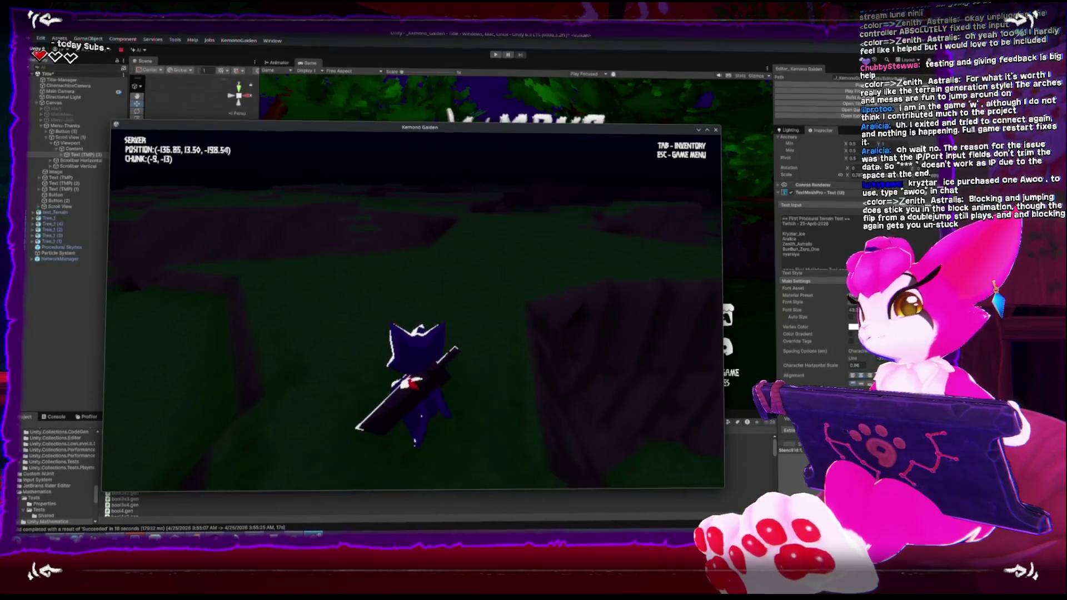
{"action": "key", "text": "w"}
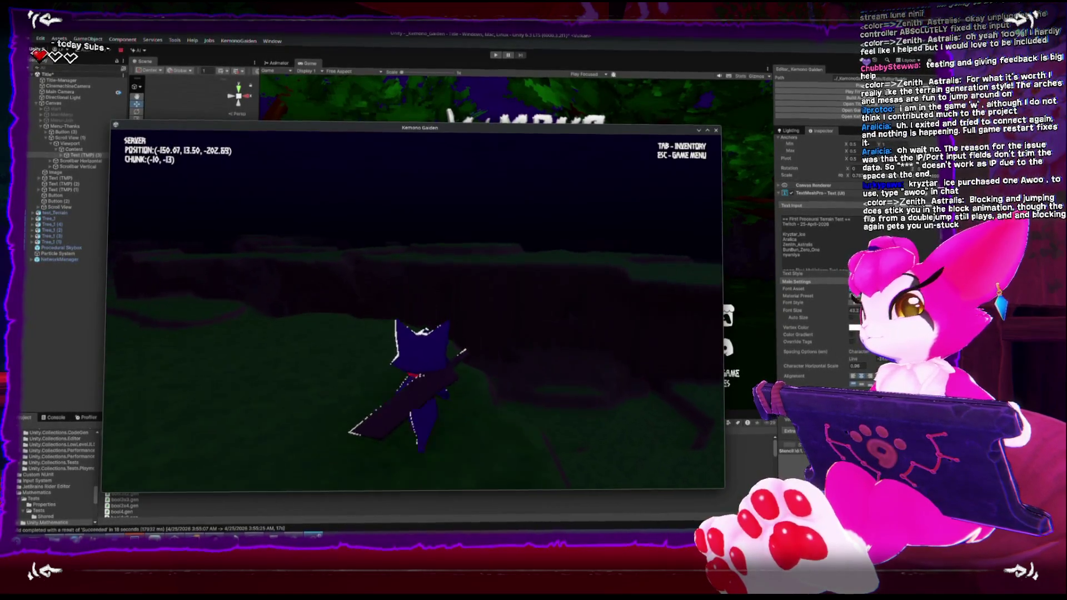
Check the inventory, climb the slope, and open and close the game menu near chunk (-11, -11)
{"action": "key", "text": "w"}
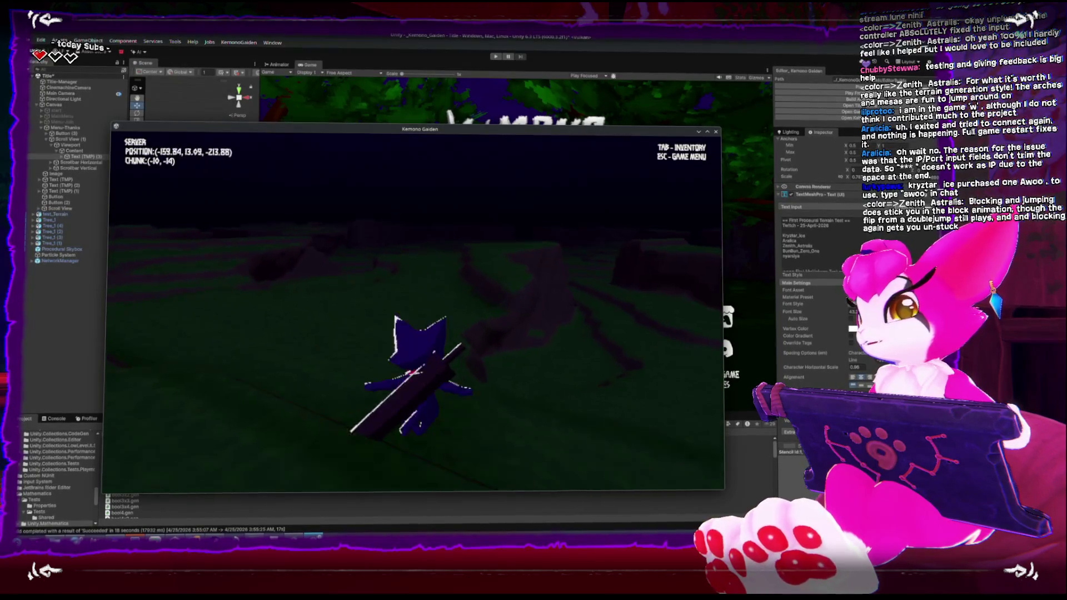
{"action": "key", "text": "Tab"}
{"action": "key", "text": "Tab"}
{"action": "key", "text": "w"}
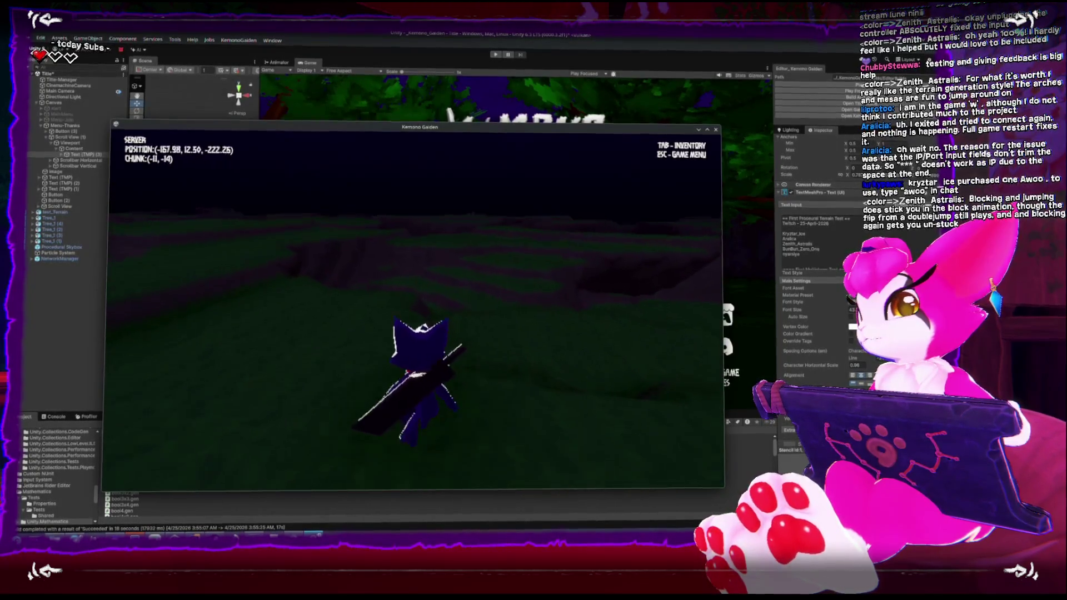
{"action": "key", "text": "w"}
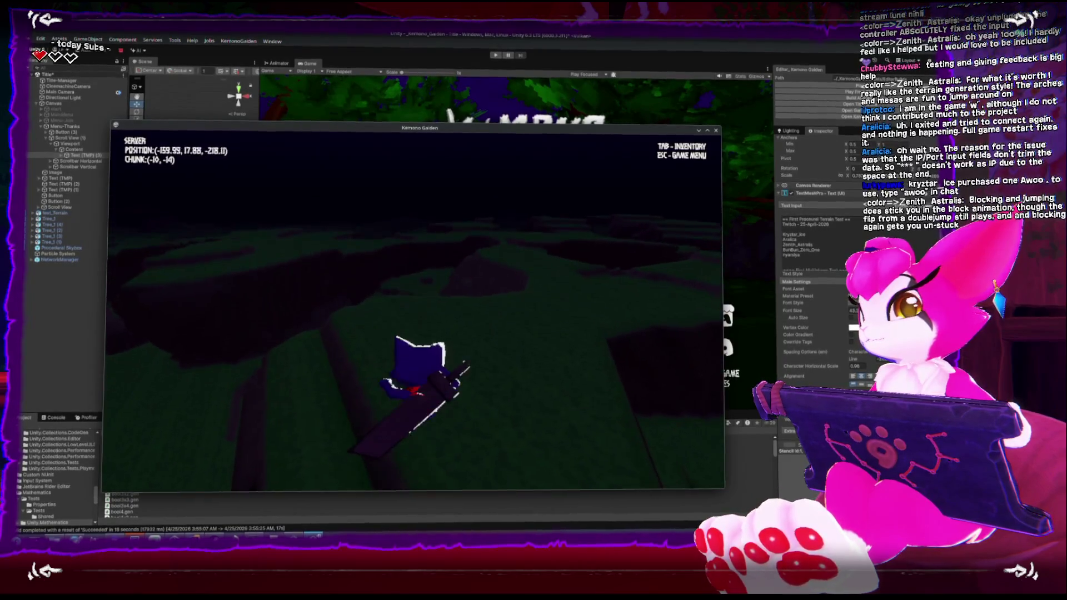
{"action": "key", "text": "w"}
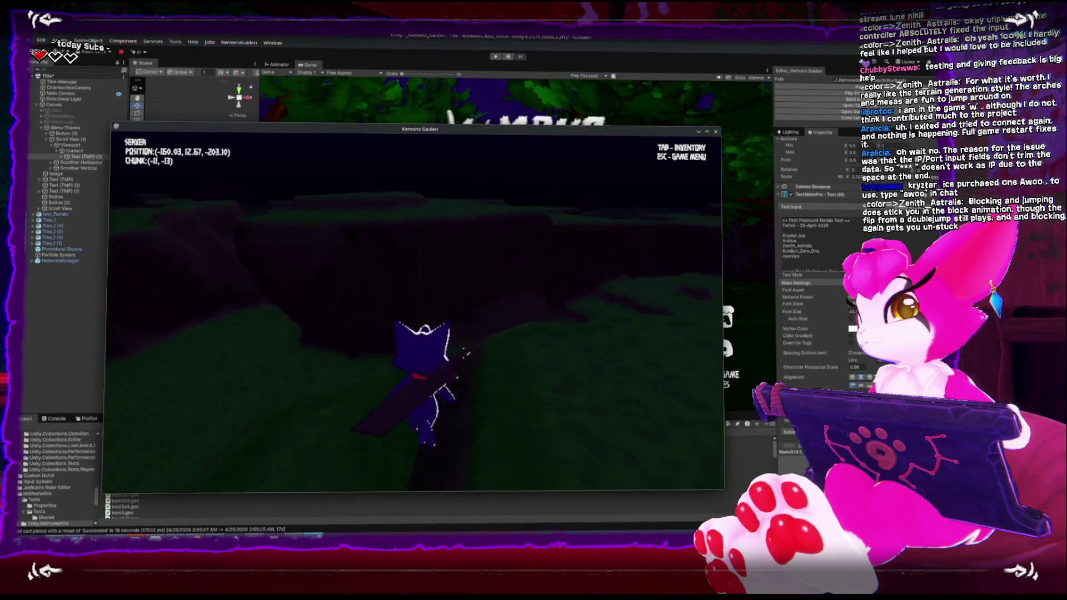
{"action": "key", "text": "w"}
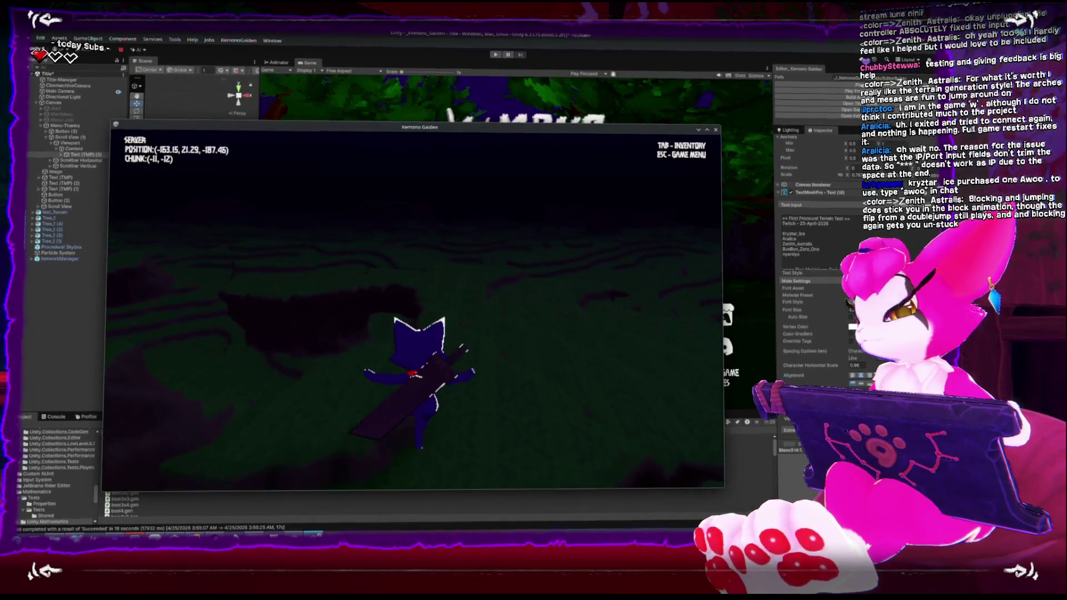
{"action": "key", "text": "w"}
{"action": "key", "text": "Escape"}
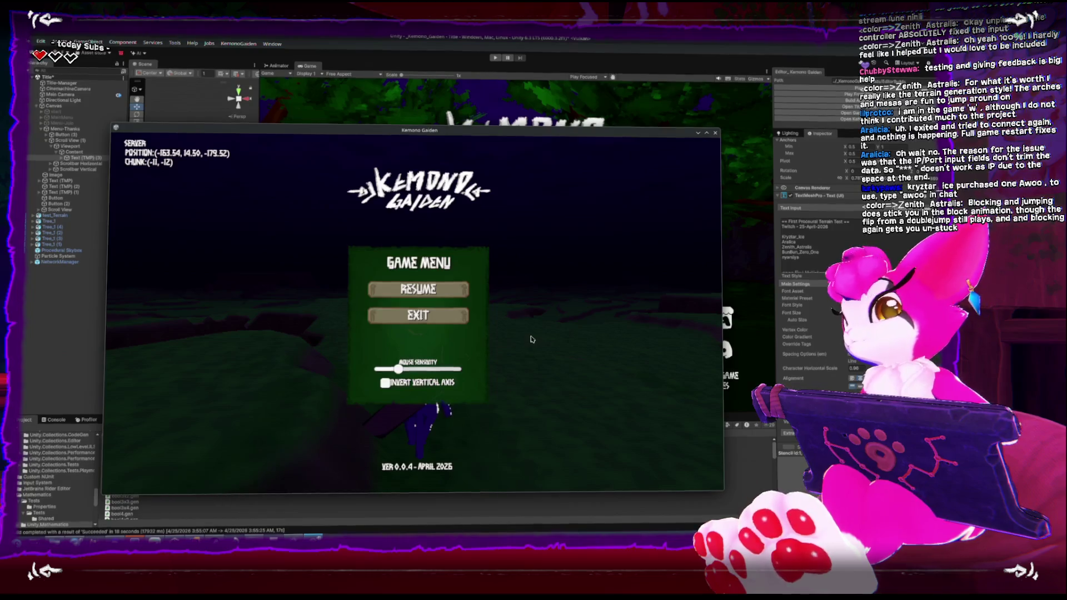
{"action": "key", "text": "Escape"}
{"action": "key", "text": "w"}
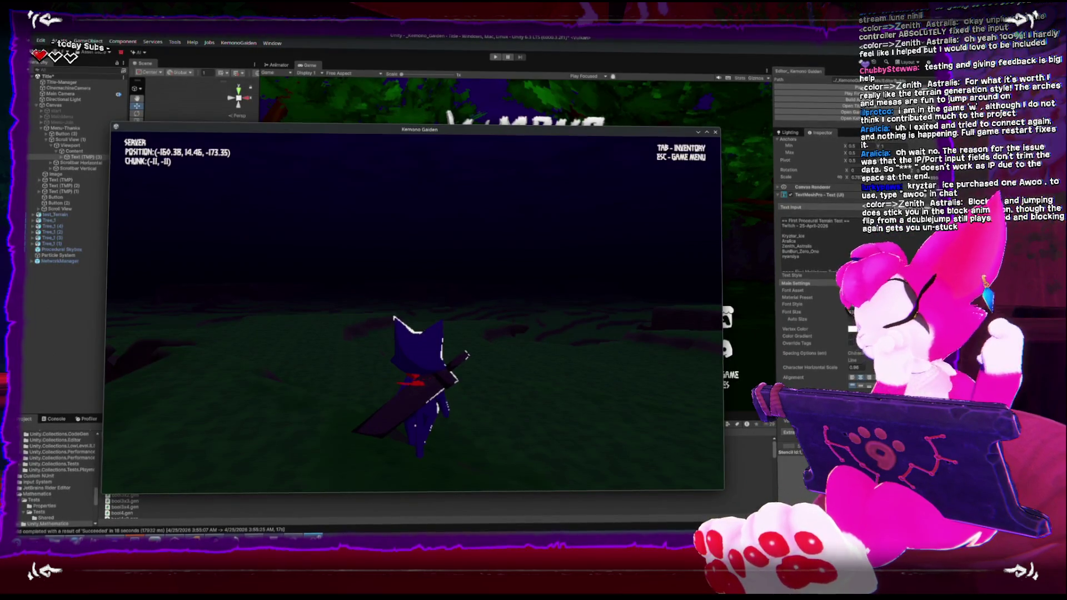
Run the character forward downhill into the hollow and across the next chunks
{"action": "key", "text": "w"}
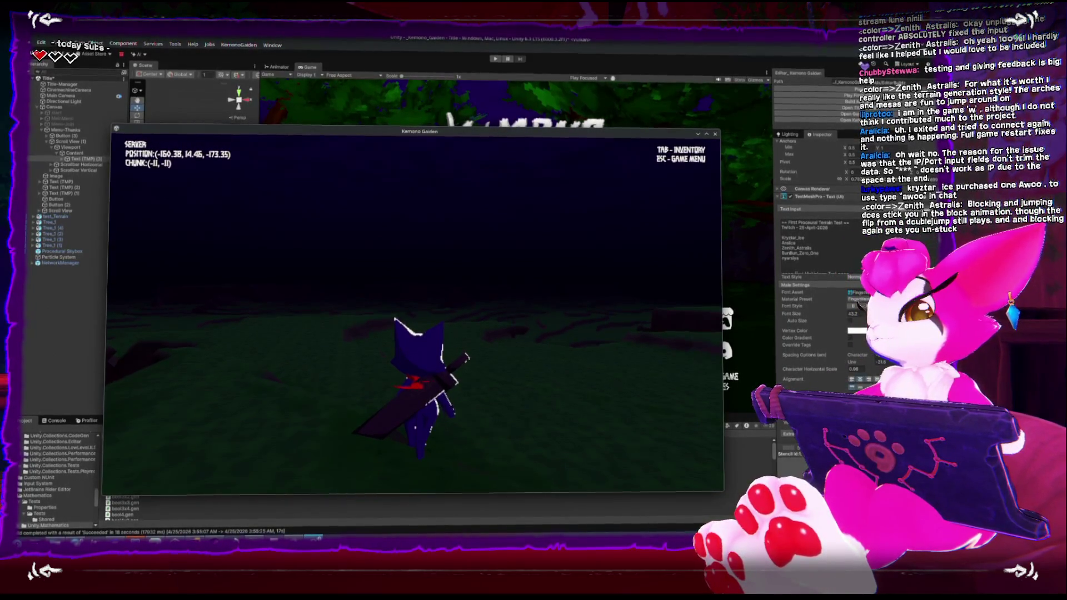
{"action": "key", "text": "w"}
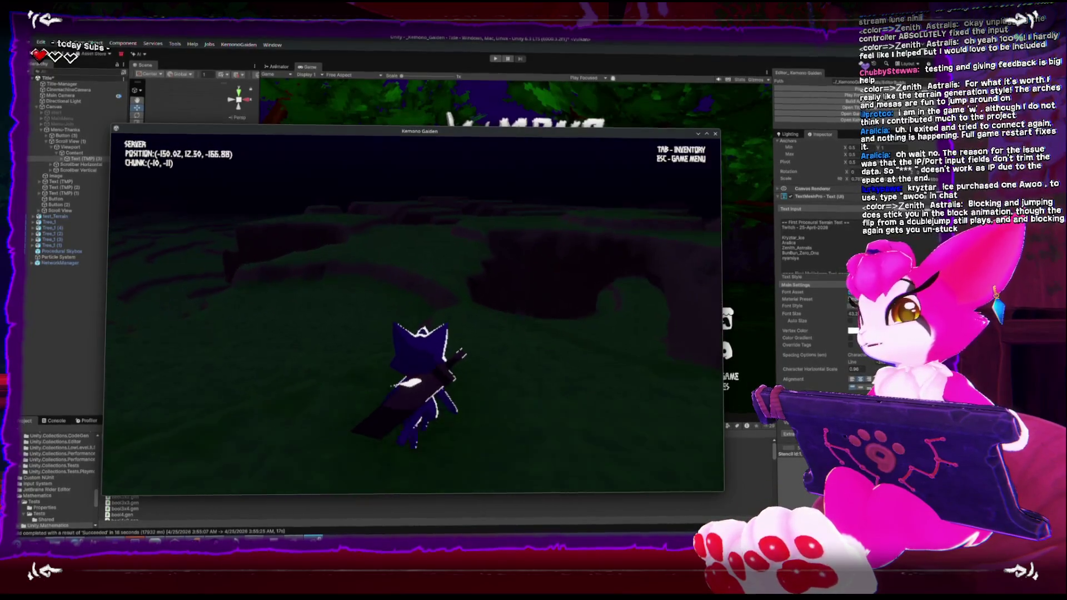
{"action": "key", "text": "w"}
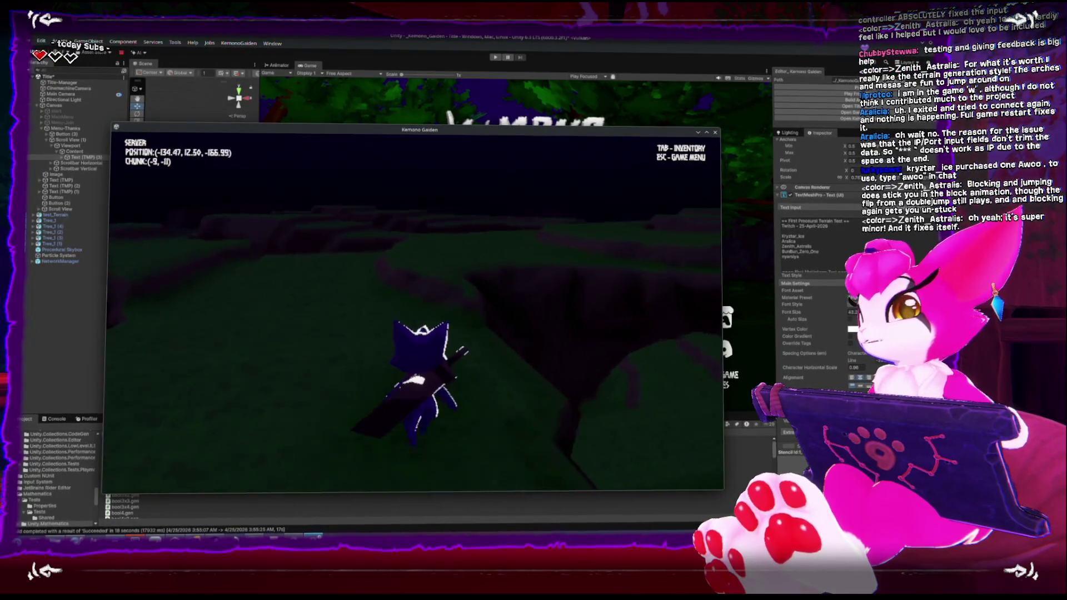
{"action": "key", "text": "w"}
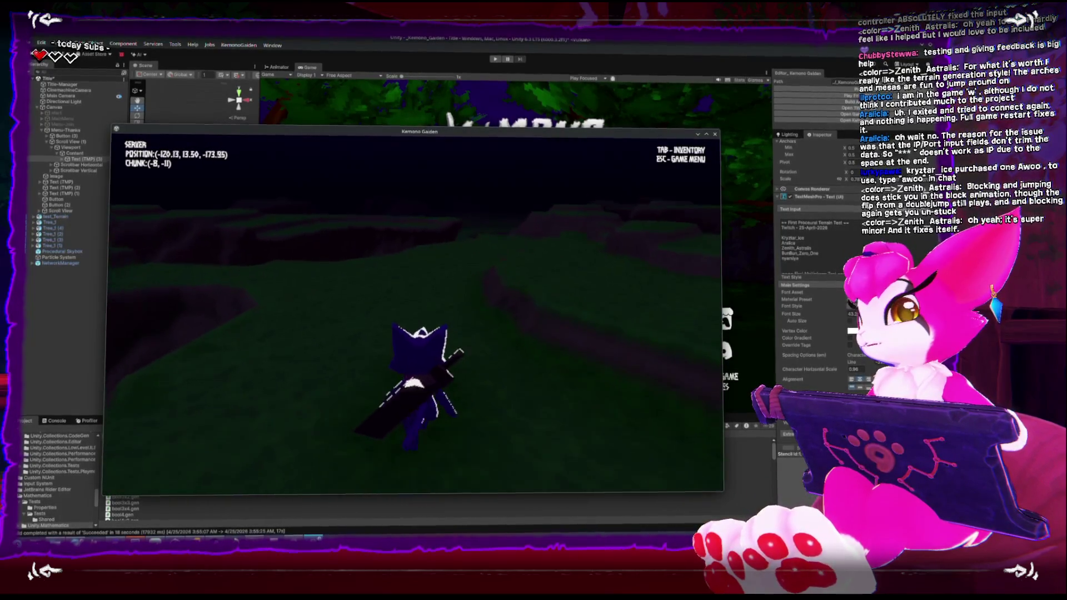
{"action": "key", "text": "w"}
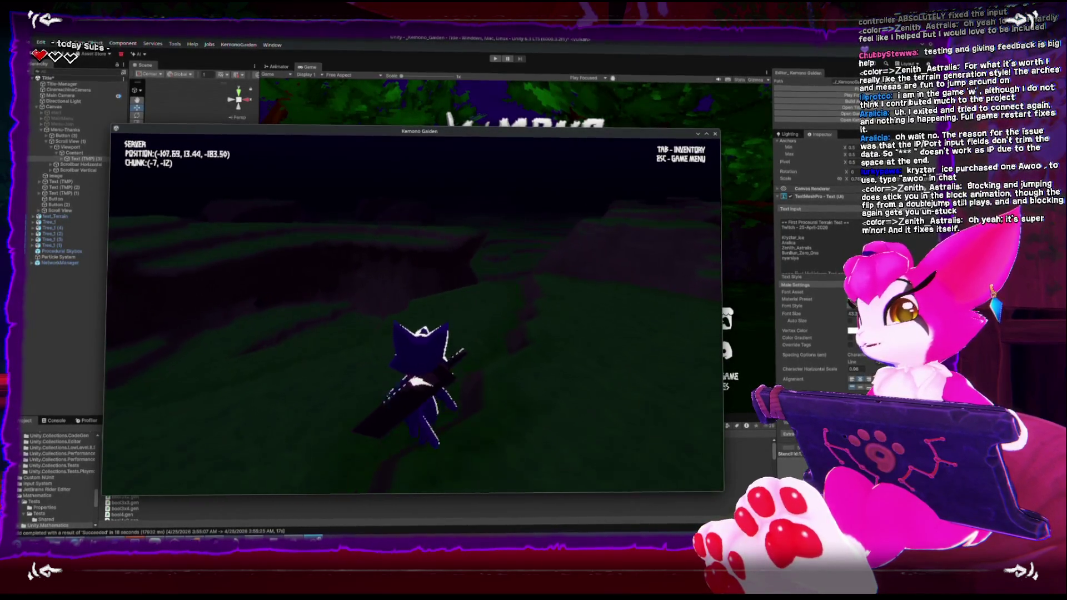
{"action": "key", "text": "w"}
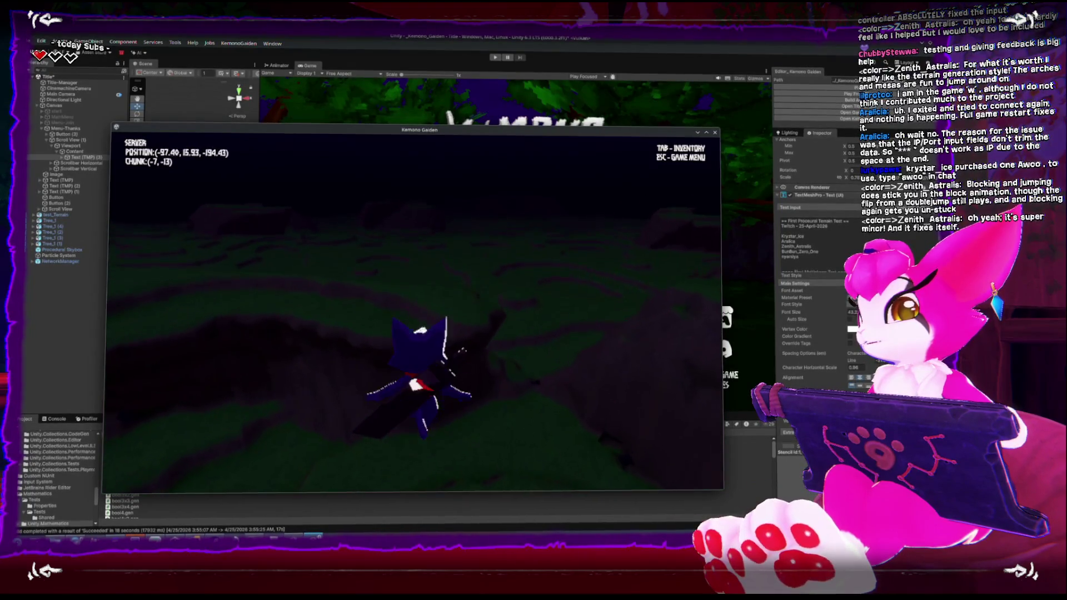
{"action": "key", "text": "w"}
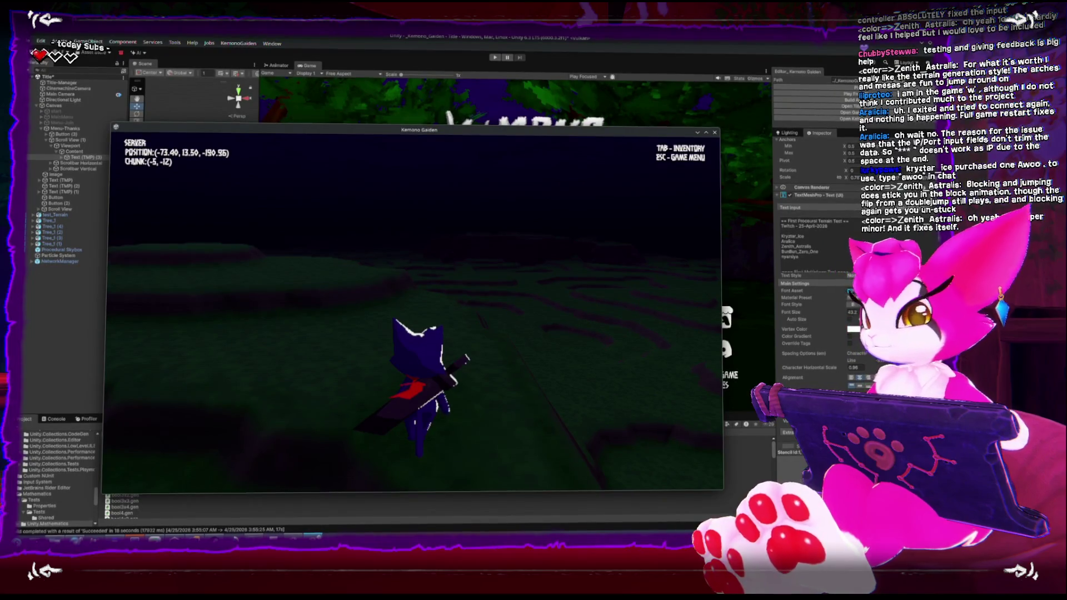
{"action": "key", "text": "w"}
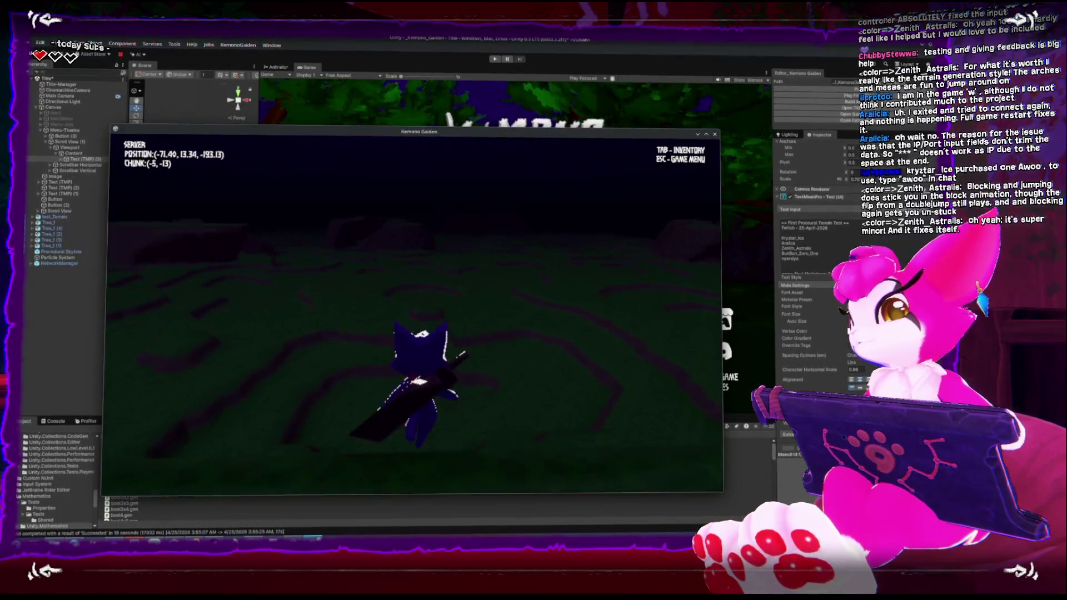
{"action": "key", "text": "w"}
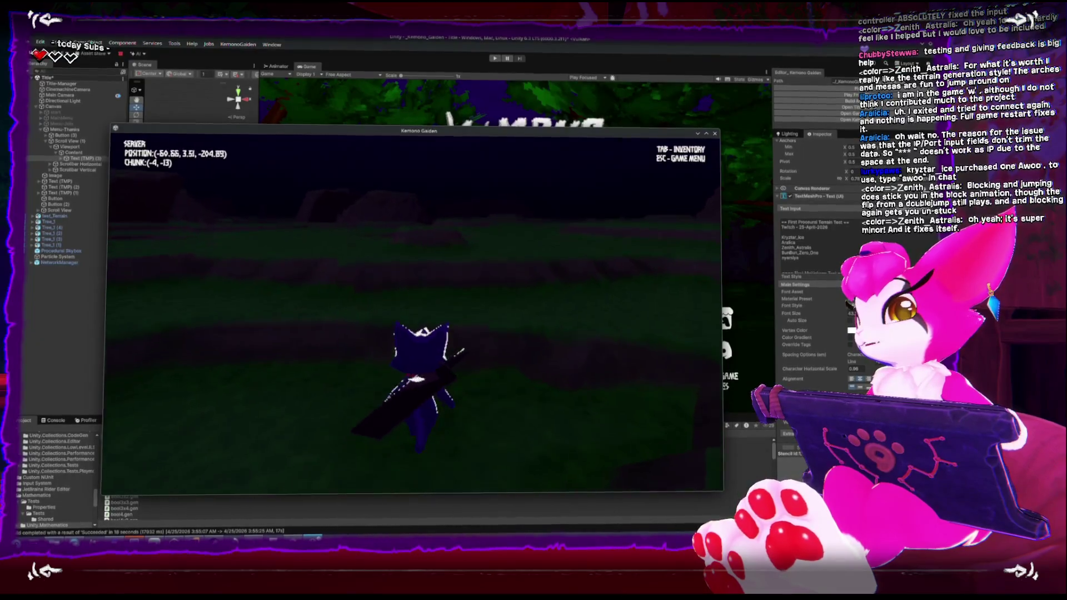
{"action": "key", "text": "w"}
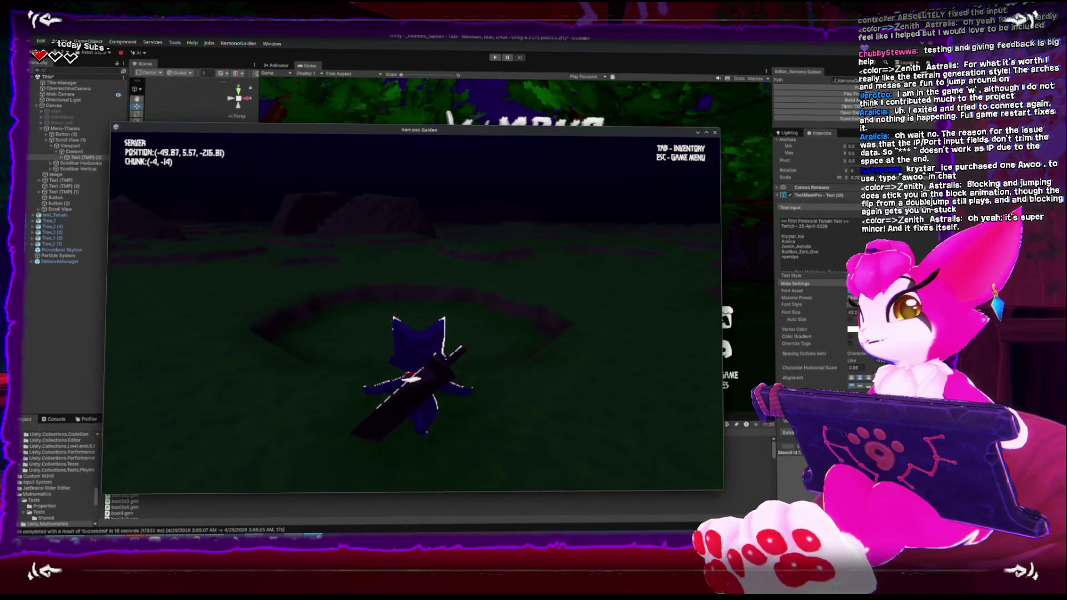
{"action": "key", "text": "w"}
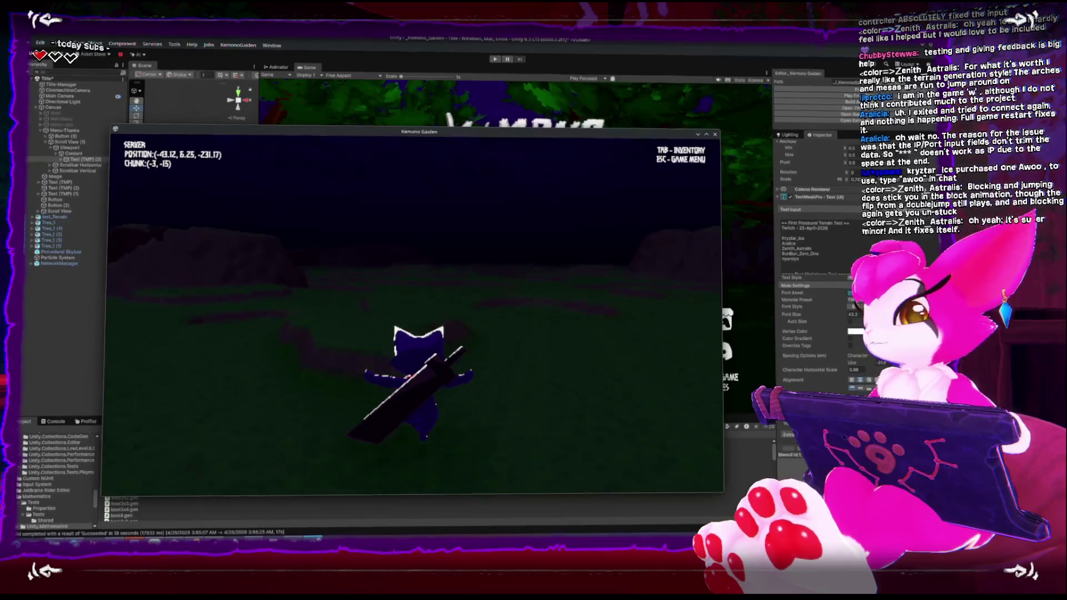
{"action": "key", "text": "w"}
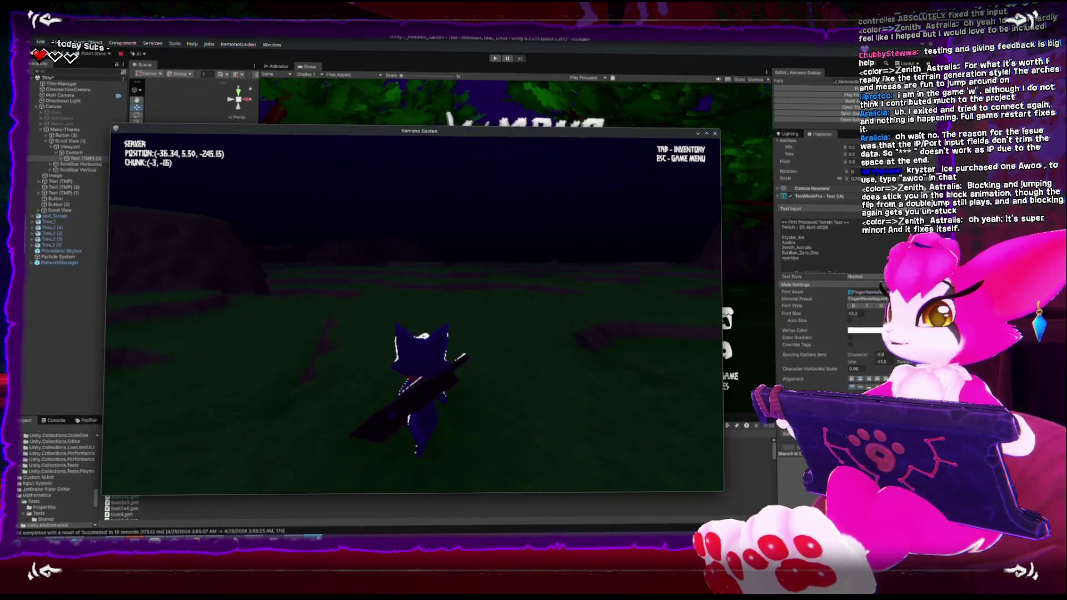
Keep running over the hills toward chunk -24, toggle the inventory, then pause with the menu
{"action": "key", "text": "w"}
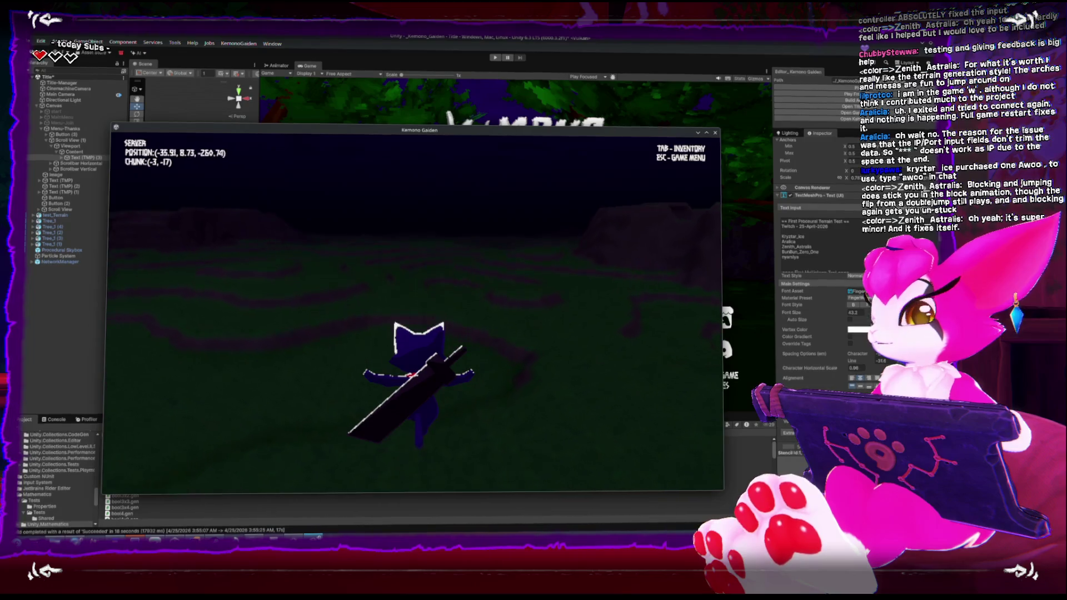
{"action": "key", "text": "w"}
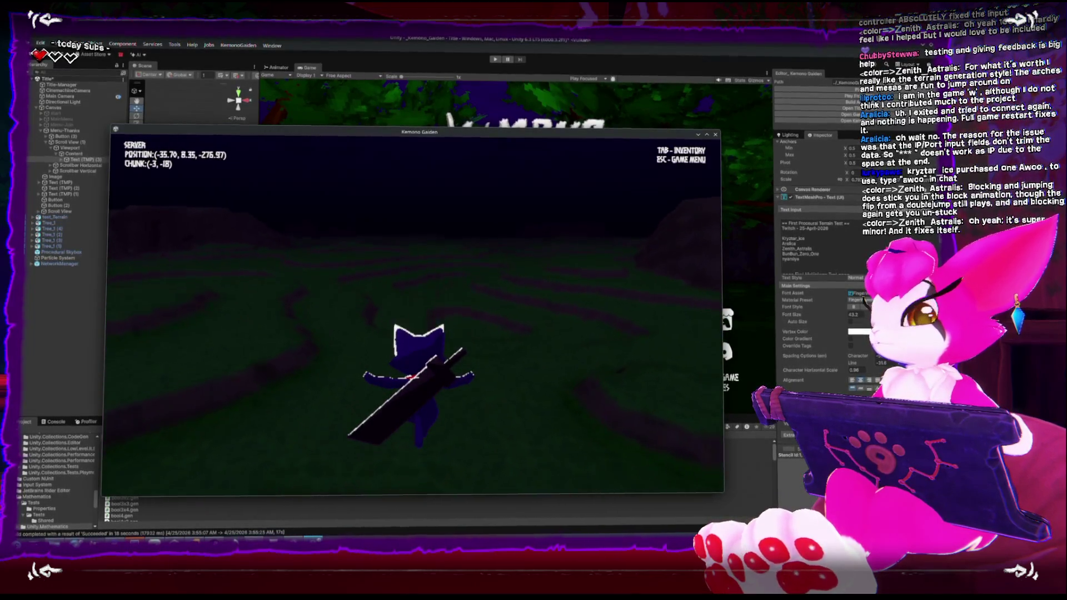
{"action": "key", "text": "w"}
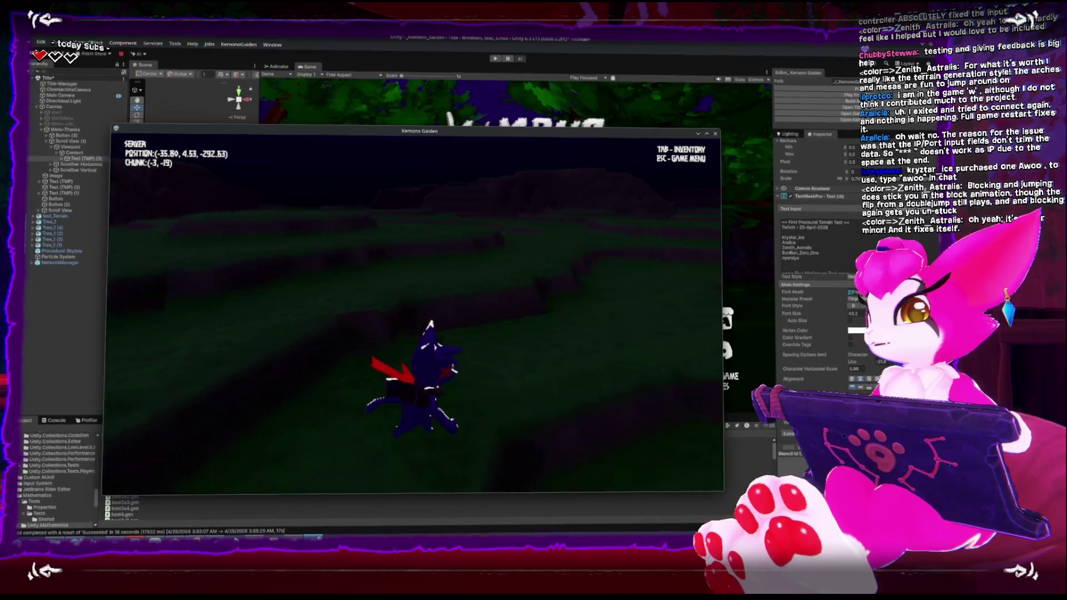
{"action": "key", "text": "w"}
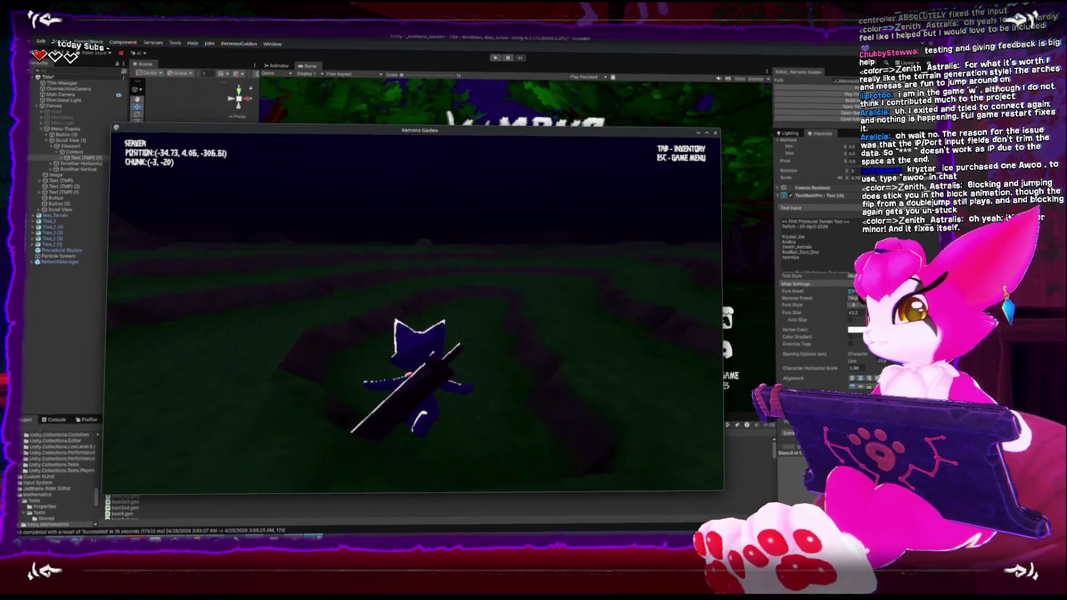
{"action": "key", "text": "w"}
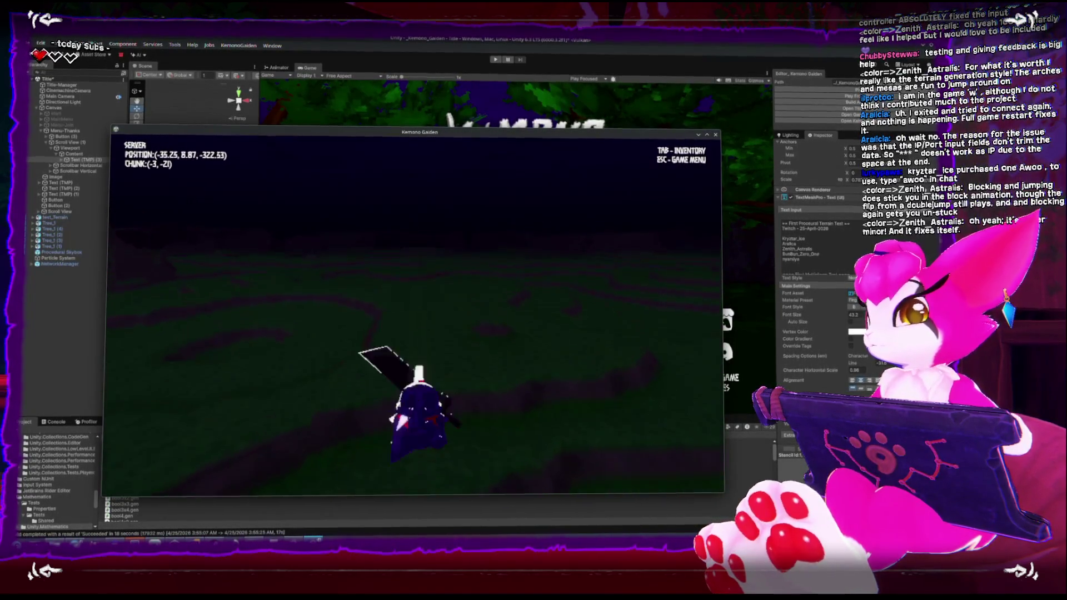
{"action": "key", "text": "w"}
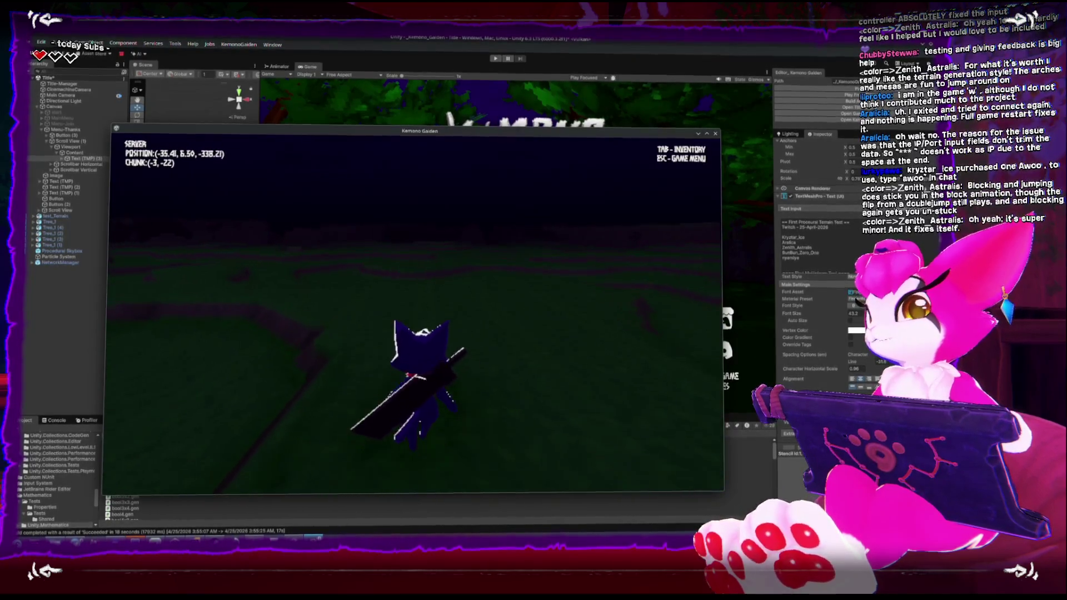
{"action": "key", "text": "w"}
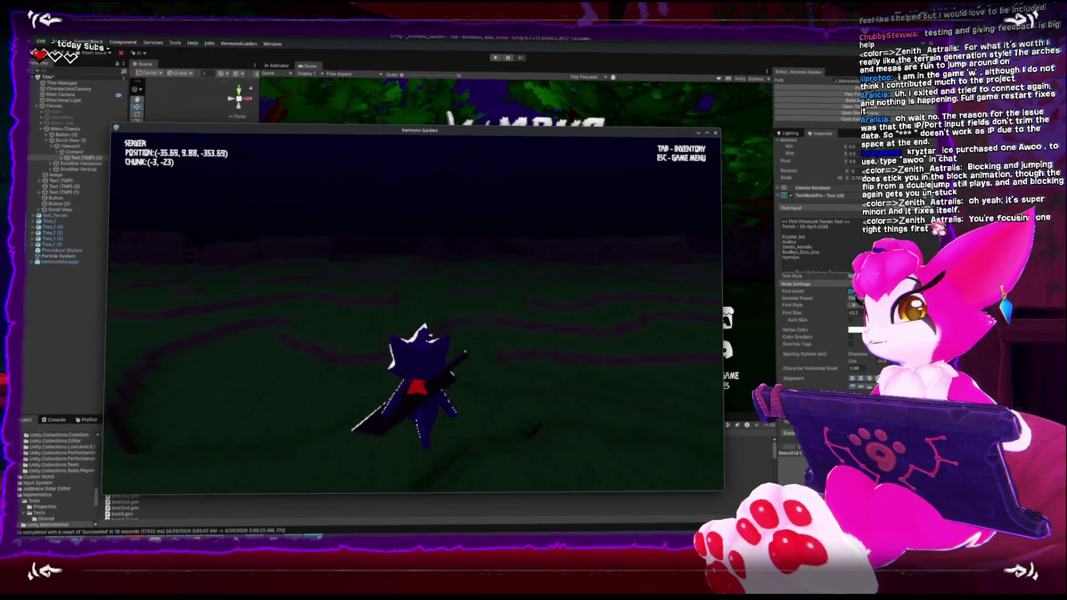
{"action": "key", "text": "w"}
{"action": "key", "text": "Tab"}
{"action": "key", "text": "Tab"}
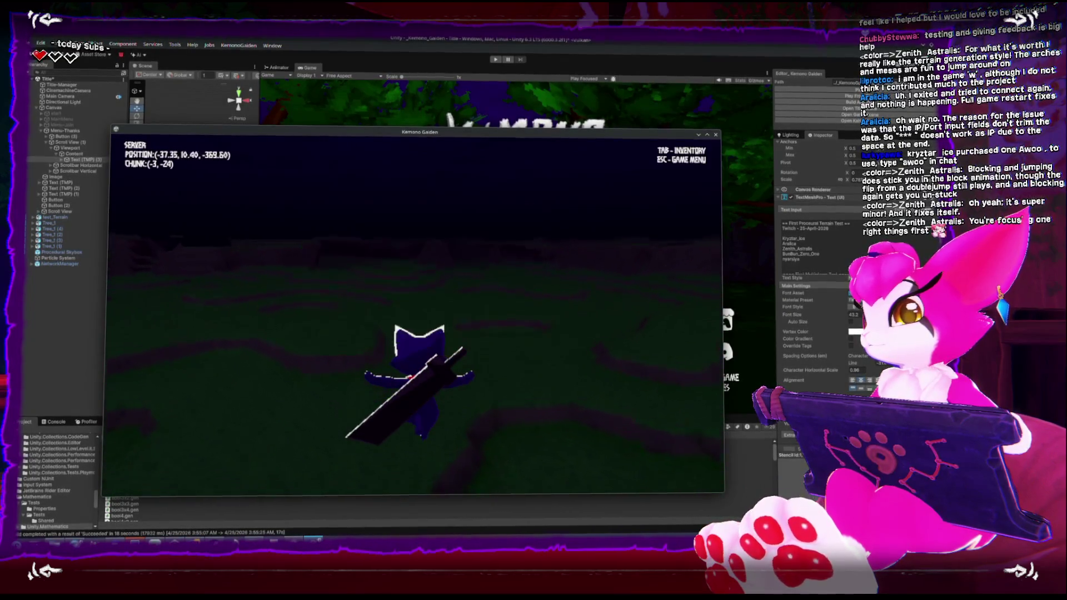
{"action": "key", "text": "w"}
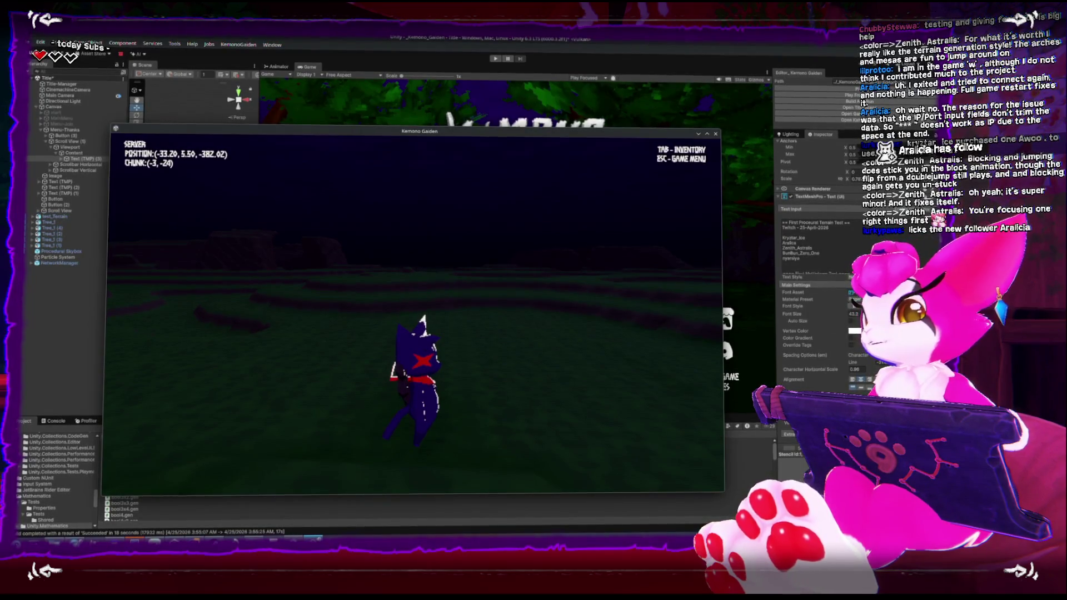
{"action": "key", "text": "Escape"}
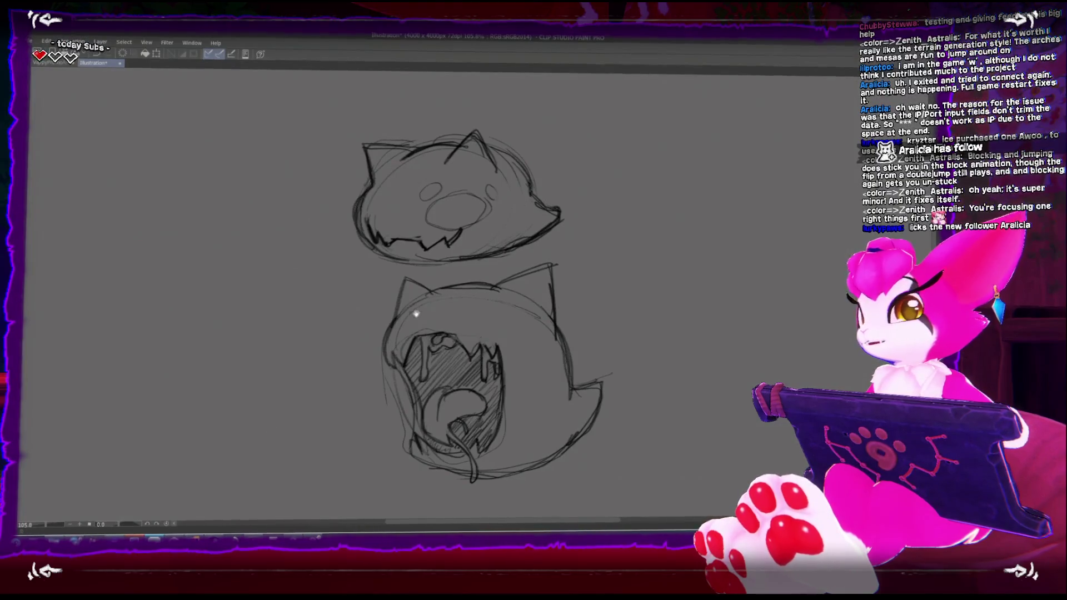
Zoom out and back in on the two cat-eared ghost sketches to look them over
{"action": "scroll", "coordinate": [415, 314], "scroll_direction": "down", "scroll_amount": 3}
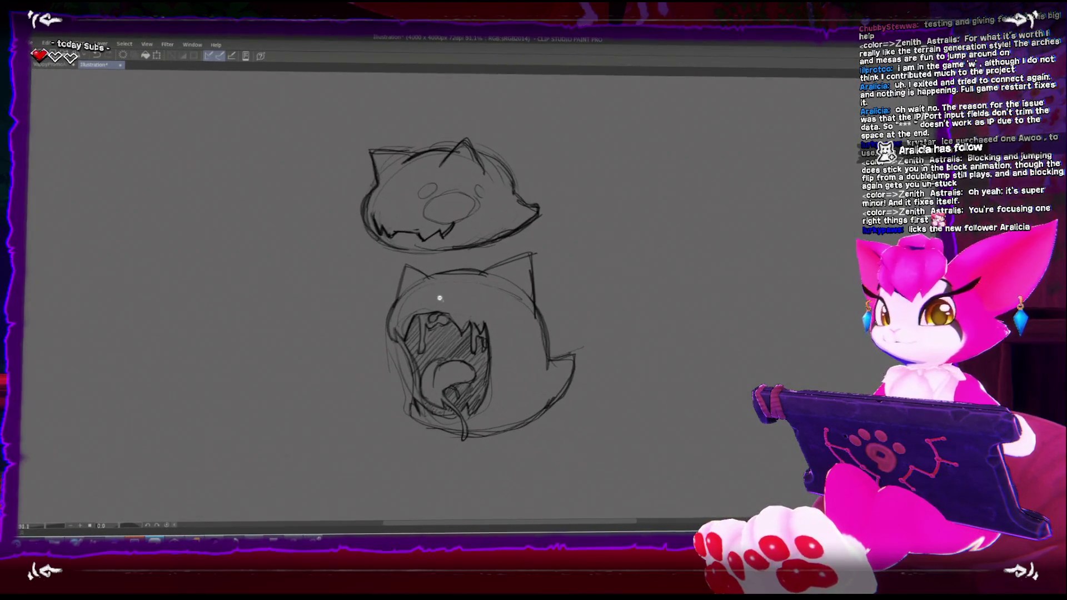
{"action": "scroll", "coordinate": [439, 299], "scroll_direction": "up", "scroll_amount": 1}
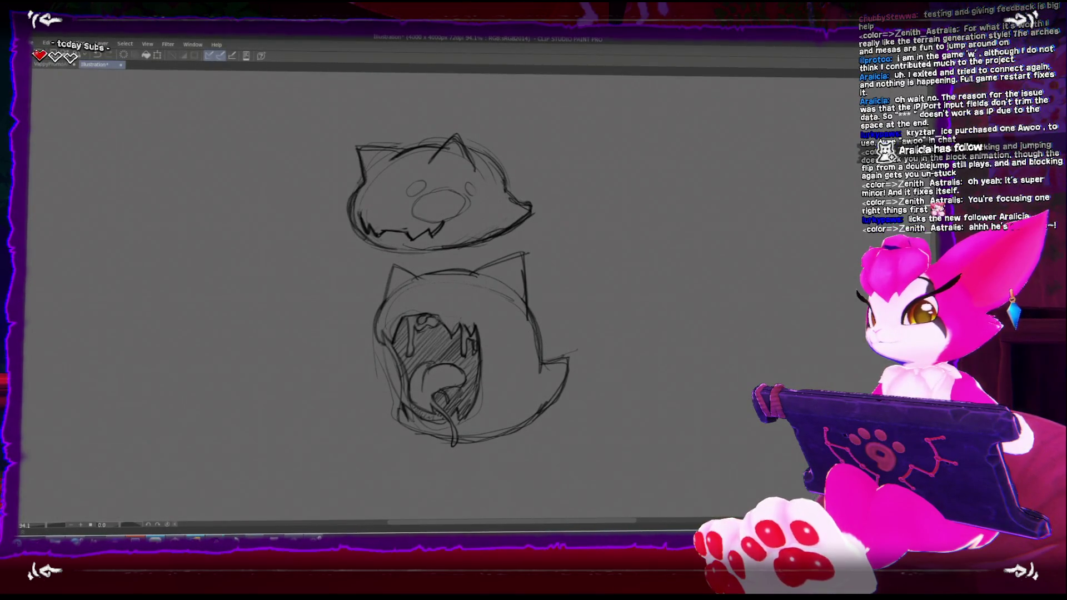
Exit the running Kemono Gaiden test and select the Menu-Thanks credits panel in the Hierarchy
{"action": "mouse_move", "coordinate": [314, 536]}
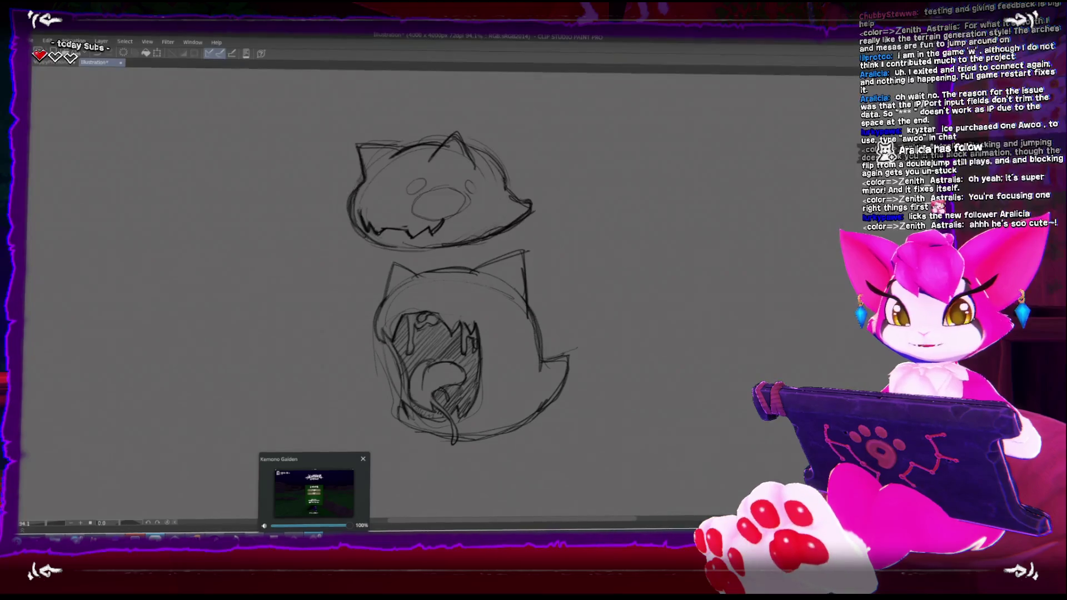
{"action": "left_click", "coordinate": [314, 491]}
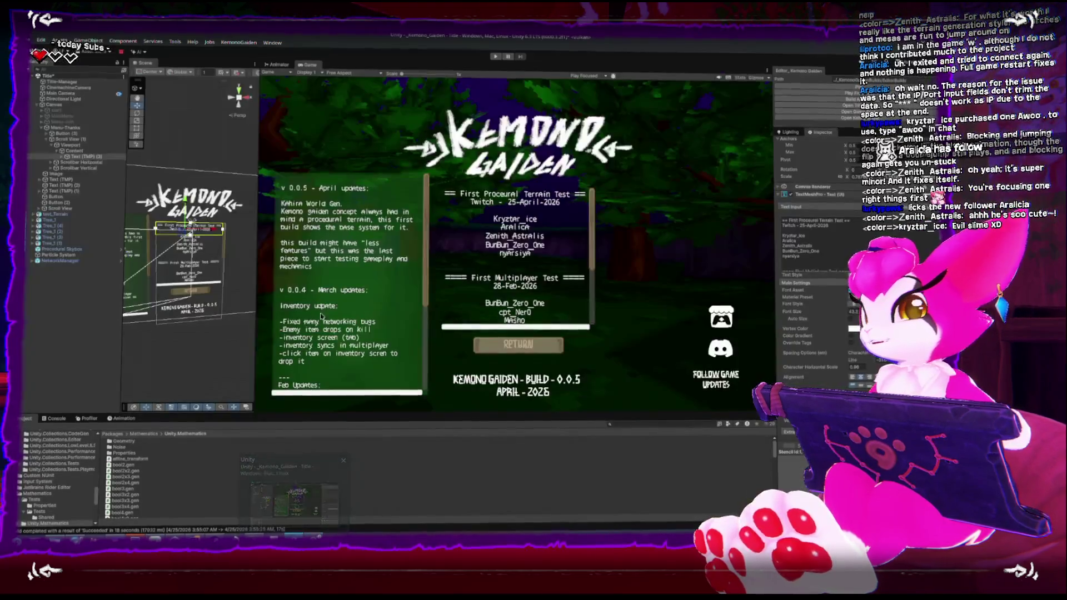
{"action": "key", "text": "alt+Tab"}
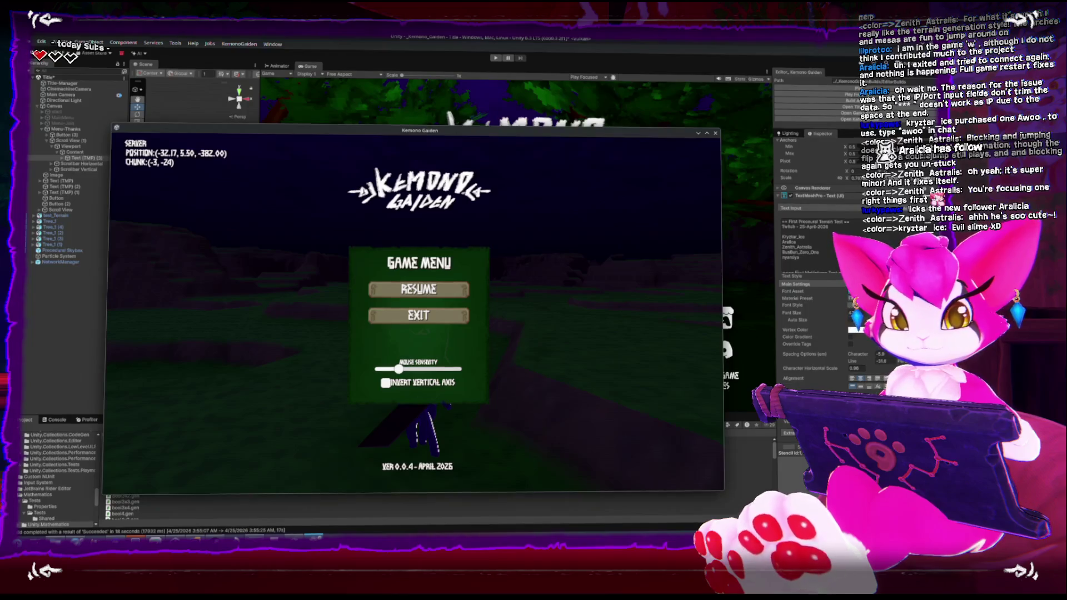
{"action": "left_click", "coordinate": [716, 132]}
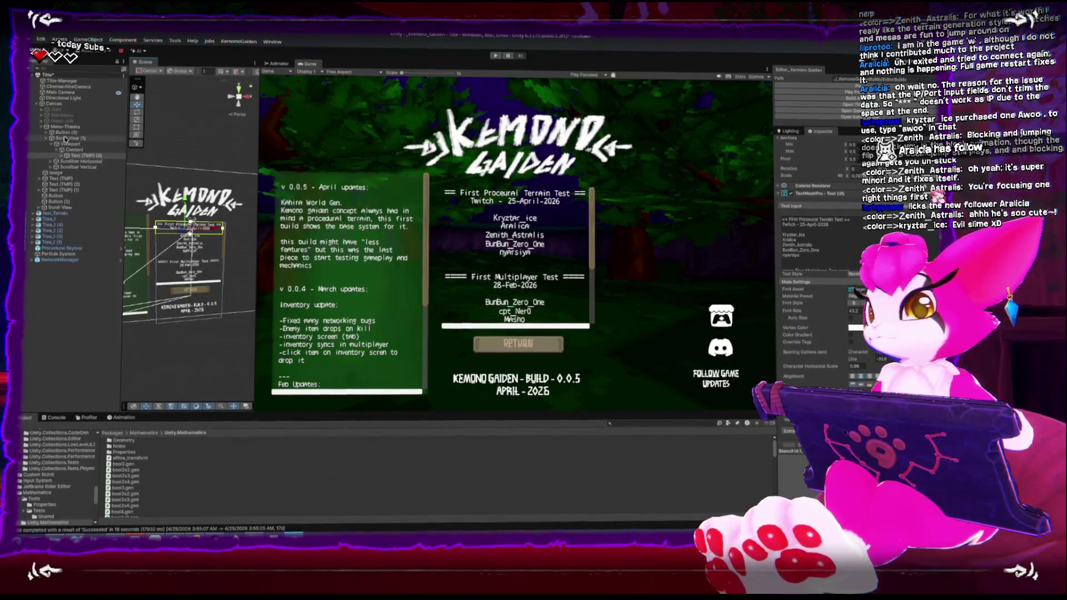
{"action": "left_click", "coordinate": [77, 127]}
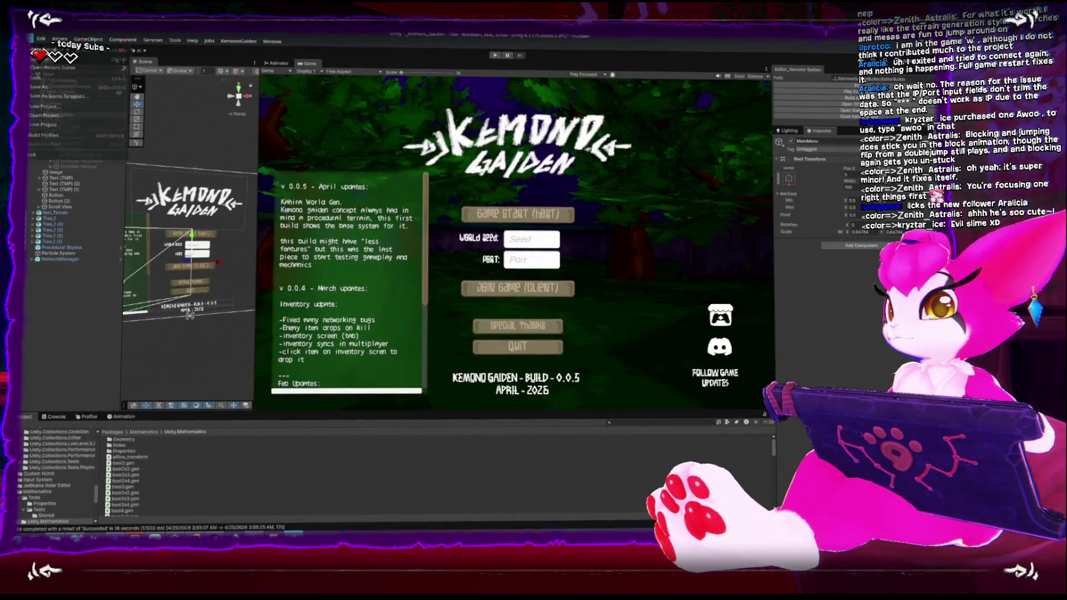
Start the Windows build into the chosen output folder, saving the modified scene
{"action": "left_click", "coordinate": [44, 135]}
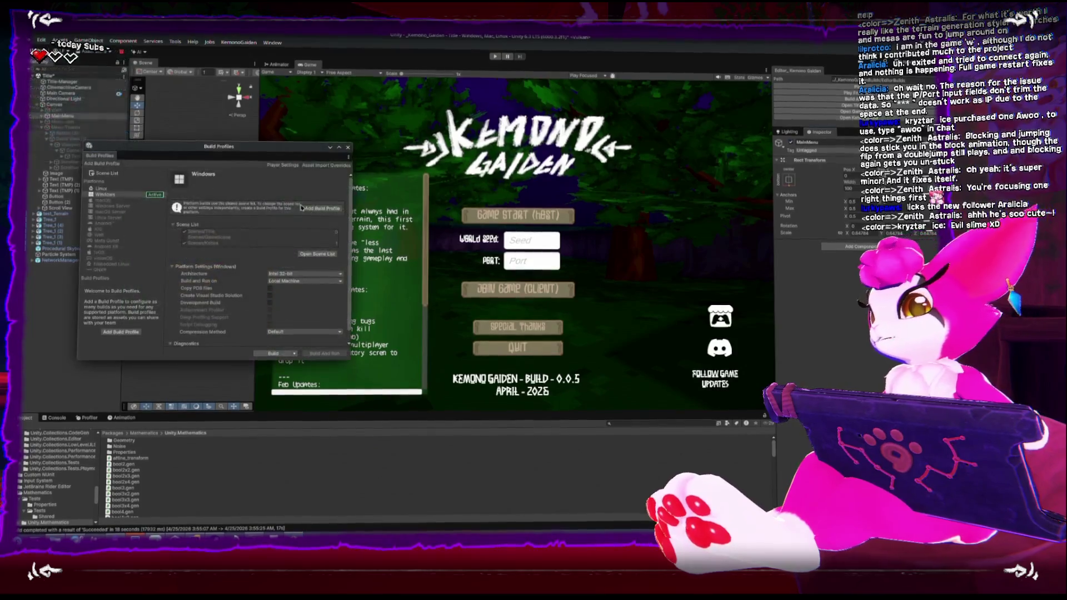
{"action": "left_click", "coordinate": [273, 354]}
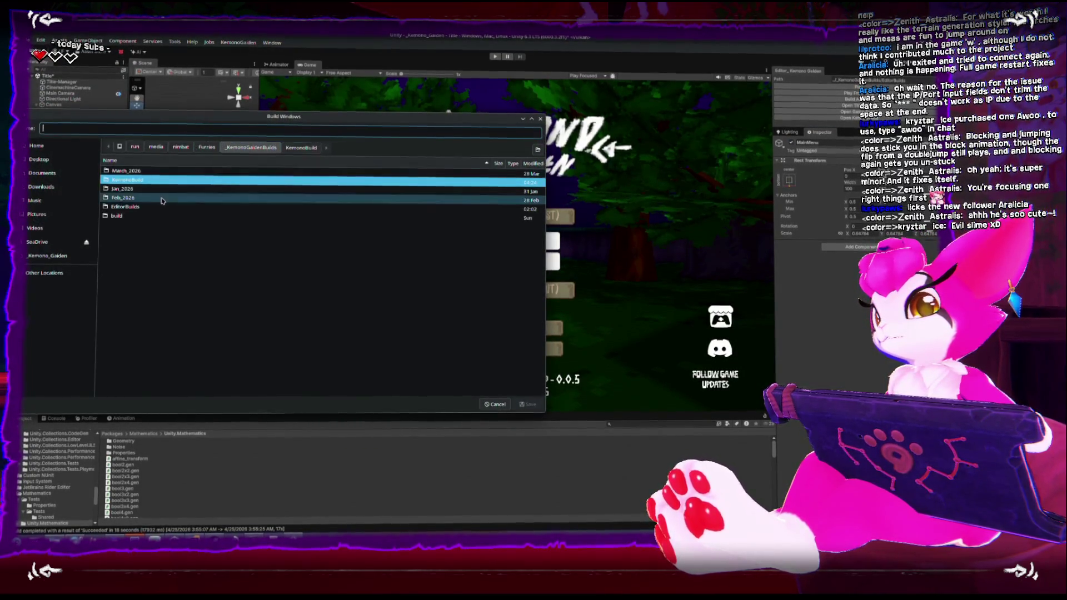
{"action": "left_click", "coordinate": [517, 401]}
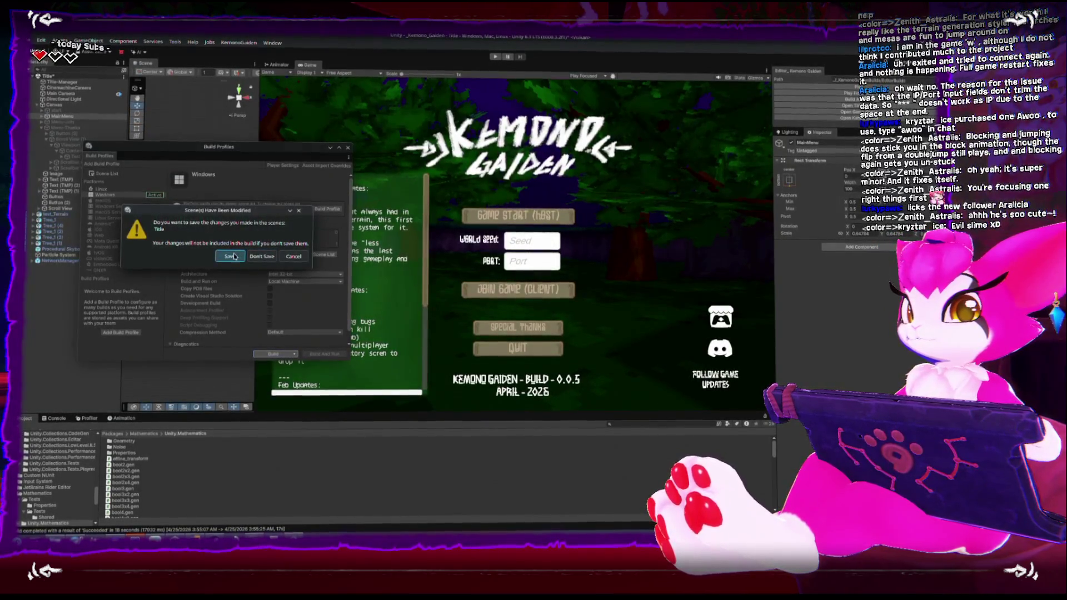
{"action": "left_click", "coordinate": [235, 255]}
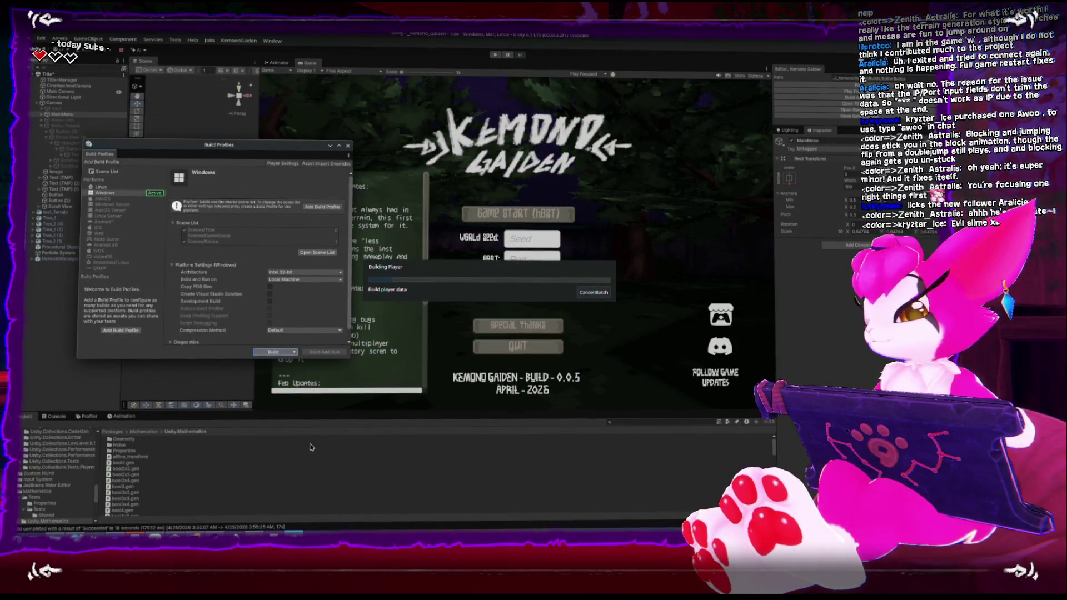
Launch SmartGit from the desktop launcher search
{"action": "key", "text": "super"}
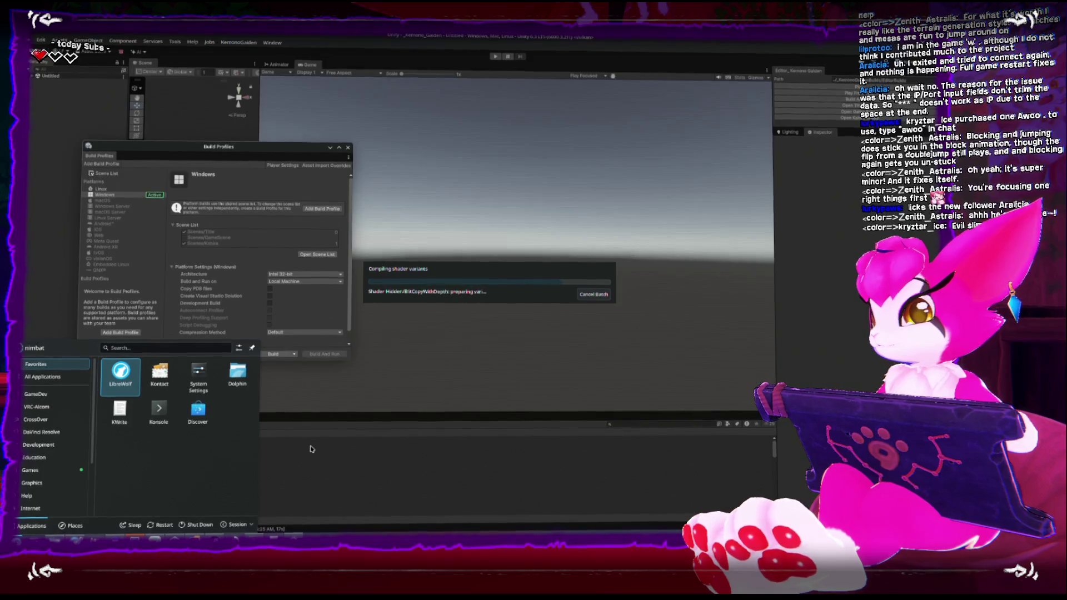
{"action": "type", "text": "smar"}
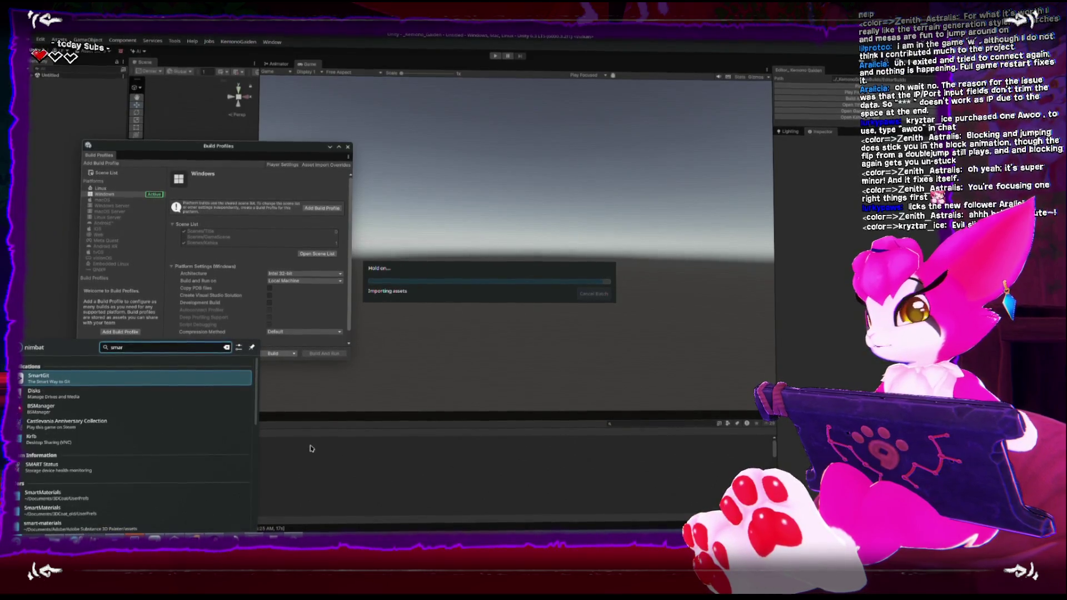
{"action": "key", "text": "Return"}
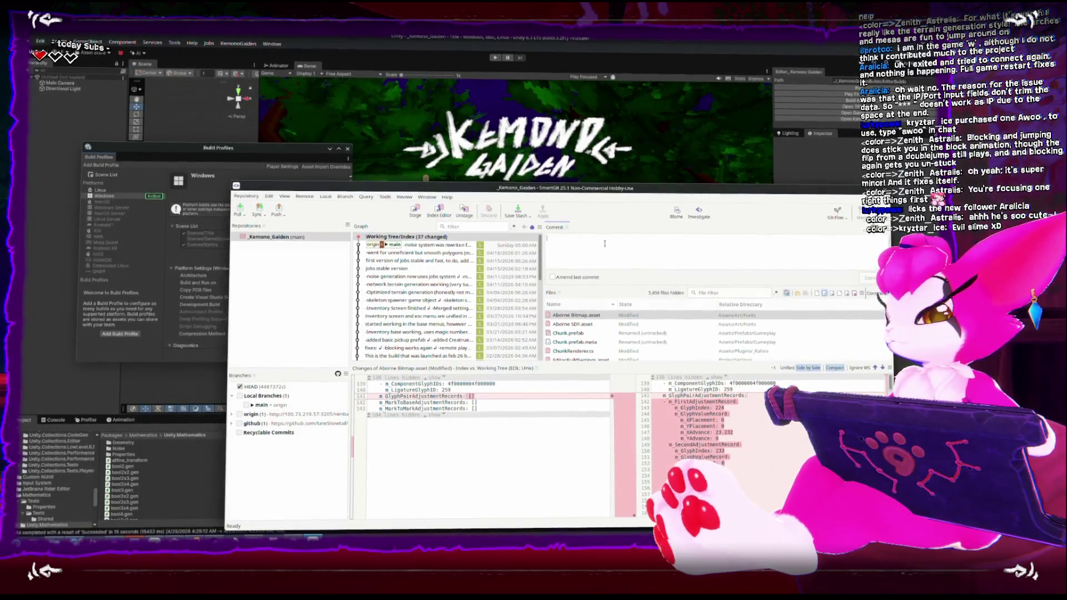
Commit all changes, staged, as 'itch io april release - procedural multiplayer terrain'
{"action": "type", "text": "itch io april r"}
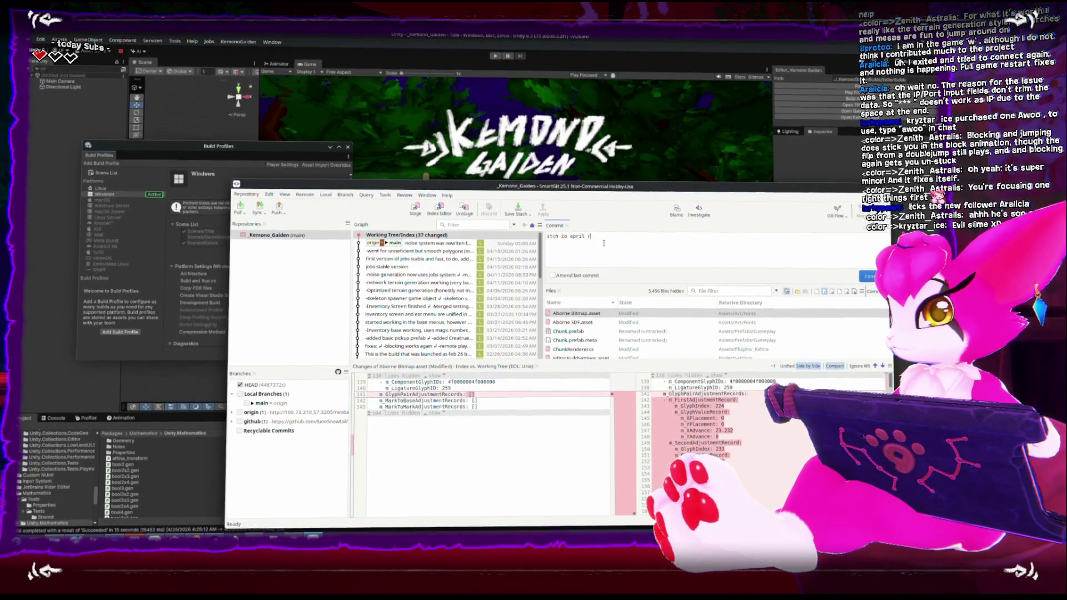
{"action": "type", "text": "elease - procedural multiplayer terrain"}
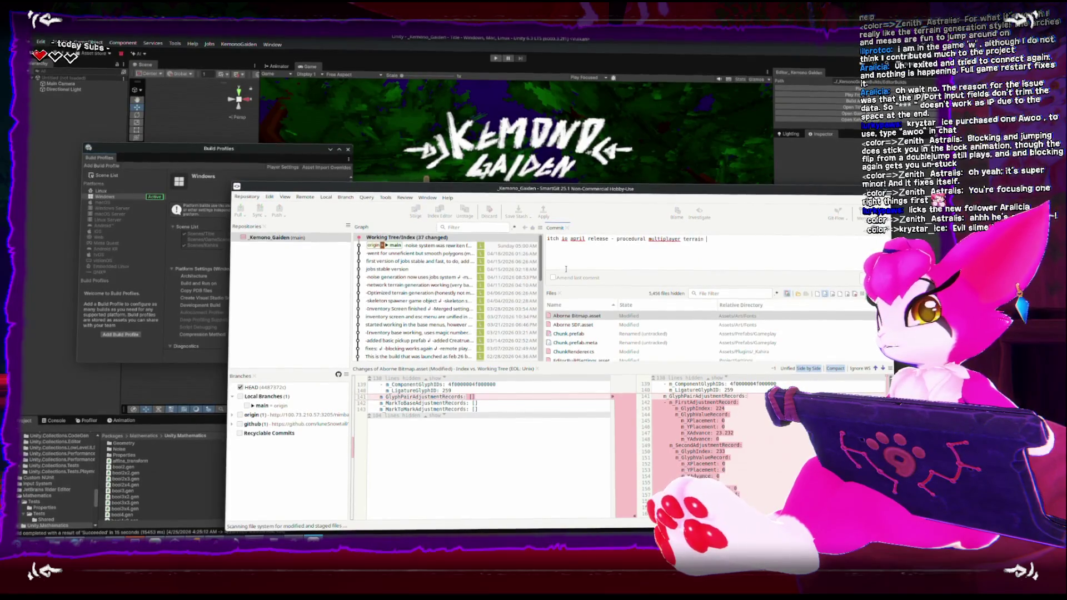
{"action": "key", "text": "ctrl+t"}
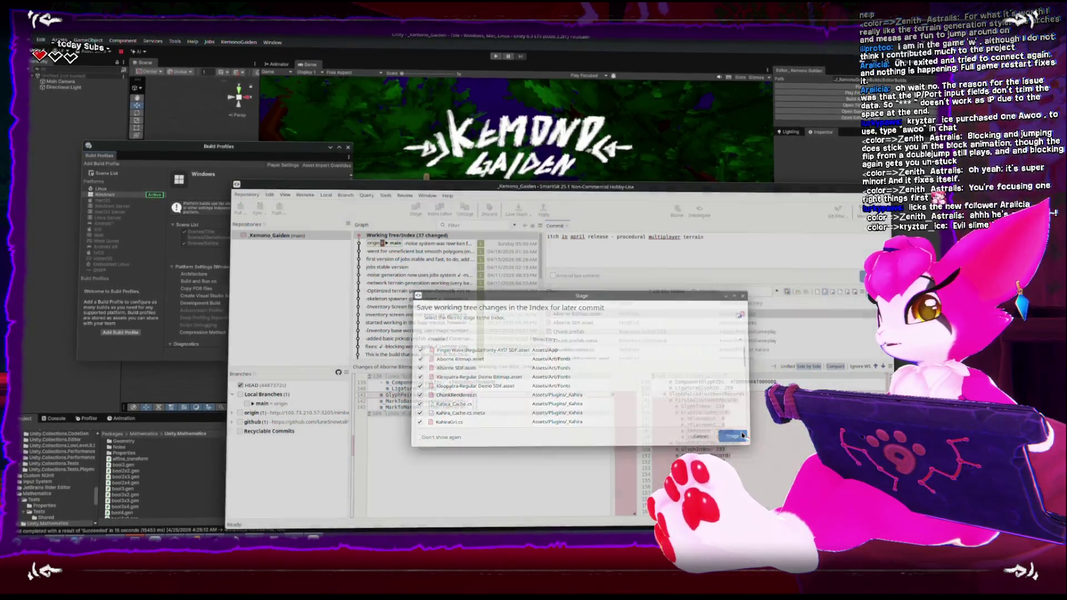
{"action": "left_click", "coordinate": [743, 436]}
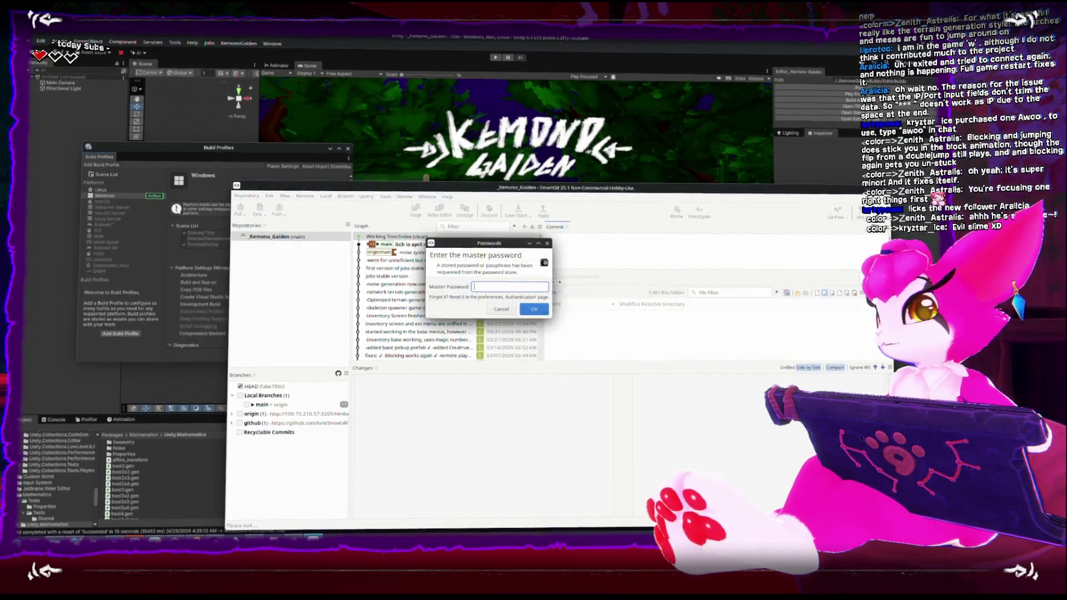
Enter the master password to push to origin, then close Unity's Build Profiles window
{"action": "left_click", "coordinate": [532, 309]}
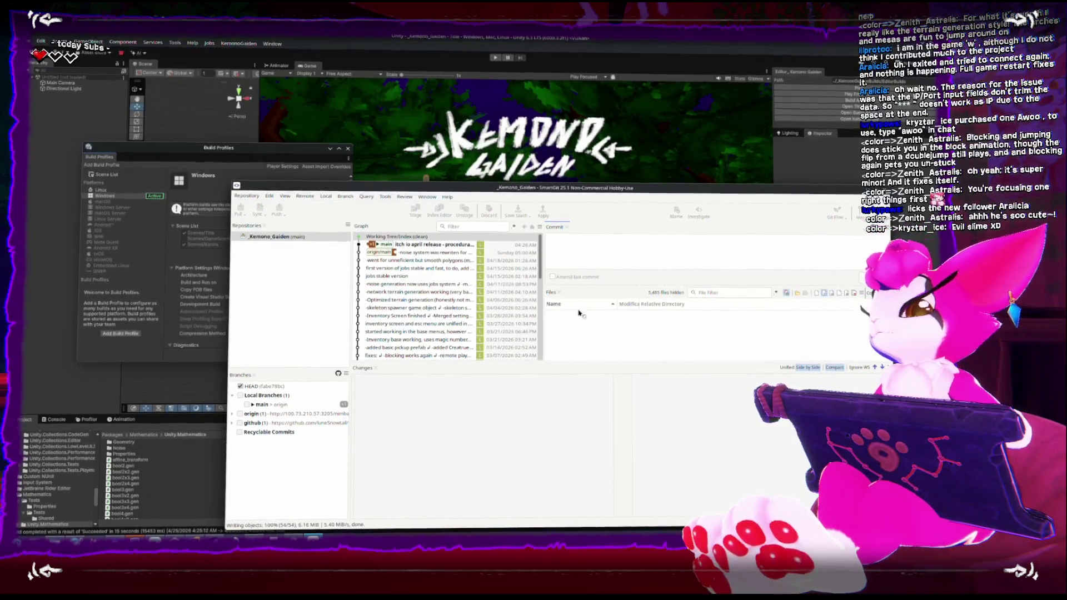
{"action": "left_click_drag", "start_coordinate": [541, 267], "coordinate": [542, 351]}
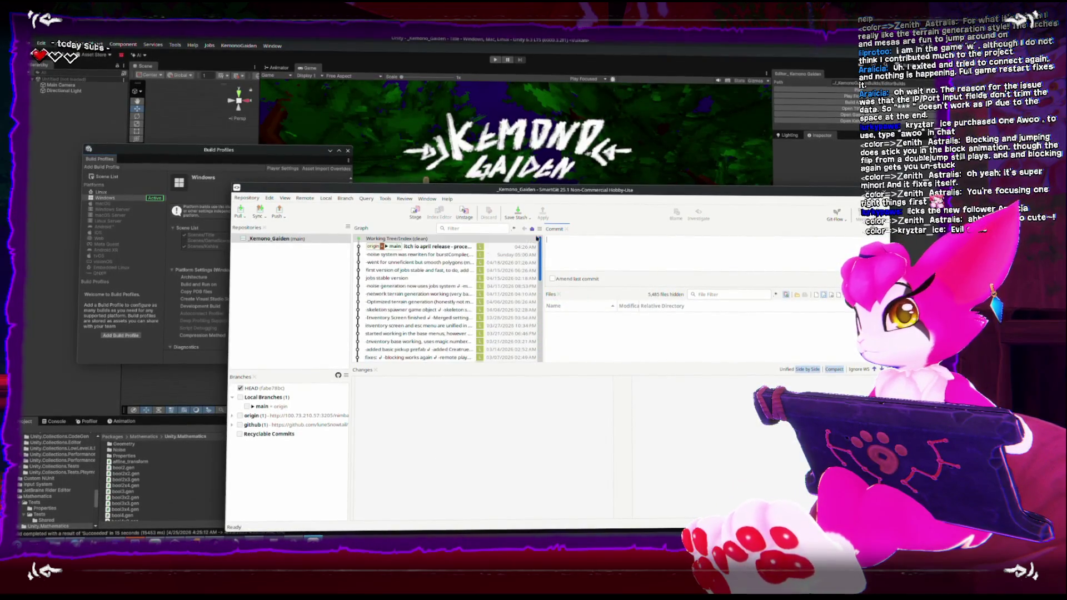
{"action": "left_click", "coordinate": [312, 149]}
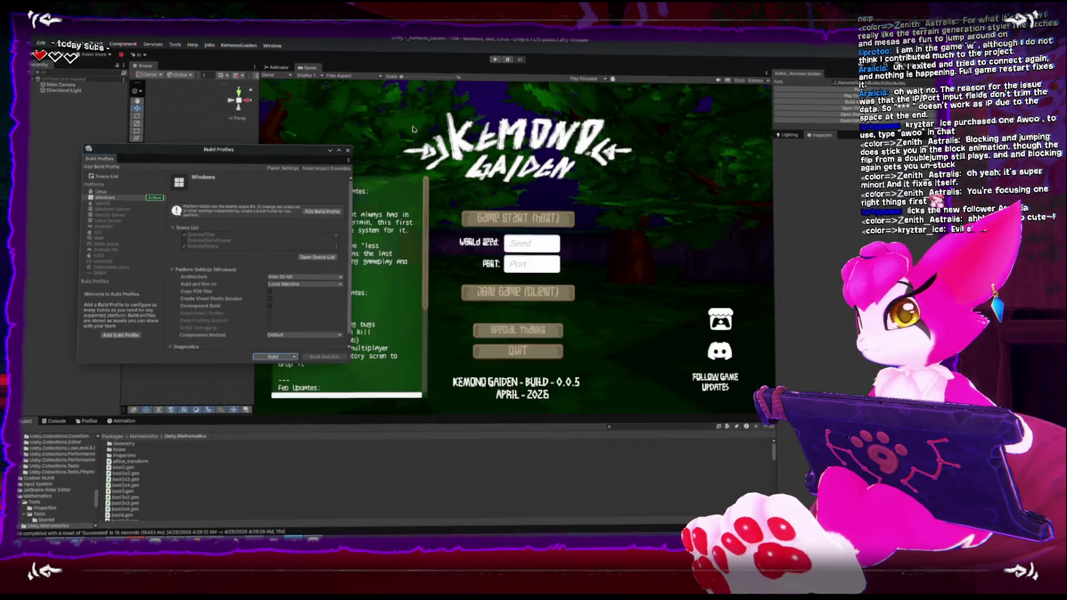
{"action": "left_click", "coordinate": [347, 149]}
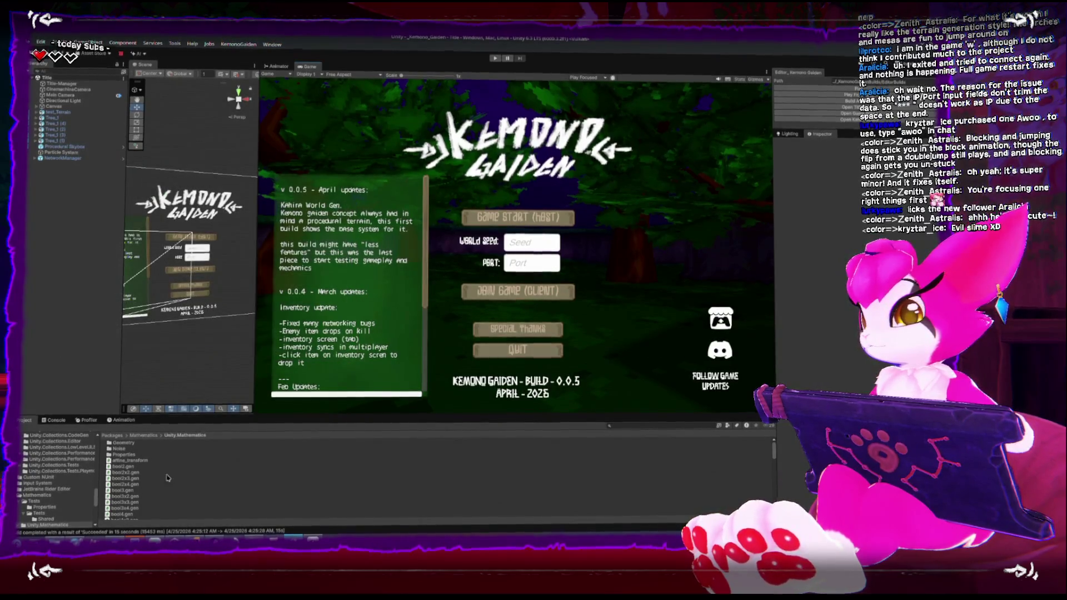
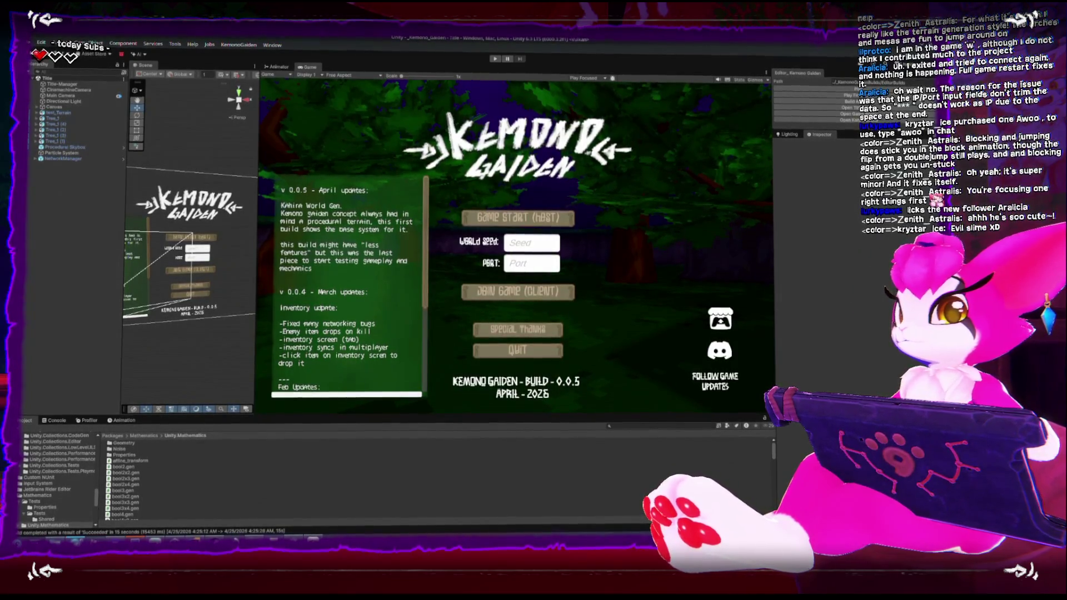
Delete the KemonoGaiden_April_2026.zip upload from the itch.io project, then launch Kemono Gaiden from Steam
{"action": "key", "text": "alt+Tab"}
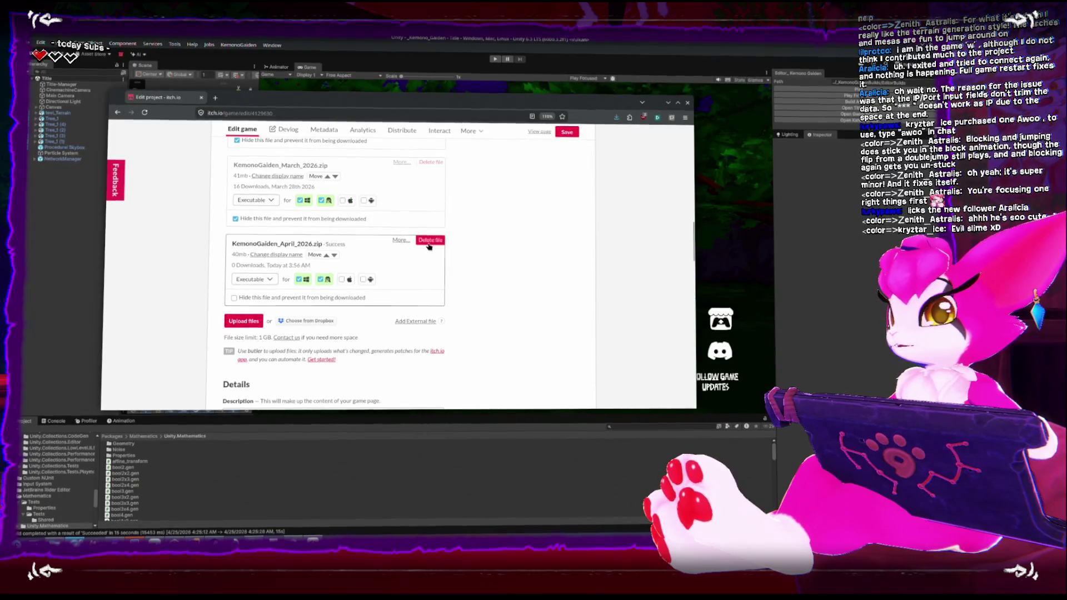
{"action": "left_click", "coordinate": [429, 240]}
{"action": "left_click", "coordinate": [483, 235]}
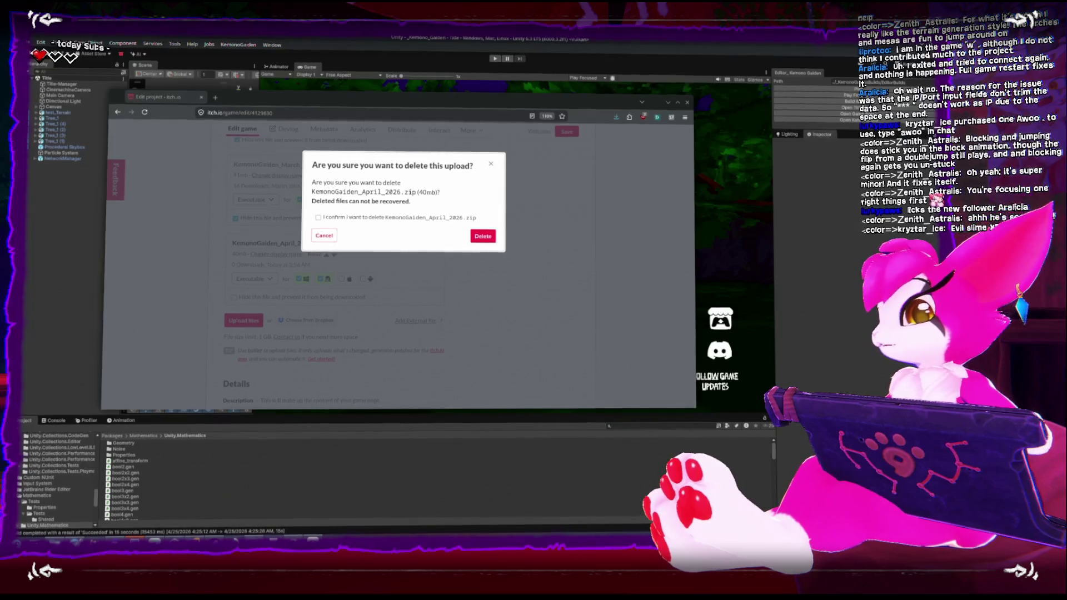
{"action": "left_click", "coordinate": [318, 218]}
{"action": "left_click", "coordinate": [483, 237]}
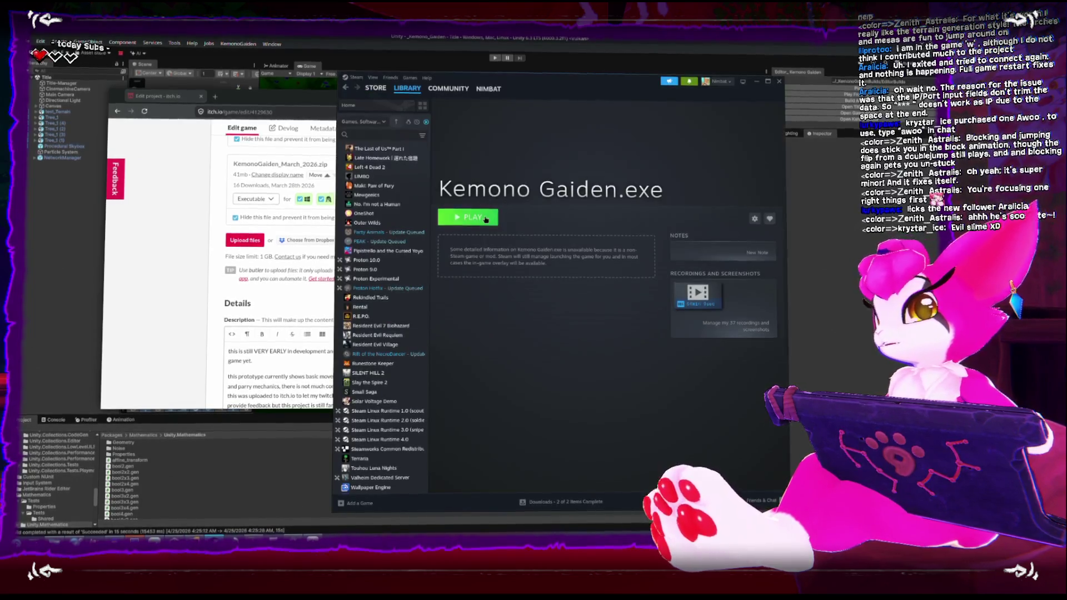
{"action": "left_click", "coordinate": [484, 218]}
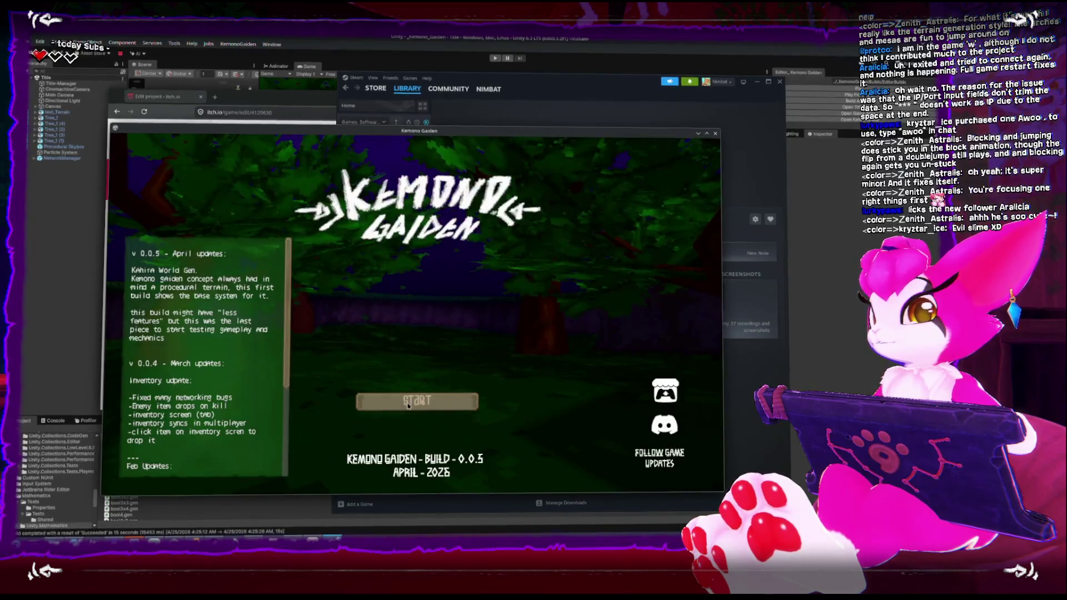
Scroll through the build's Special Thanks credits list, then switch back to the Unity editor
{"action": "left_click", "coordinate": [417, 401]}
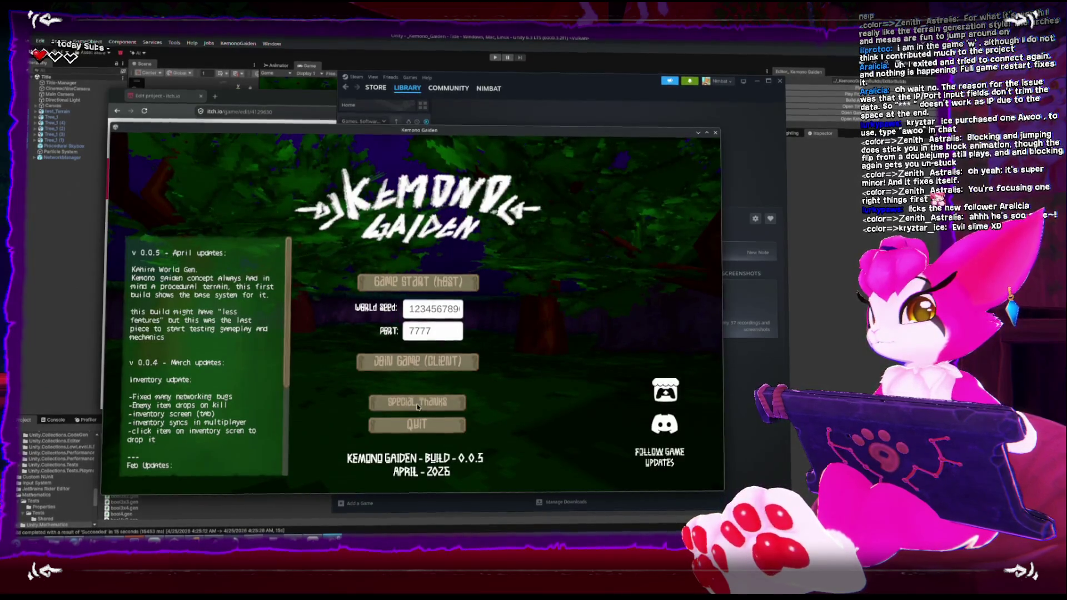
{"action": "left_click", "coordinate": [417, 433]}
{"action": "scroll", "coordinate": [489, 356], "scroll_direction": "down", "scroll_amount": 3}
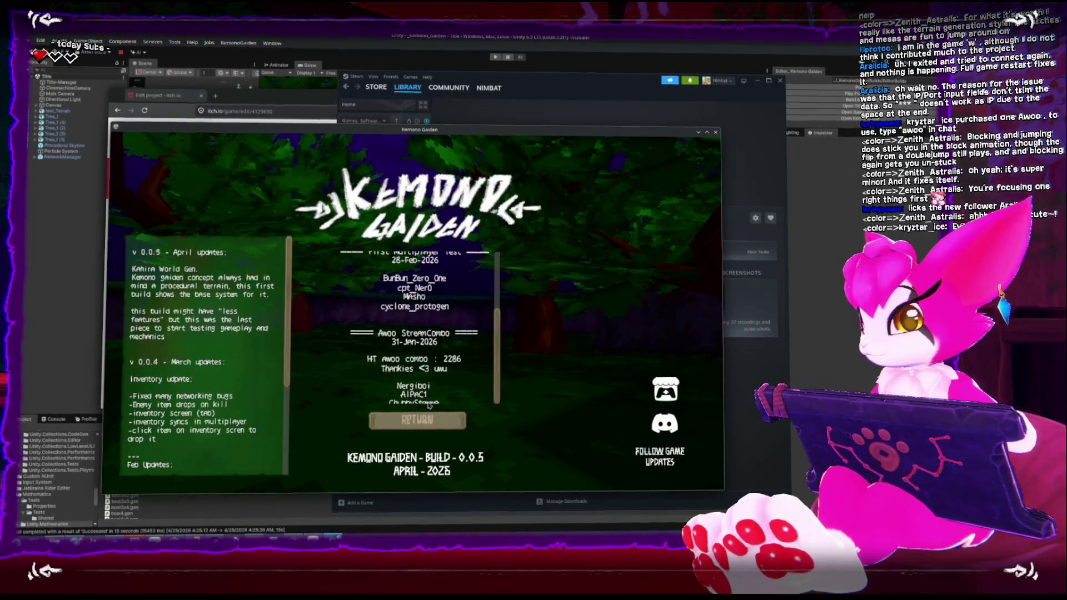
{"action": "left_click", "coordinate": [108, 315]}
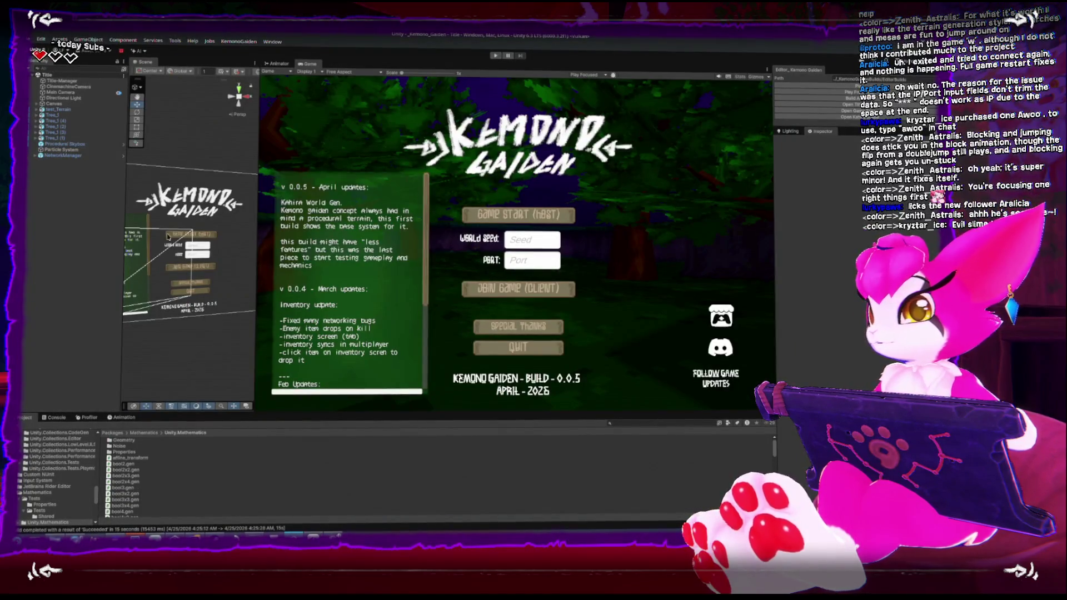
Expand Canvas and make the Menu-Thanks credits panel active
{"action": "left_click", "coordinate": [36, 104]}
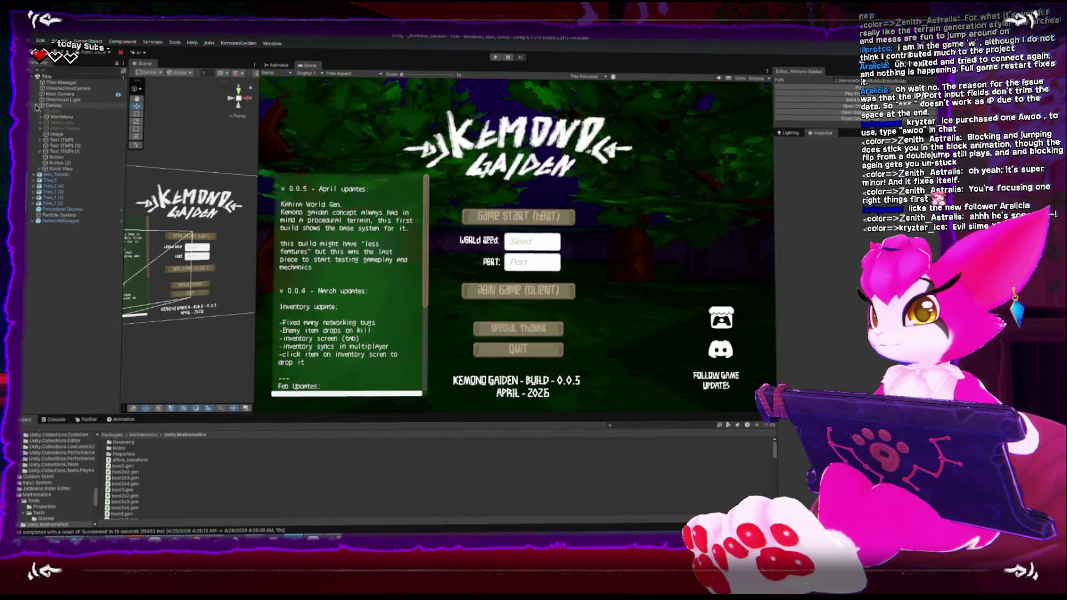
{"action": "left_click", "coordinate": [49, 128]}
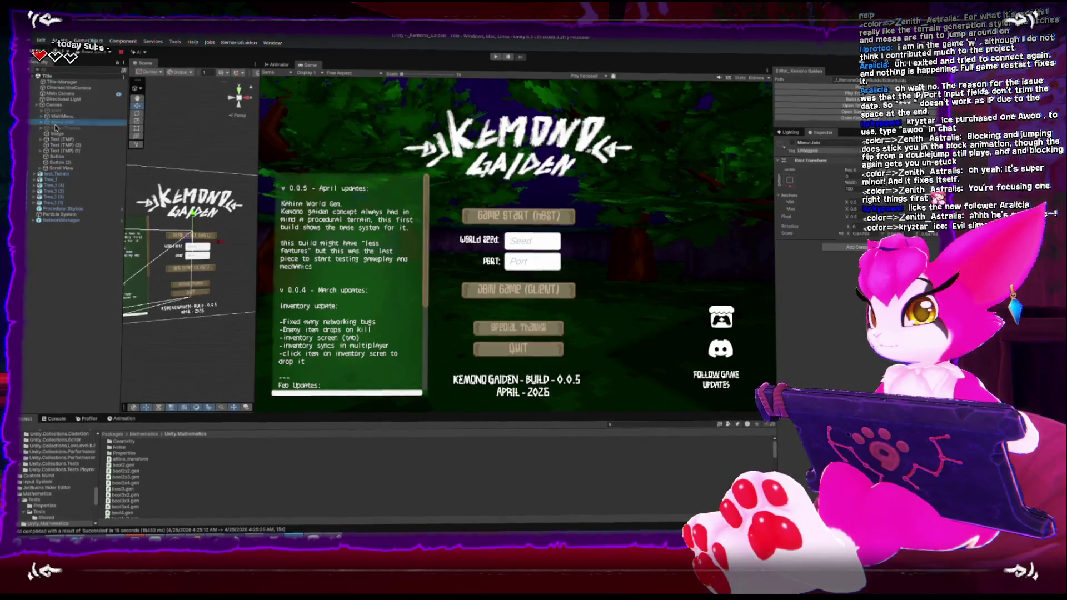
{"action": "left_click", "coordinate": [40, 128]}
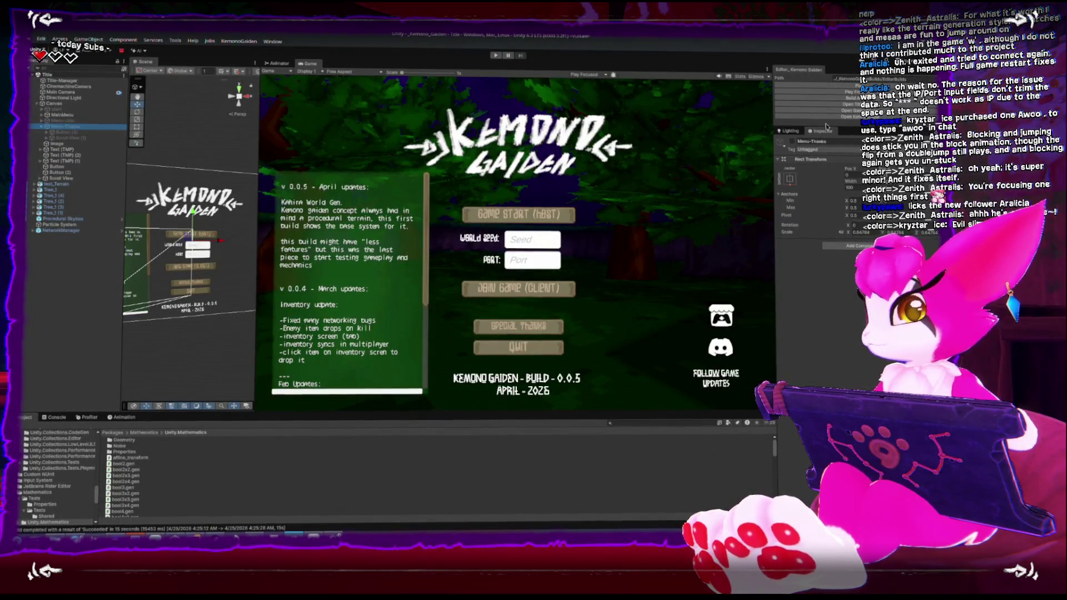
{"action": "left_click", "coordinate": [791, 143]}
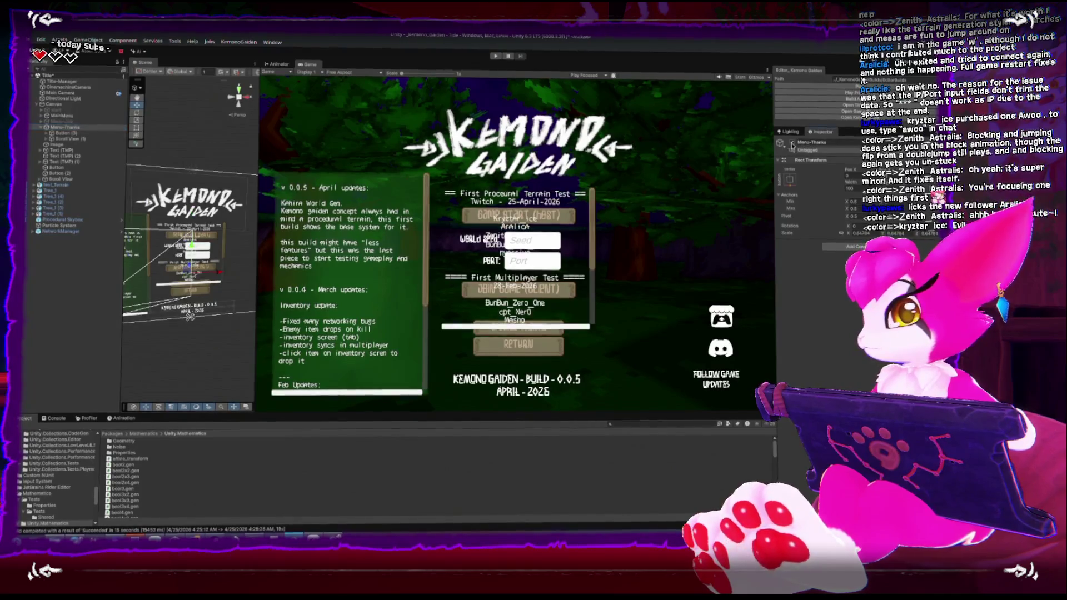
Select Text (TMP) (3) under the scroll view's Viewport > Content
{"action": "left_click", "coordinate": [62, 134]}
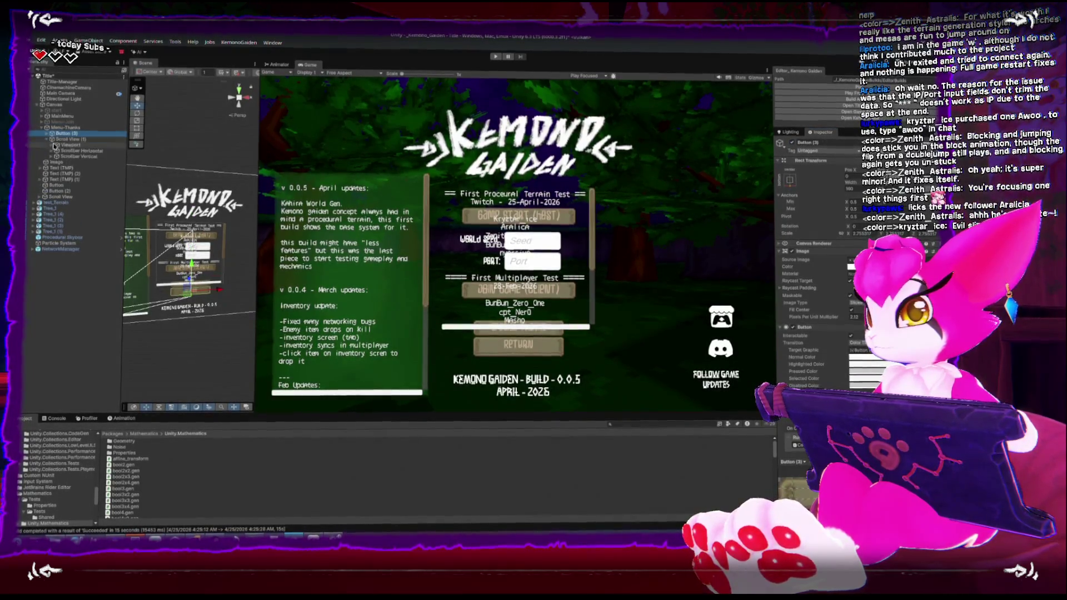
{"action": "left_click", "coordinate": [55, 145]}
{"action": "left_click", "coordinate": [62, 150]}
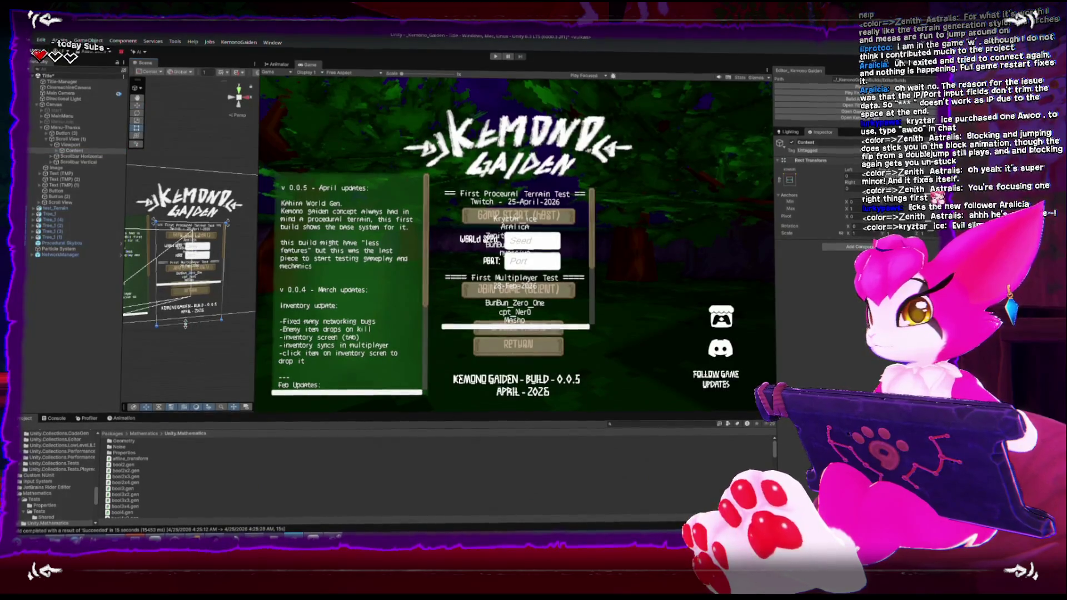
{"action": "left_click", "coordinate": [83, 156]}
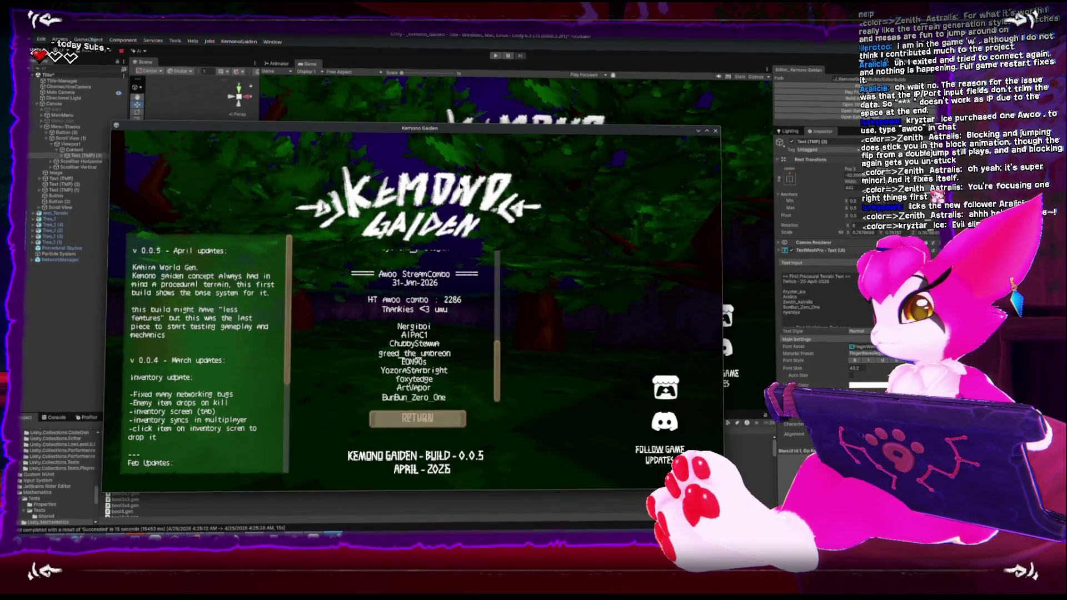
Scroll up through the game's Special Thanks list, then close the game with Alt+F4
{"action": "scroll", "coordinate": [436, 349], "scroll_direction": "up", "scroll_amount": 2}
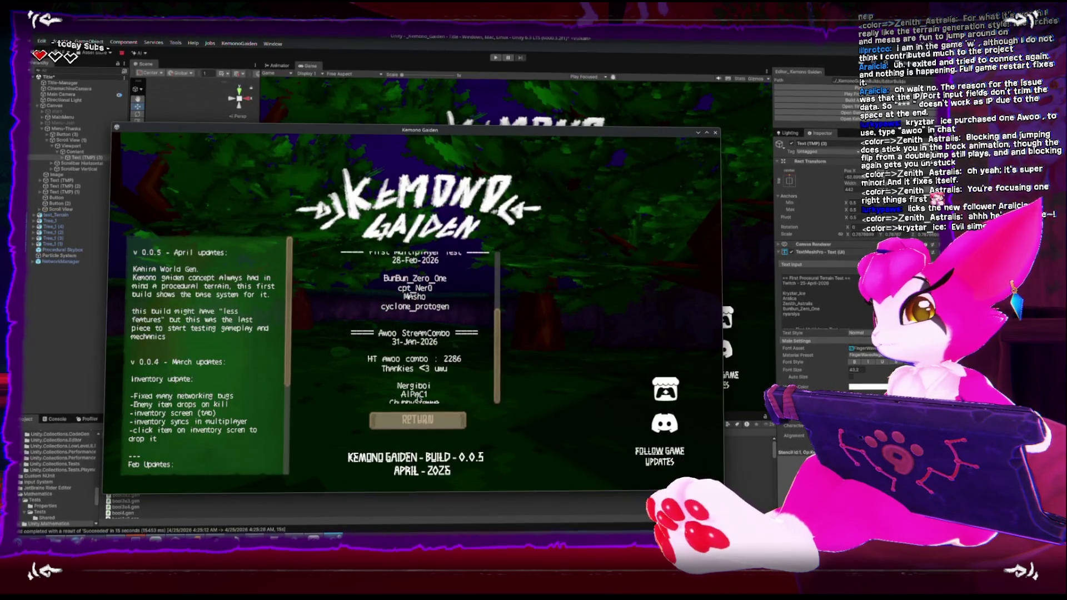
{"action": "scroll", "coordinate": [410, 295], "scroll_direction": "up", "scroll_amount": 3}
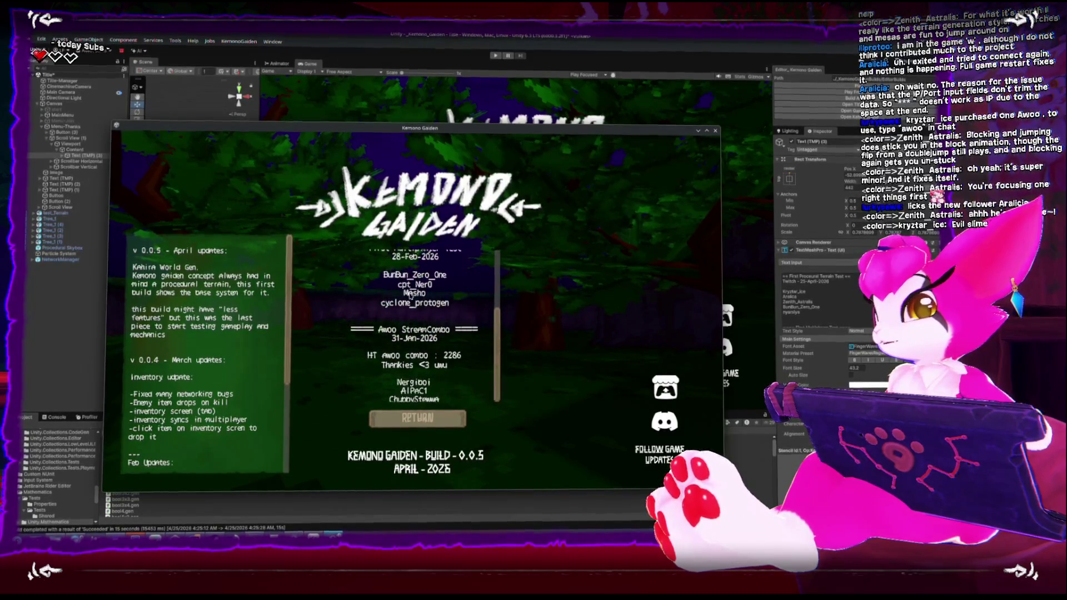
{"action": "key", "text": "alt+F4"}
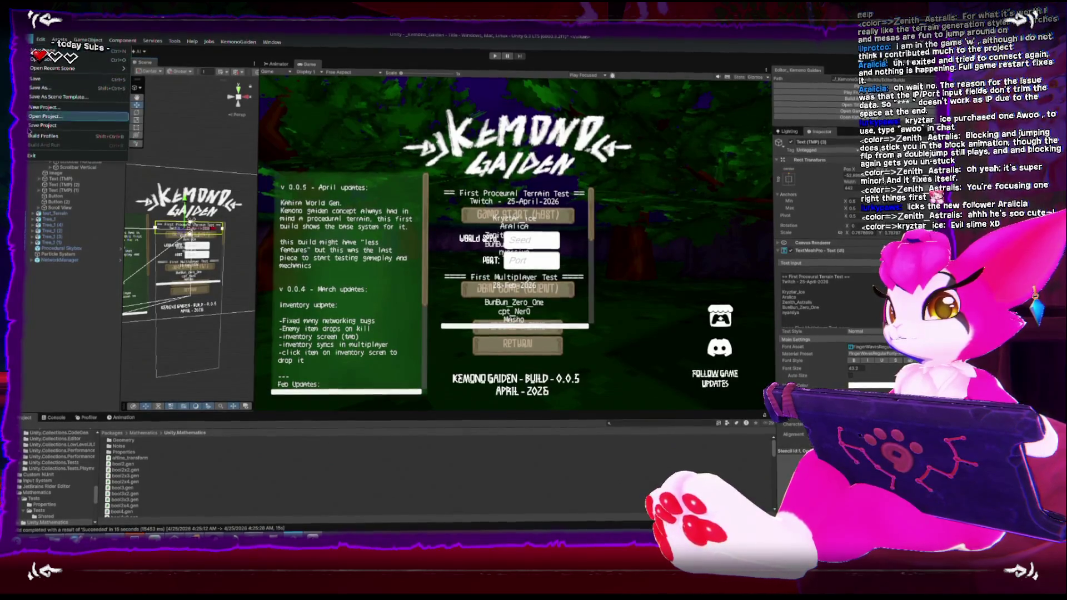
Build the Windows version from Build Profiles into the chosen folder, saving the modified scene
{"action": "left_click", "coordinate": [56, 139]}
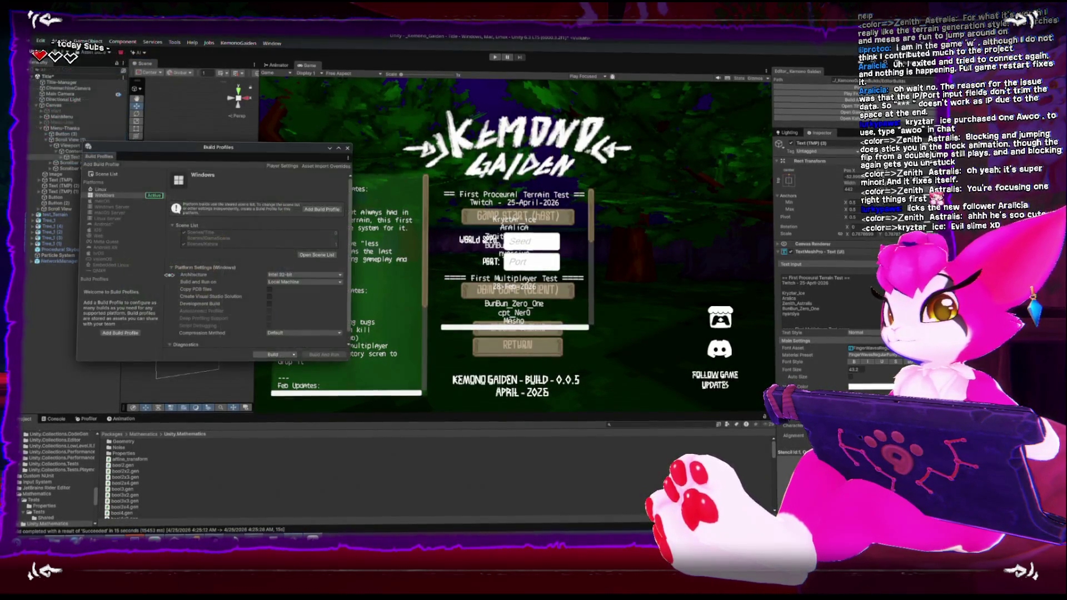
{"action": "left_click", "coordinate": [271, 355]}
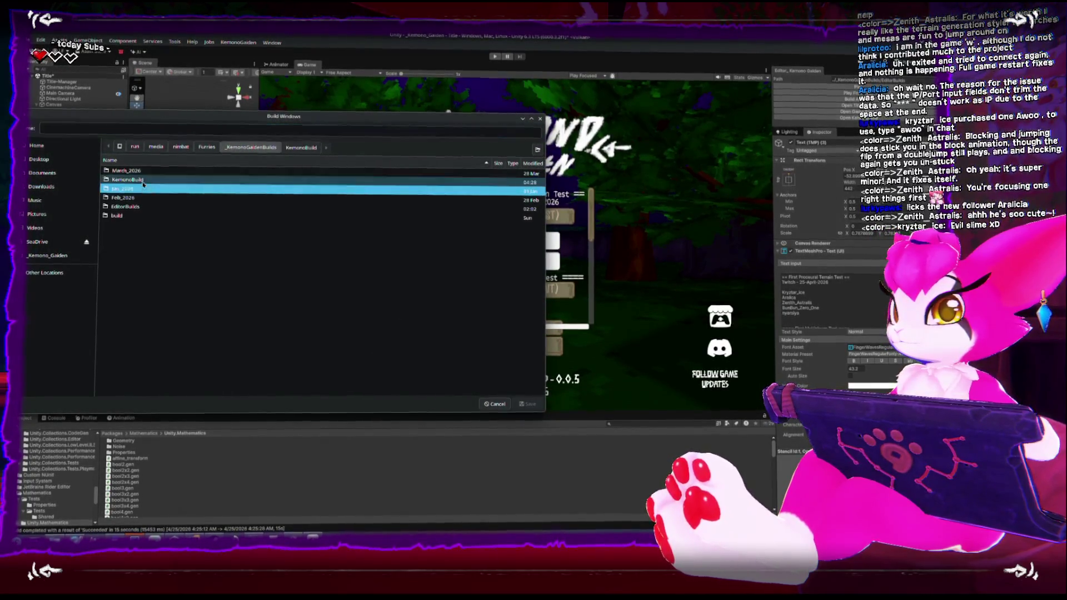
{"action": "left_click", "coordinate": [527, 405]}
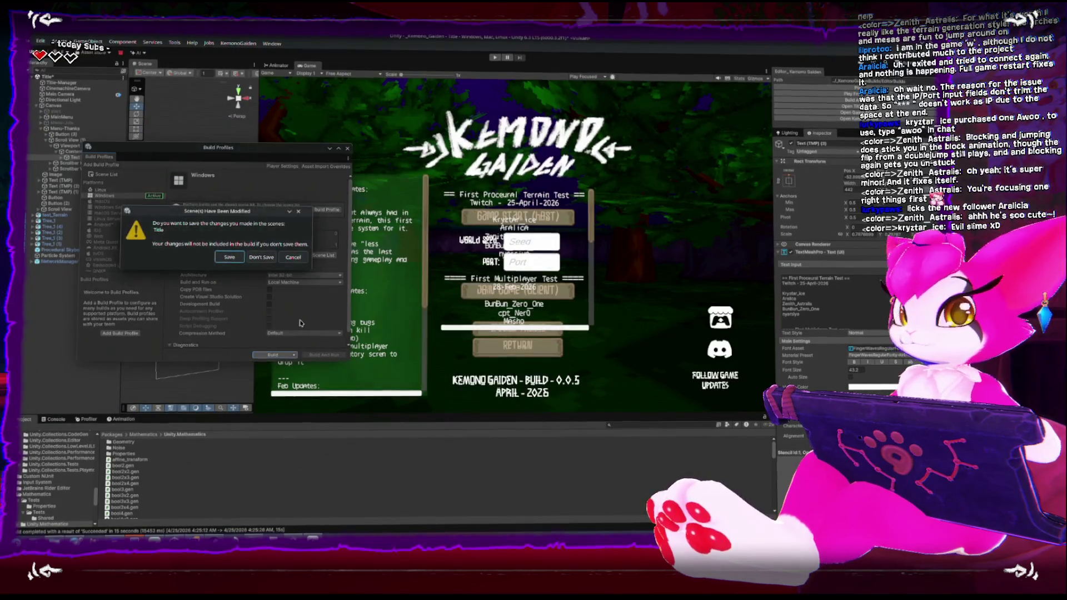
{"action": "left_click", "coordinate": [228, 257]}
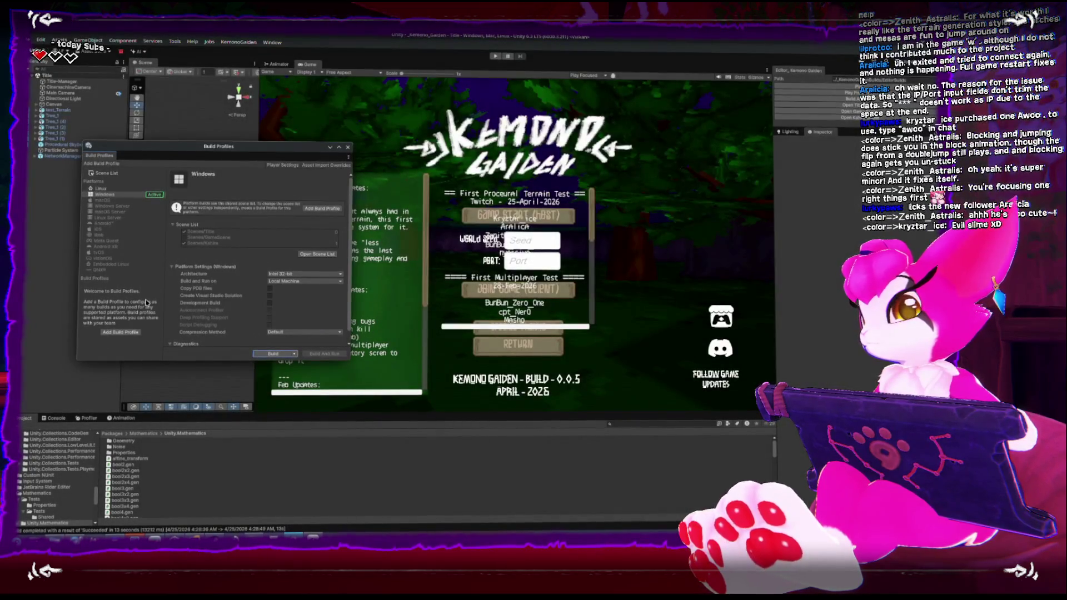
Launch the newly built Kemono Gaiden from the Steam library
{"action": "mouse_move", "coordinate": [215, 538]}
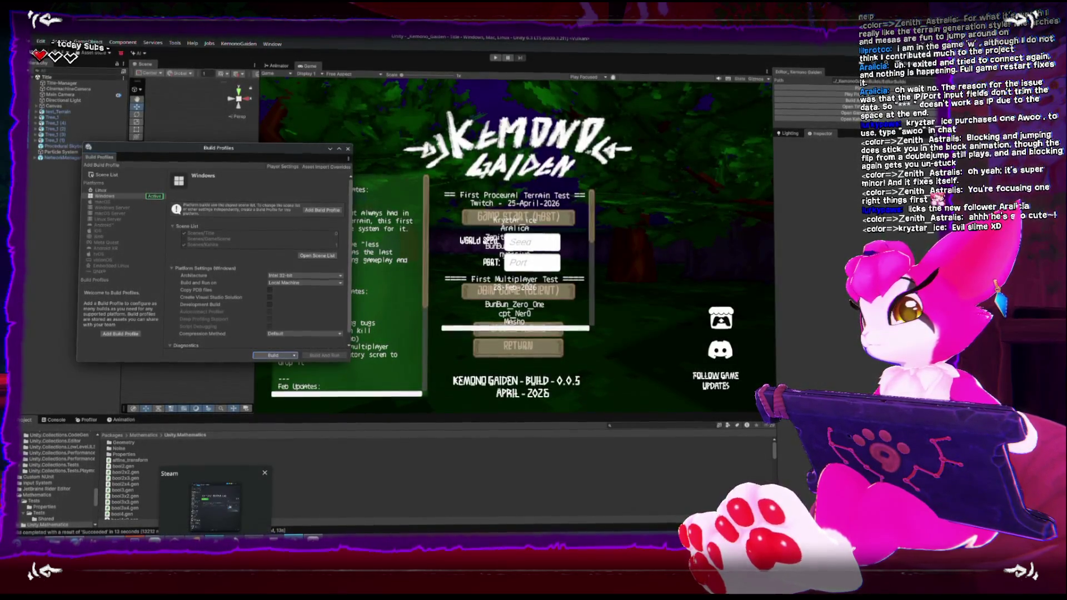
{"action": "left_click", "coordinate": [211, 509]}
{"action": "left_click", "coordinate": [467, 221]}
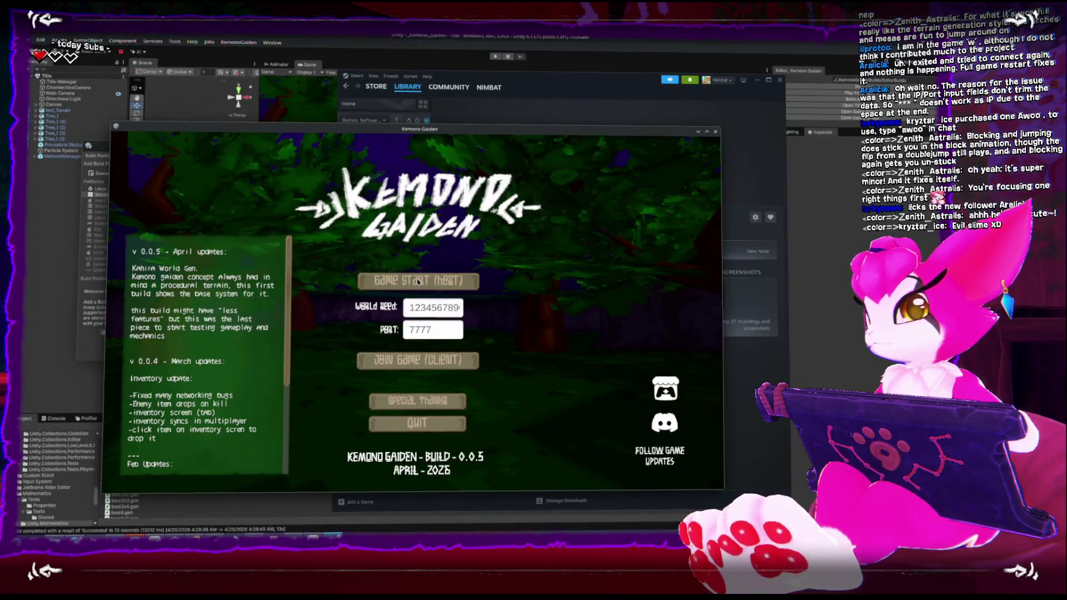
Scroll down and up through the rebuilt Special Thanks credits
{"action": "left_click", "coordinate": [420, 401]}
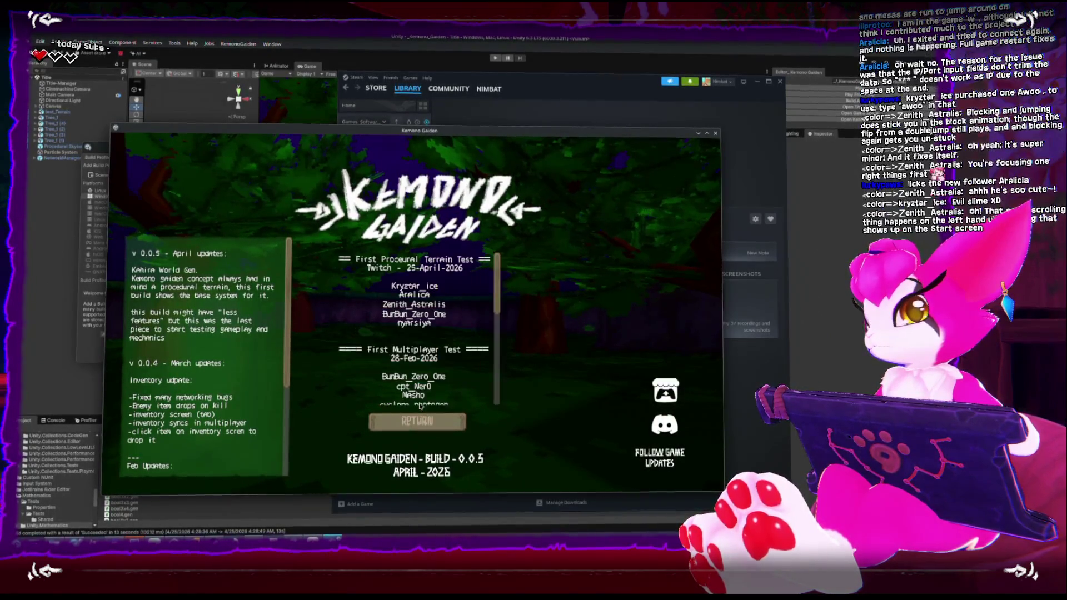
{"action": "scroll", "coordinate": [420, 400], "scroll_direction": "down", "scroll_amount": 5}
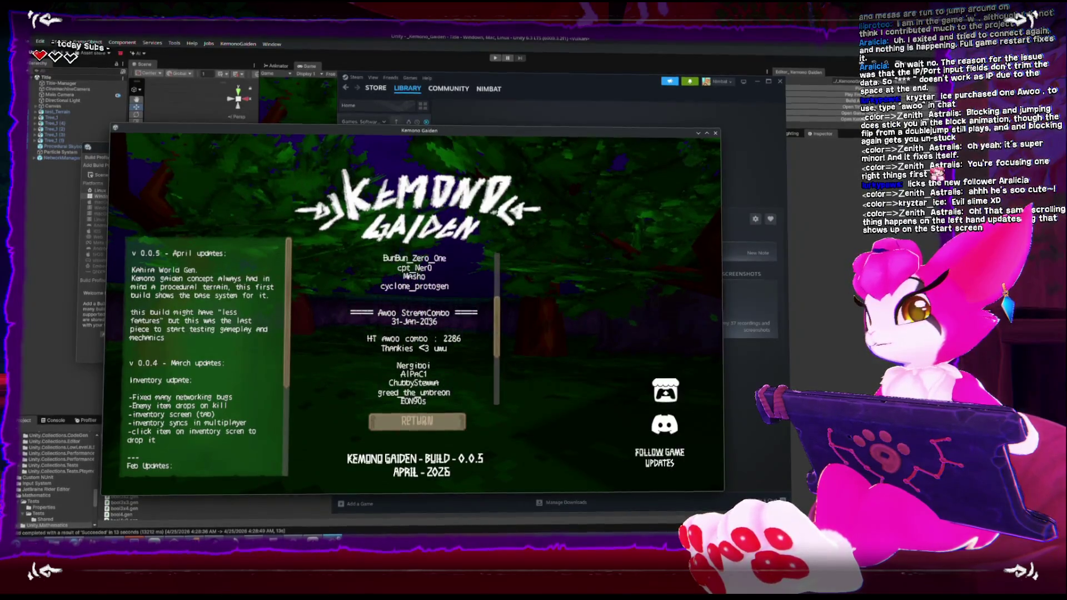
{"action": "scroll", "coordinate": [419, 420], "scroll_direction": "up", "scroll_amount": 5}
Return to the main menu and host a game via START
{"action": "left_click", "coordinate": [418, 420]}
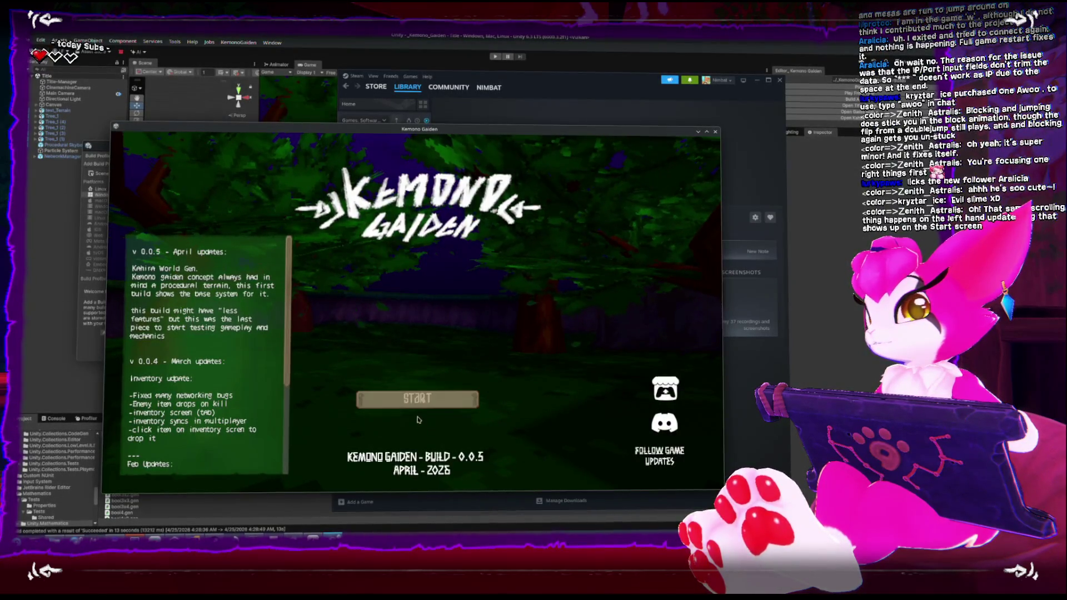
{"action": "left_click", "coordinate": [418, 399]}
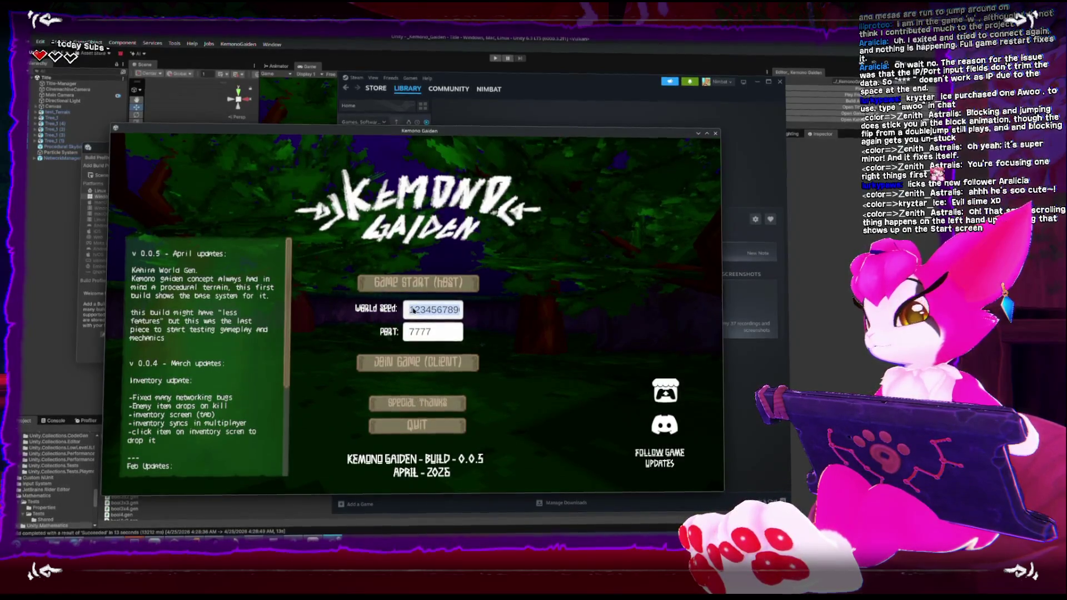
{"action": "left_click", "coordinate": [418, 283]}
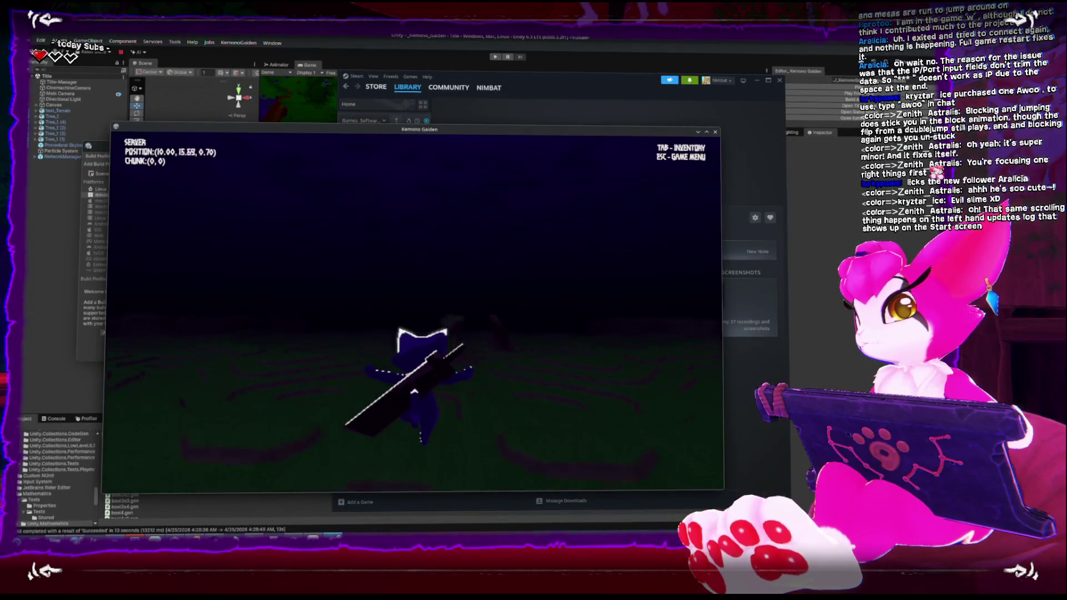
Run the character forward across several terrain chunks with W, then turn back with S
{"action": "key", "text": "w"}
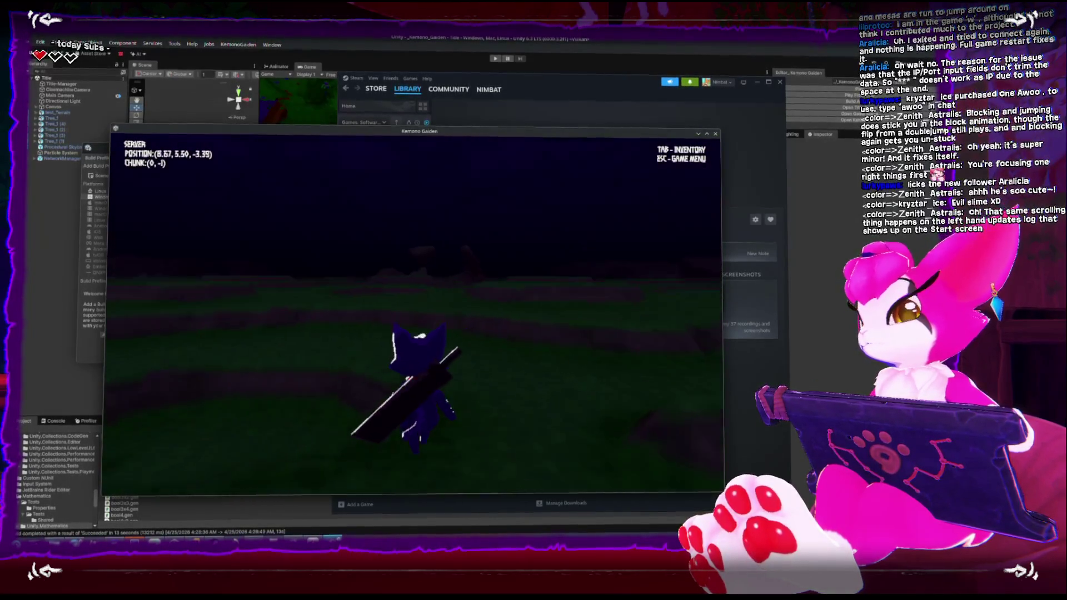
{"action": "key", "text": "w"}
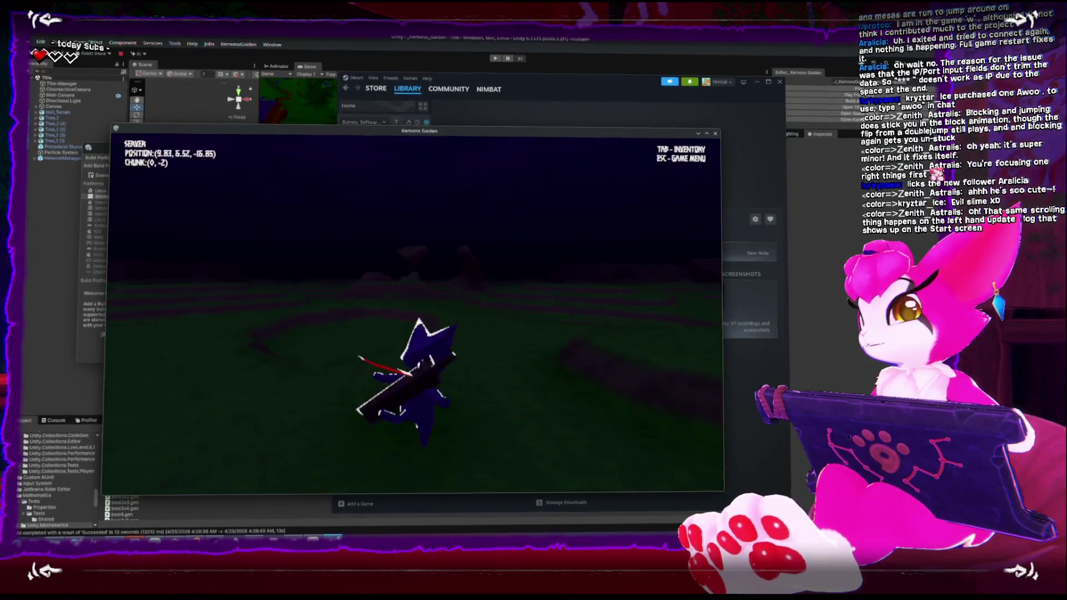
{"action": "key", "text": "w"}
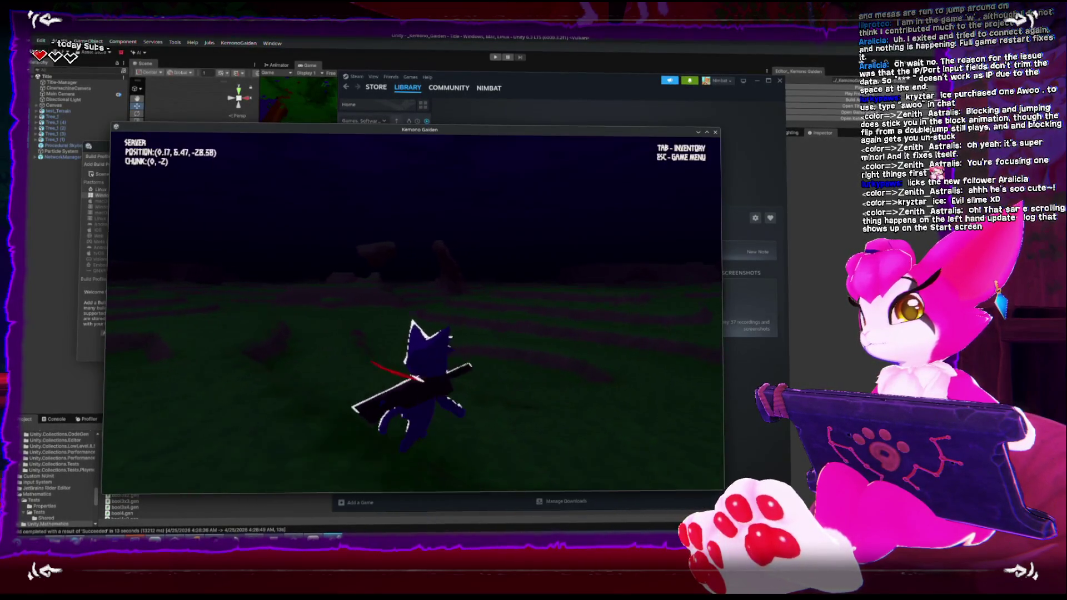
{"action": "key", "text": "w"}
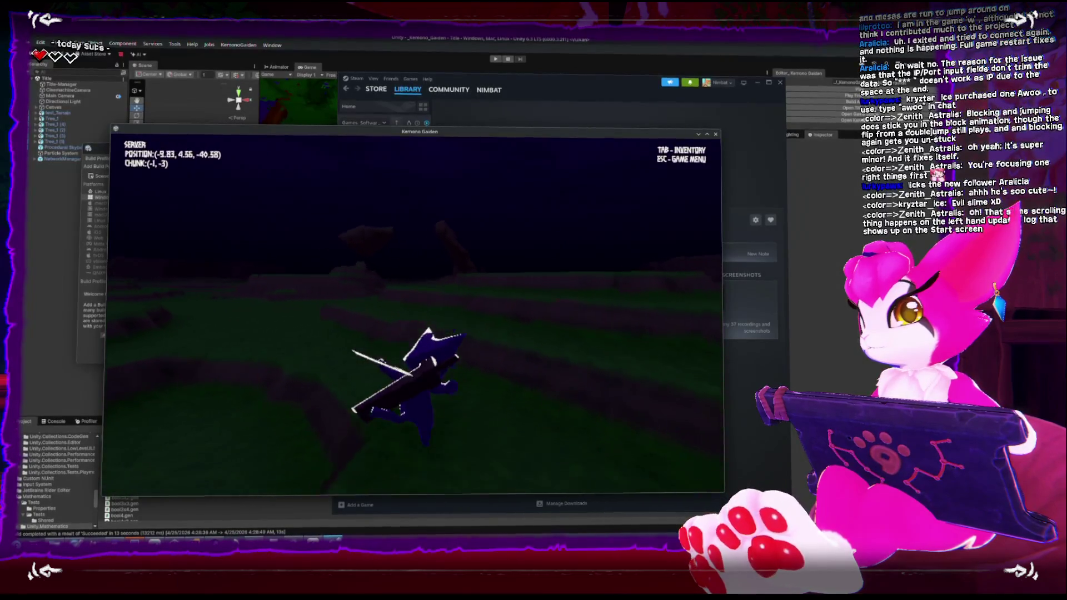
{"action": "key", "text": "w"}
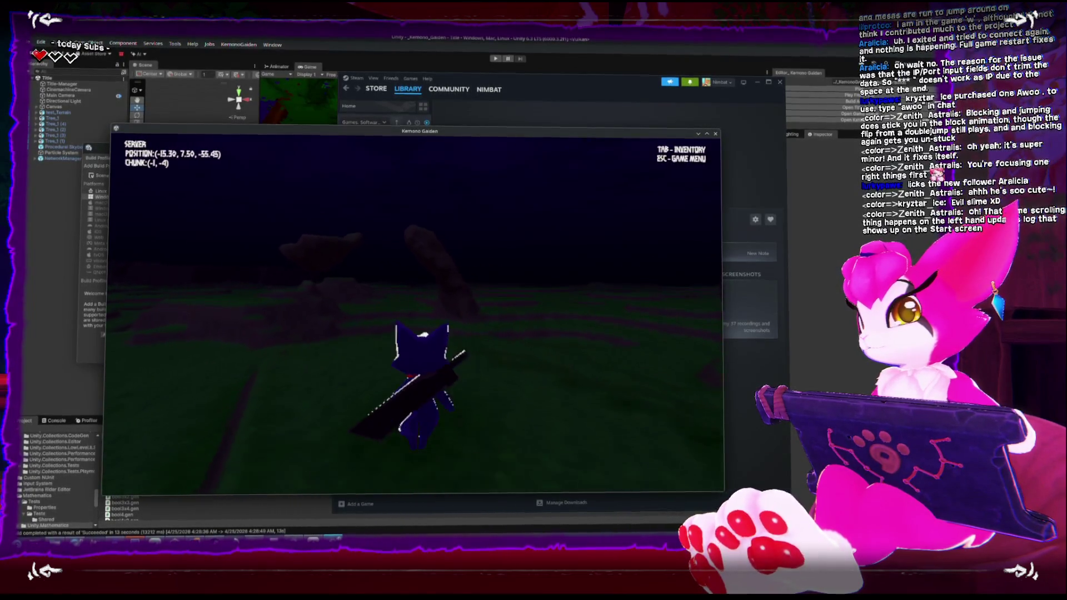
{"action": "key", "text": "w"}
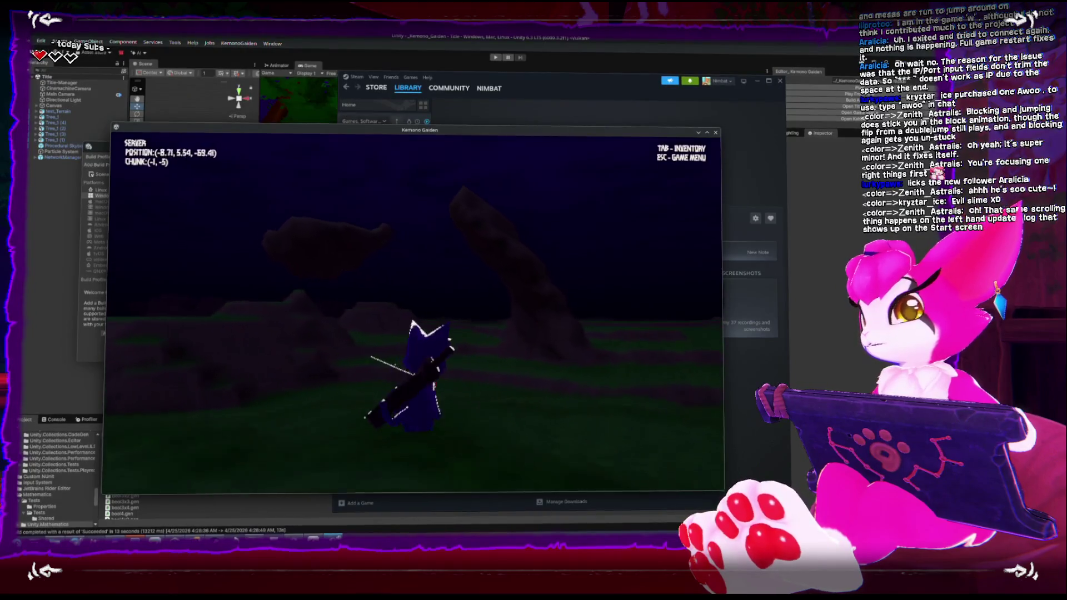
{"action": "key", "text": "s"}
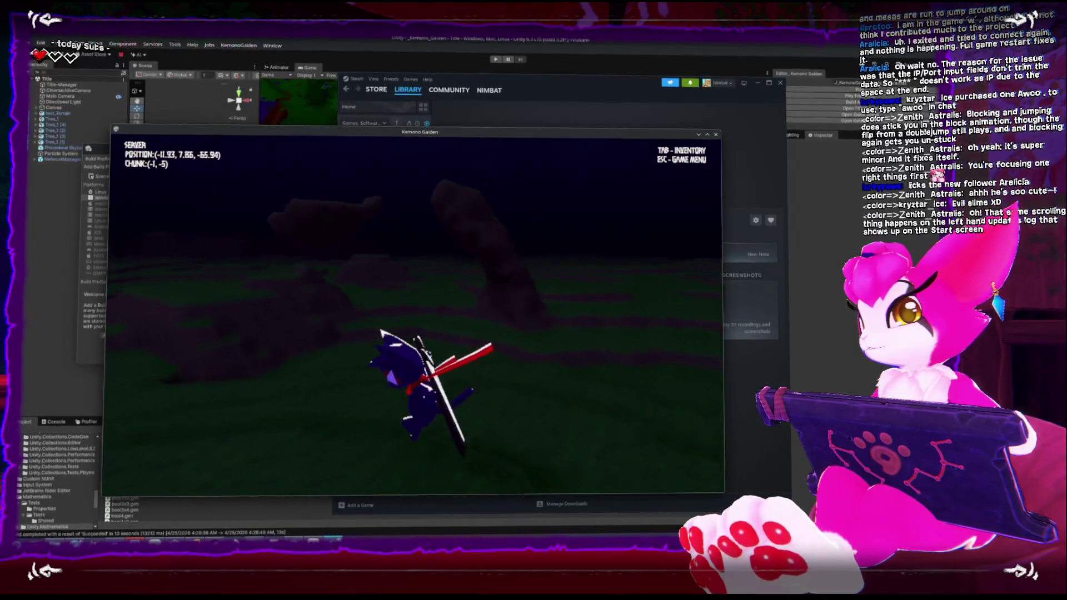
{"action": "key", "text": "w"}
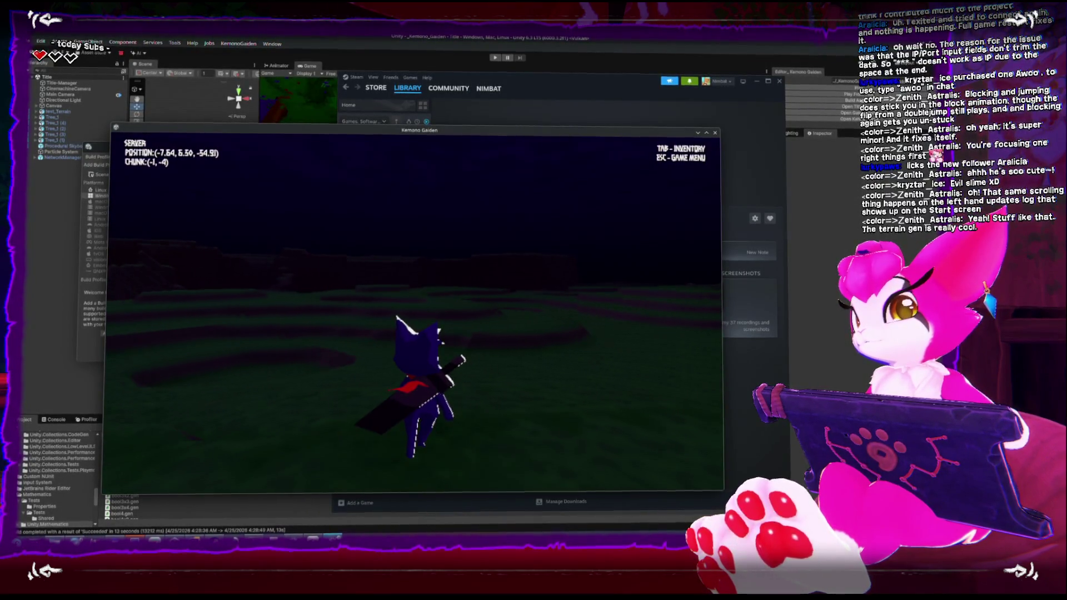
Open the game menu, return to the Unity editor, and close Build Profiles
{"action": "key", "text": "Escape"}
{"action": "left_click", "coordinate": [312, 38]}
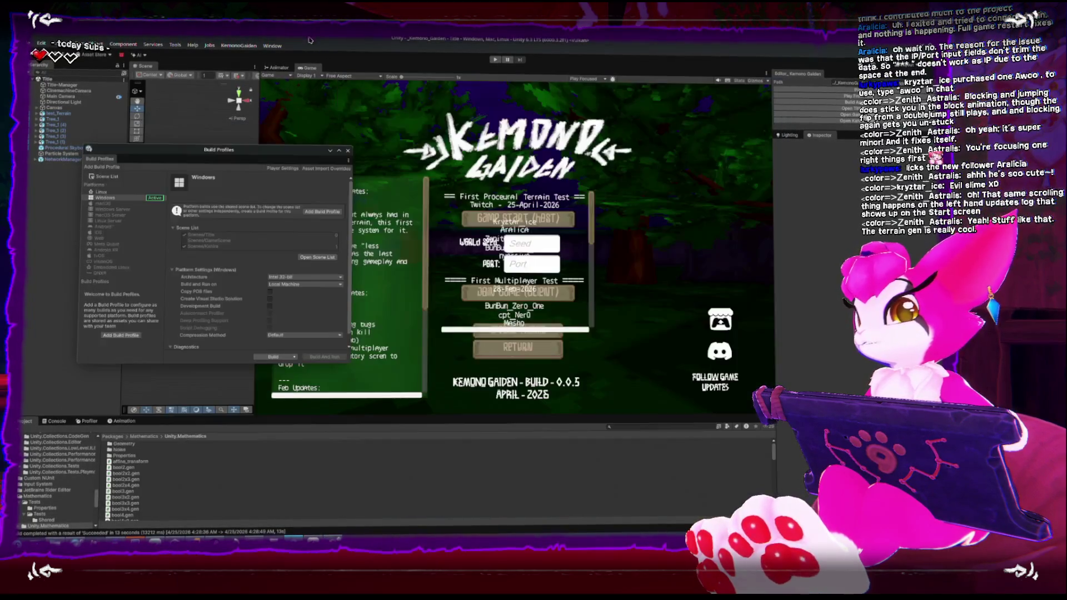
{"action": "left_click", "coordinate": [348, 150]}
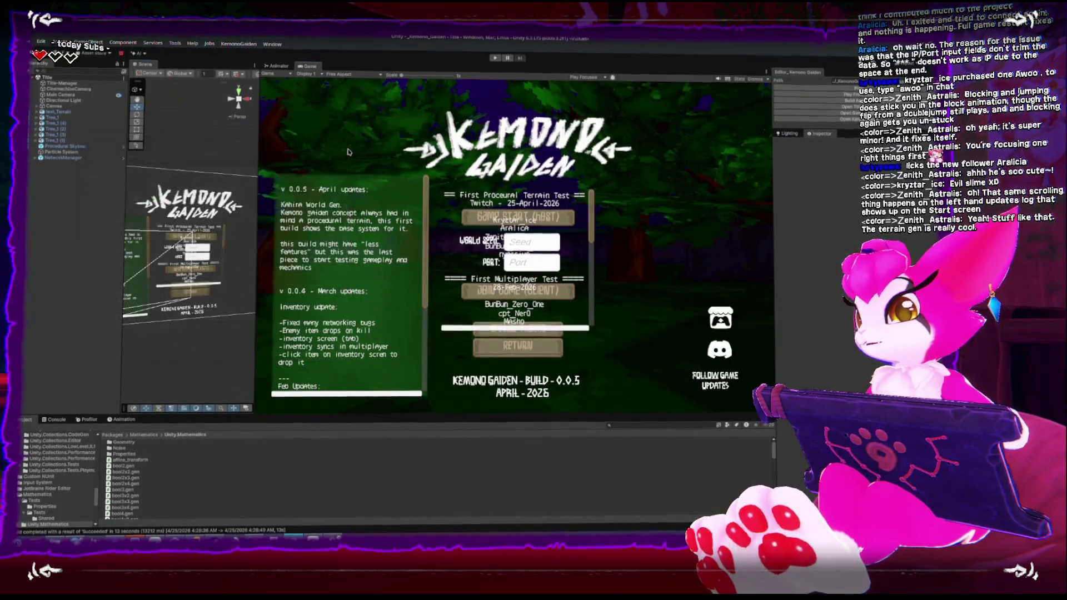
Drag the updates log's Scroll View > Viewport > Content bottom edge lower, then enter Play mode
{"action": "left_click", "coordinate": [166, 250]}
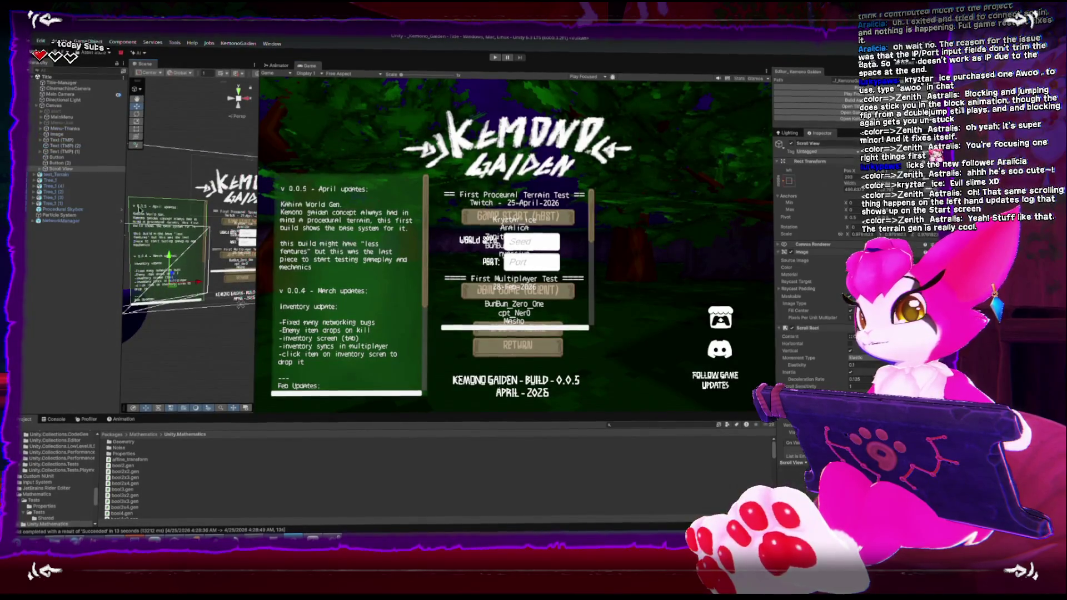
{"action": "left_click", "coordinate": [52, 177]}
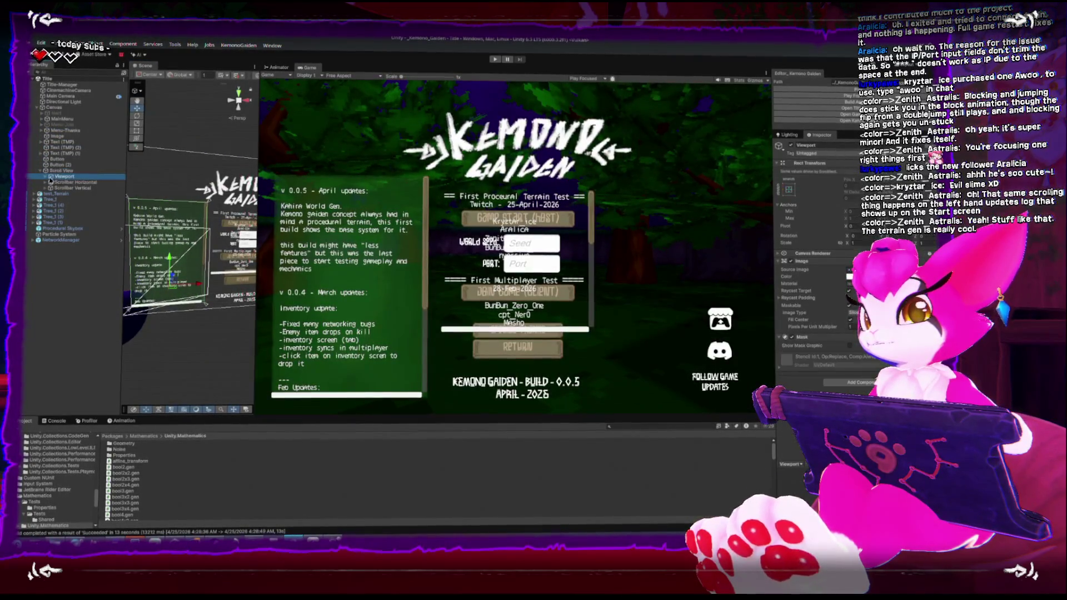
{"action": "left_click", "coordinate": [53, 182]}
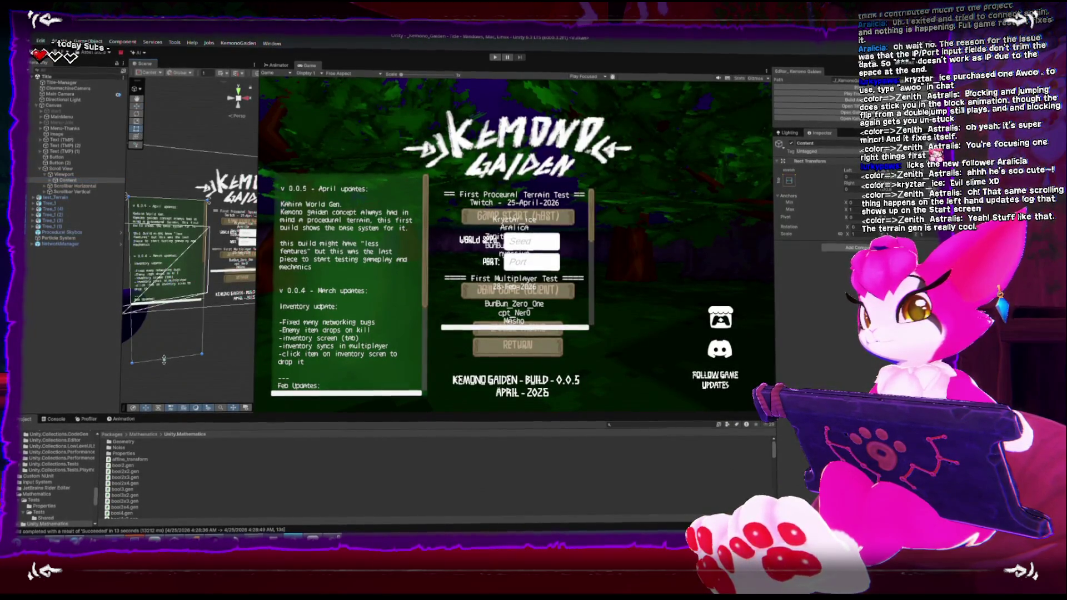
{"action": "left_click_drag", "start_coordinate": [164, 360], "coordinate": [167, 397]}
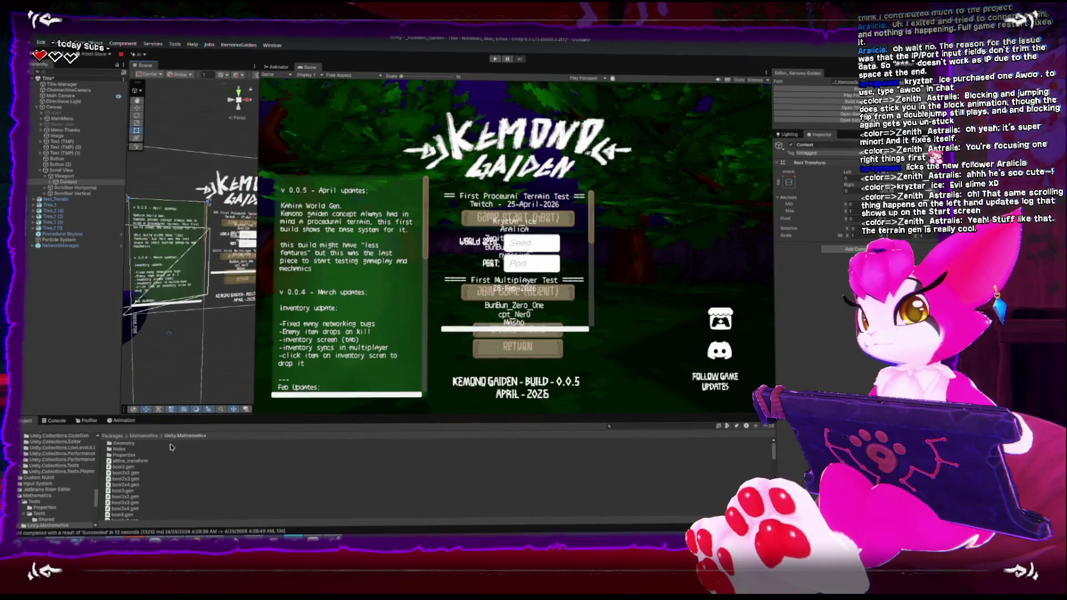
{"action": "left_click", "coordinate": [494, 59]}
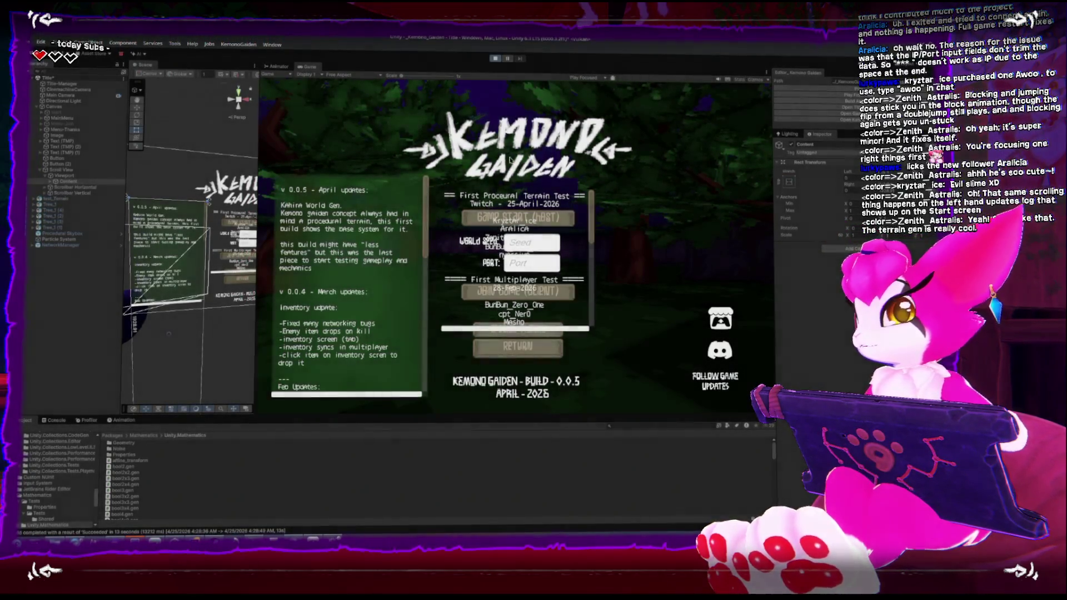
{"action": "scroll", "coordinate": [391, 214], "scroll_direction": "down", "scroll_amount": 10}
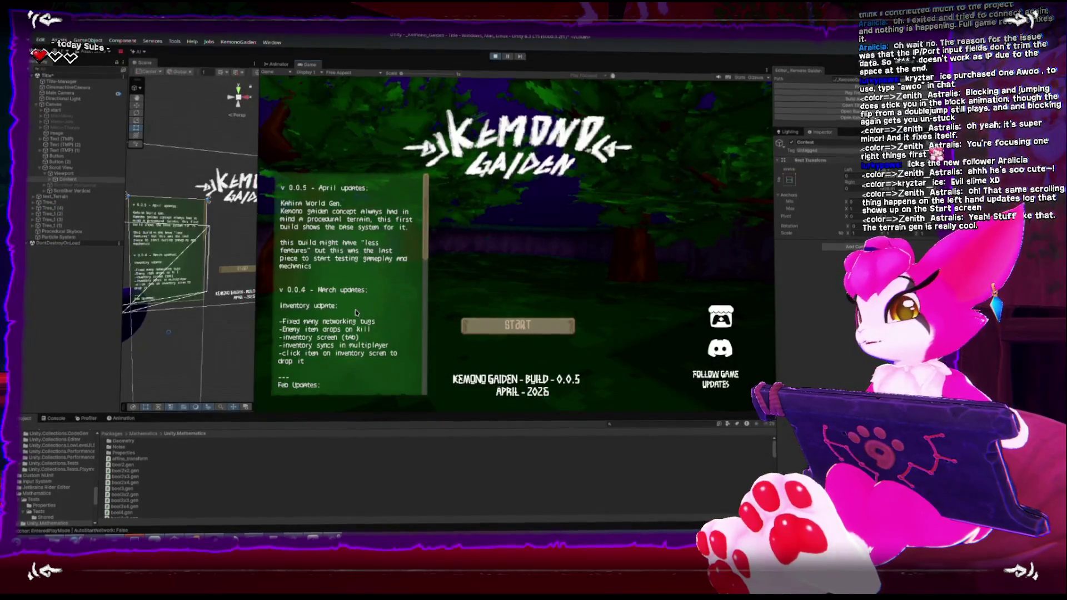
Scroll the Game view updates log down to the Jan Updates notes, then exit Play mode with Ctrl+P
{"action": "scroll", "coordinate": [376, 323], "scroll_direction": "down", "scroll_amount": 3}
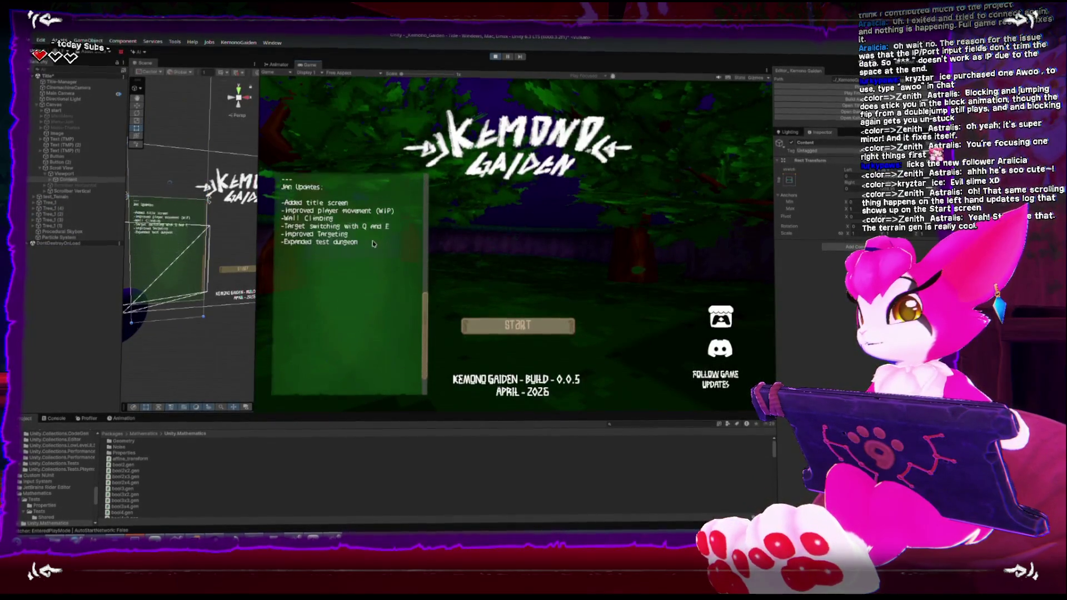
{"action": "scroll", "coordinate": [363, 309], "scroll_direction": "up", "scroll_amount": 4}
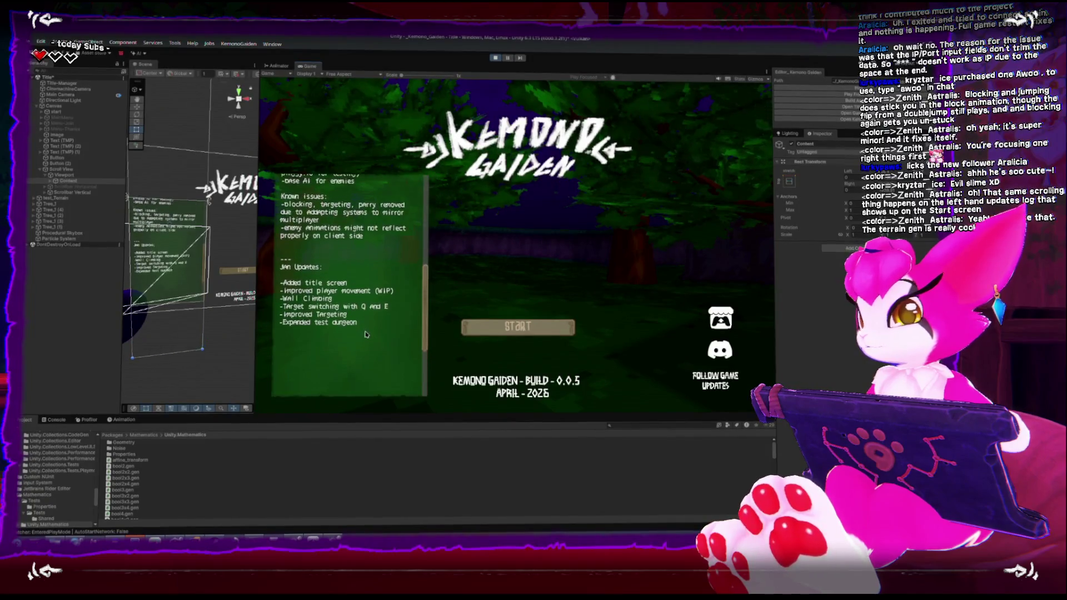
{"action": "scroll", "coordinate": [343, 334], "scroll_direction": "down", "scroll_amount": 5}
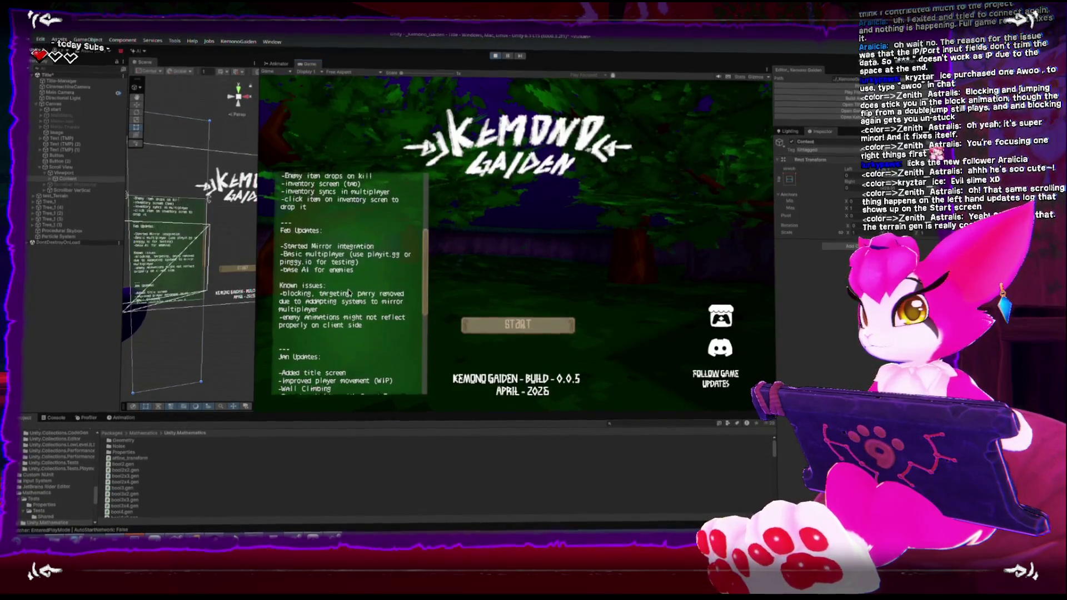
{"action": "scroll", "coordinate": [344, 332], "scroll_direction": "up", "scroll_amount": 4}
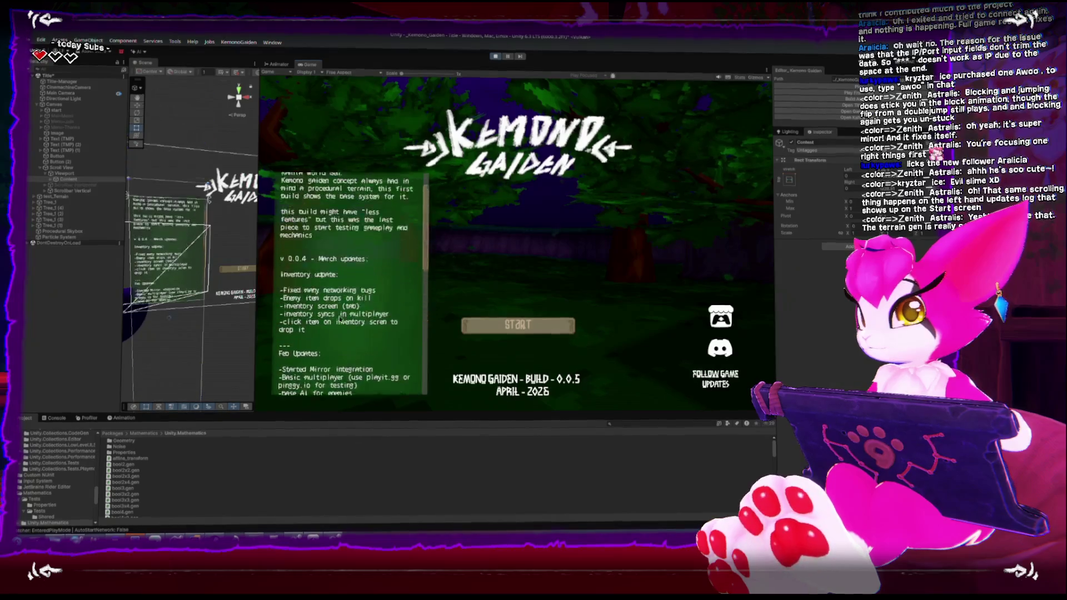
{"action": "scroll", "coordinate": [358, 291], "scroll_direction": "down", "scroll_amount": 2}
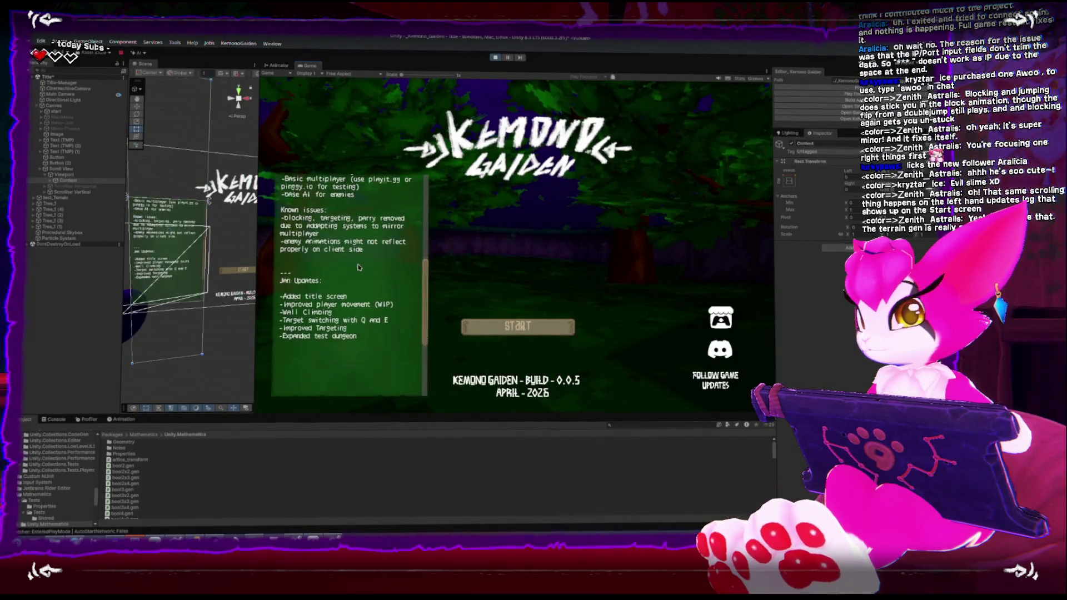
{"action": "scroll", "coordinate": [358, 261], "scroll_direction": "up", "scroll_amount": 5}
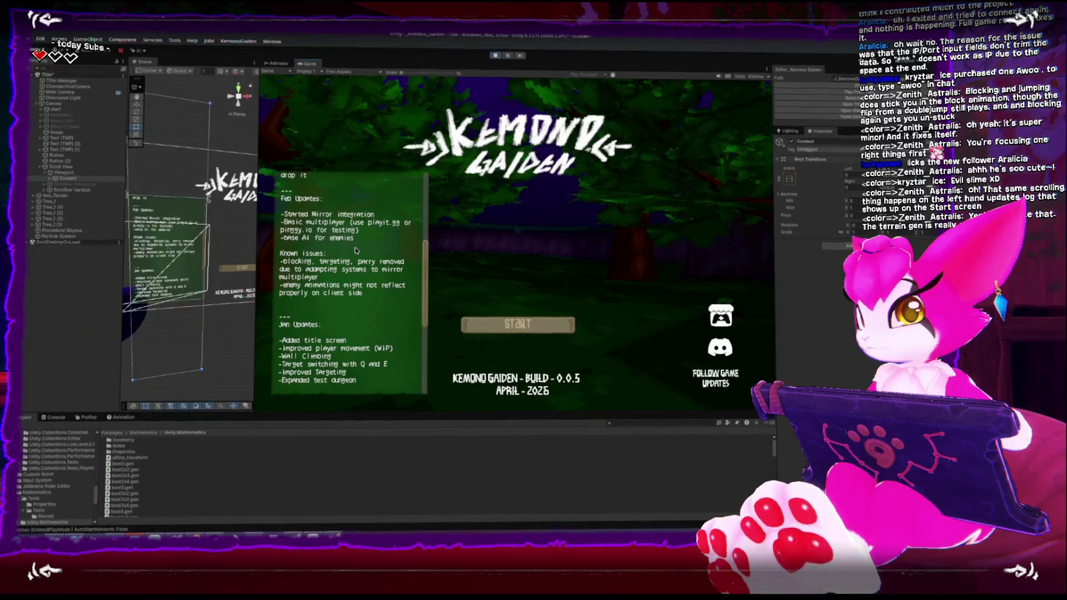
{"action": "scroll", "coordinate": [355, 299], "scroll_direction": "down", "scroll_amount": 10}
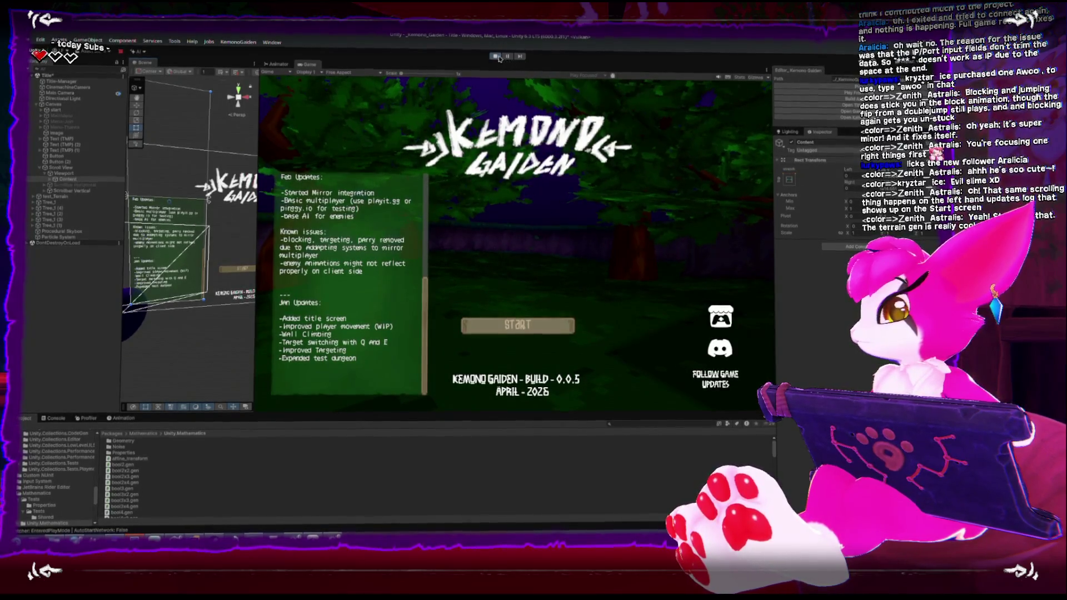
{"action": "key", "text": "ctrl+p"}
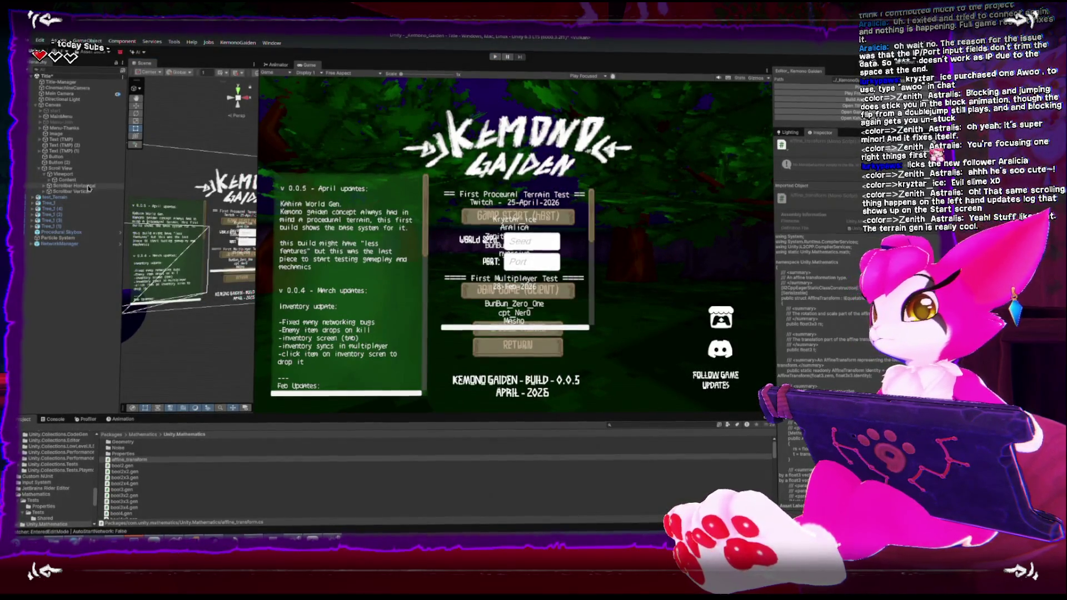
Enter Play mode, open the Special Thanks credits, scroll them, and stop play
{"action": "left_click", "coordinate": [88, 181]}
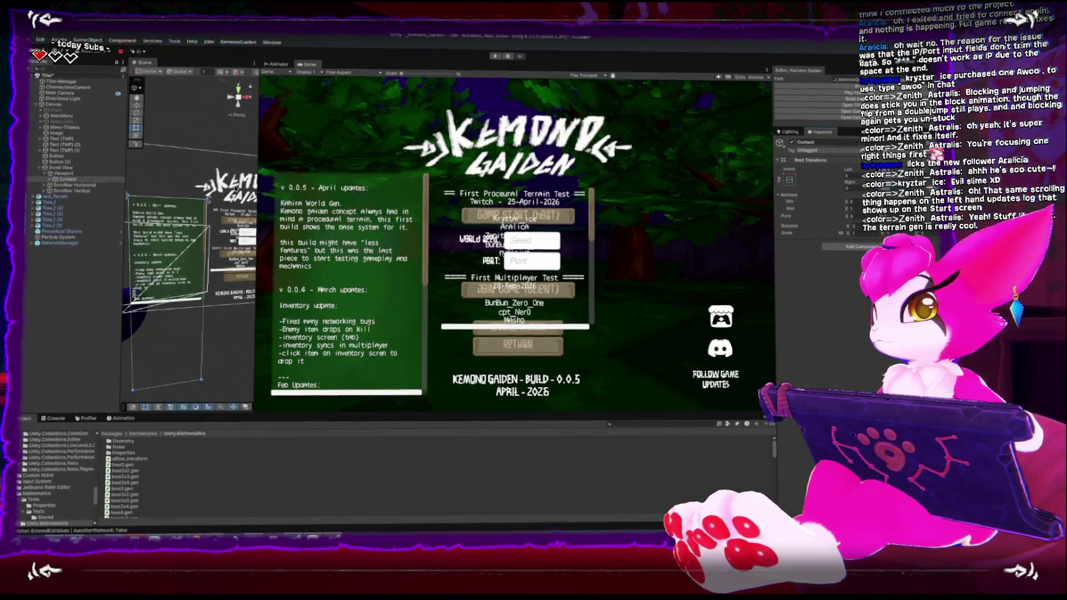
{"action": "left_click", "coordinate": [494, 56]}
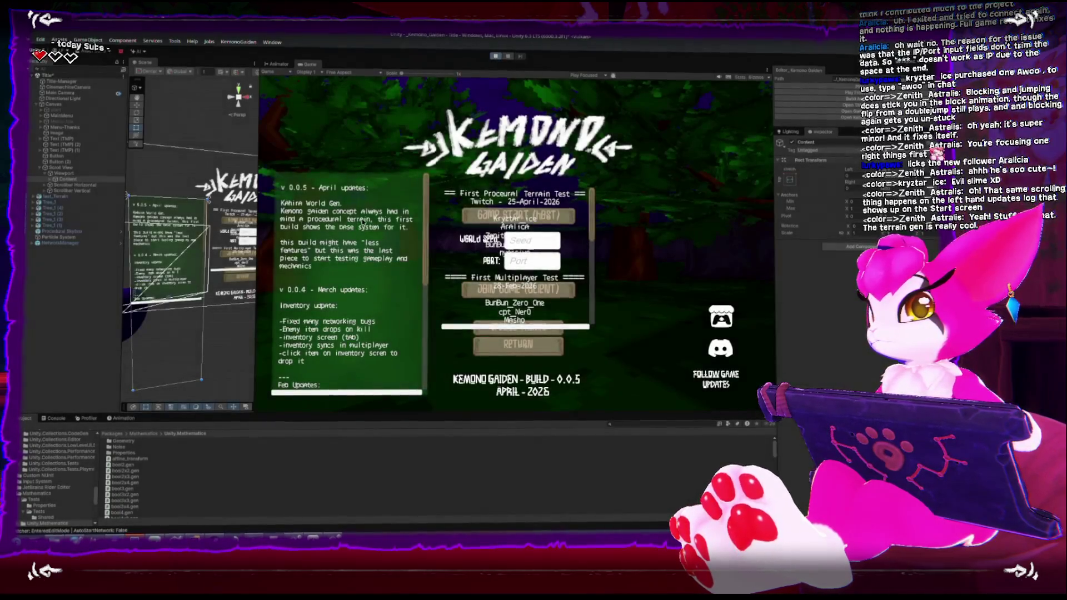
{"action": "left_click", "coordinate": [524, 324]}
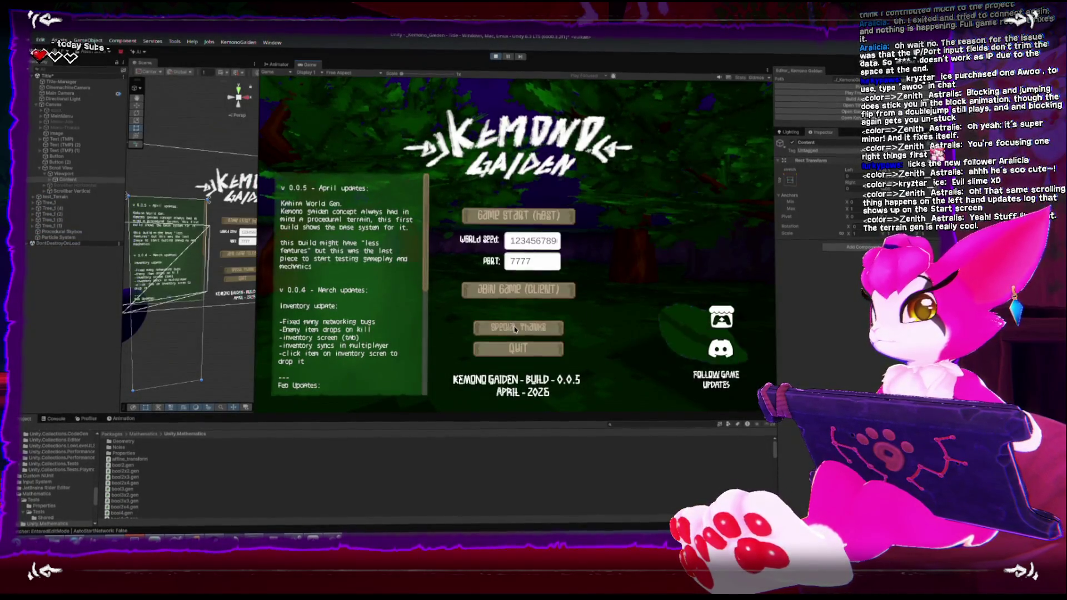
{"action": "left_click", "coordinate": [525, 324]}
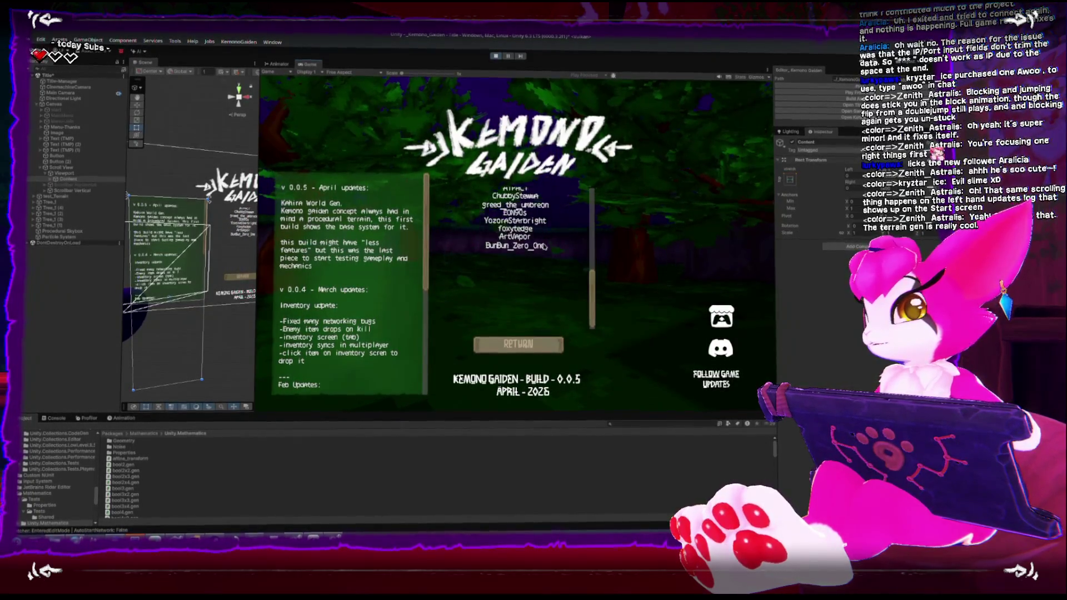
{"action": "scroll", "coordinate": [531, 243], "scroll_direction": "up", "scroll_amount": 3}
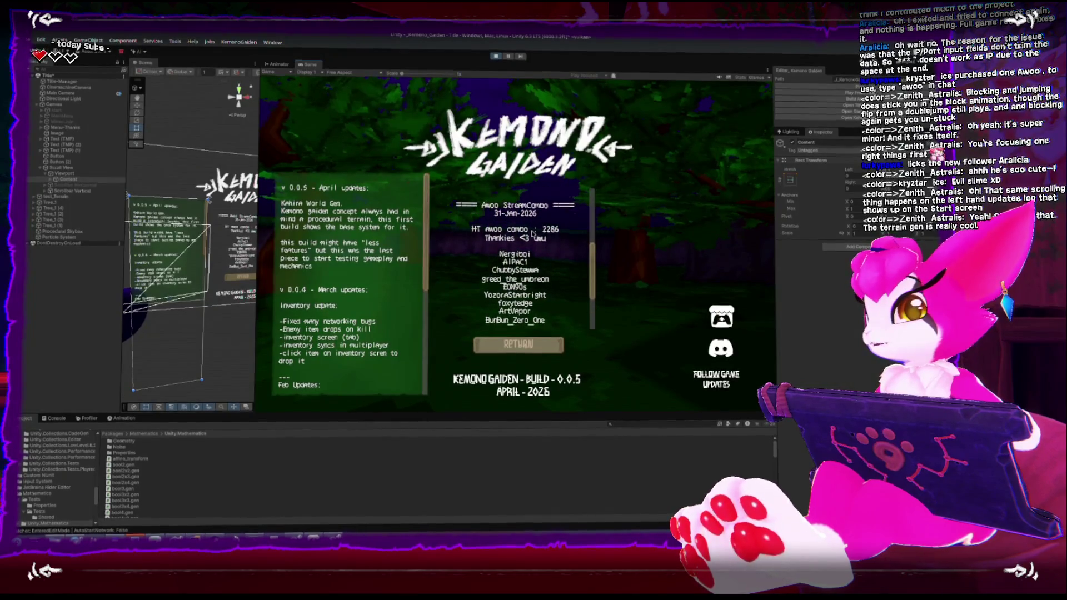
{"action": "scroll", "coordinate": [530, 251], "scroll_direction": "up", "scroll_amount": 5}
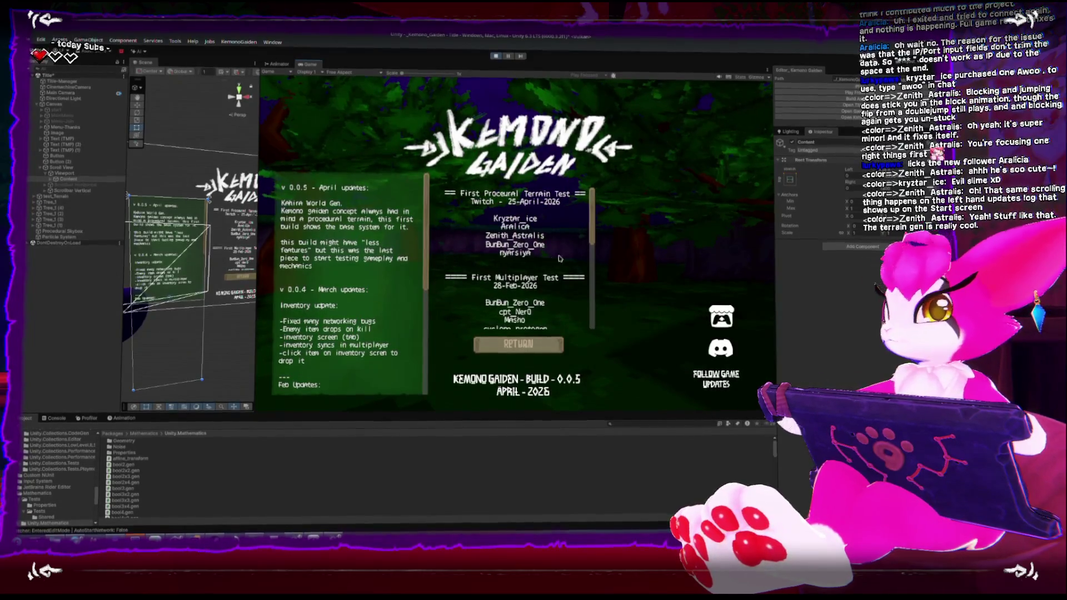
{"action": "left_click", "coordinate": [495, 56]}
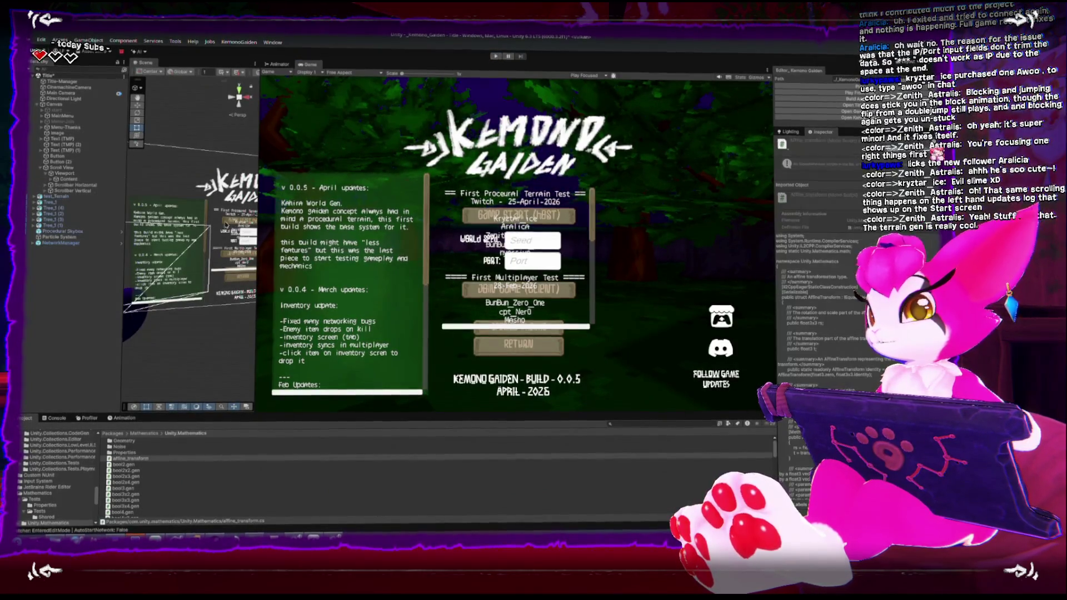
Replay to Special Thanks, select Scroll View (1) > Viewport > Content, then stop play
{"action": "left_click", "coordinate": [496, 56]}
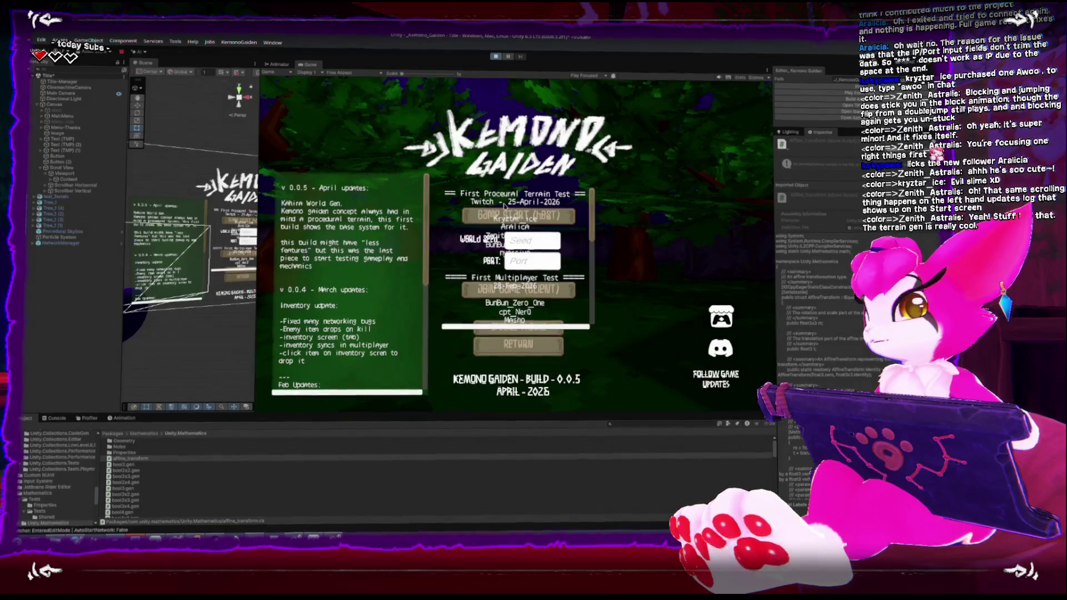
{"action": "left_click", "coordinate": [503, 324]}
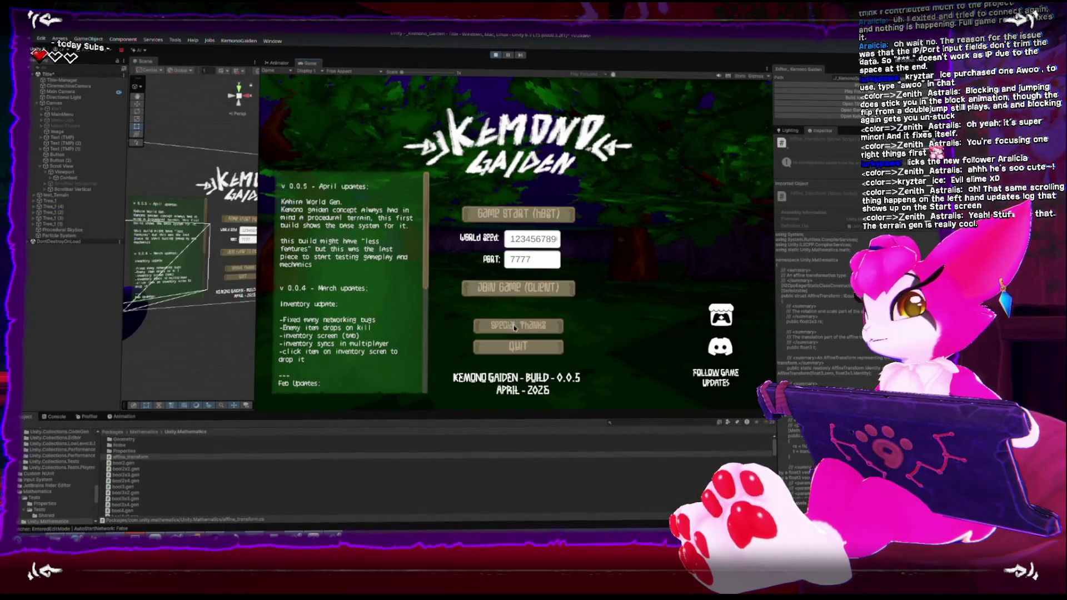
{"action": "left_click", "coordinate": [500, 327]}
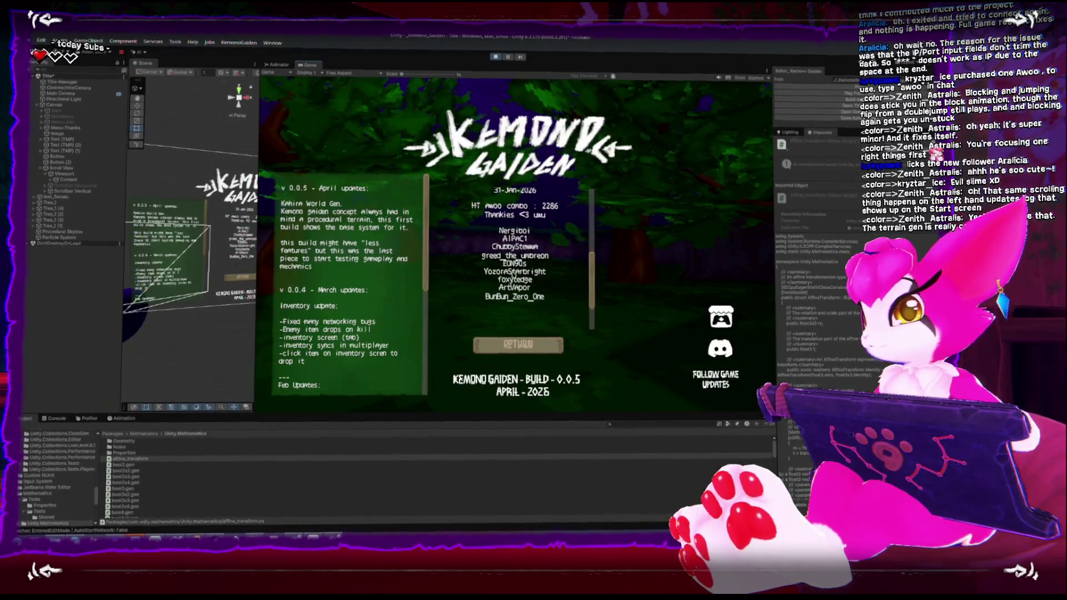
{"action": "left_click", "coordinate": [239, 238]}
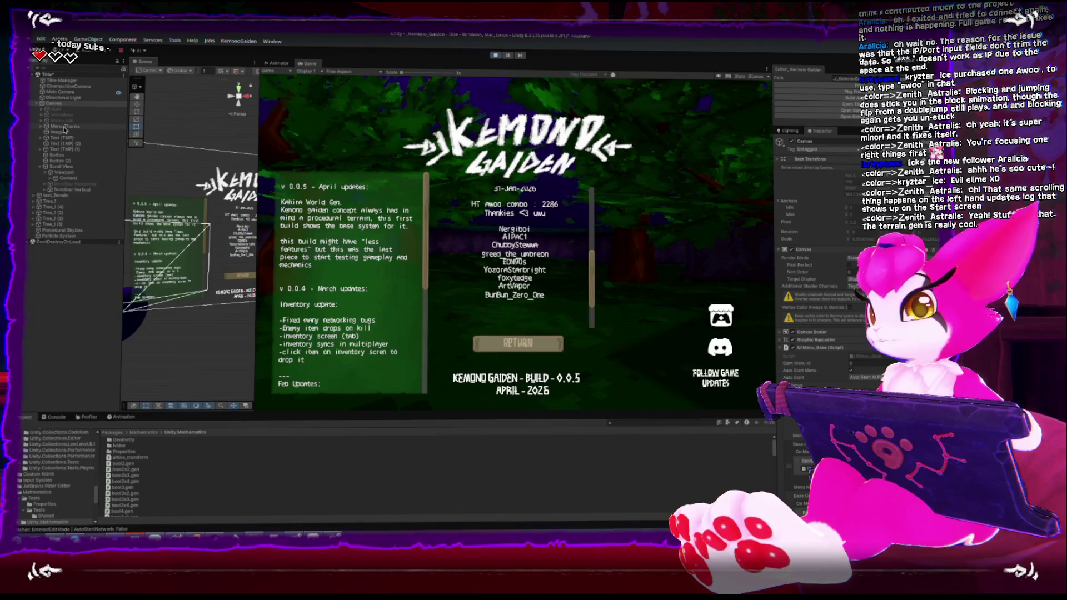
{"action": "left_click", "coordinate": [233, 230]}
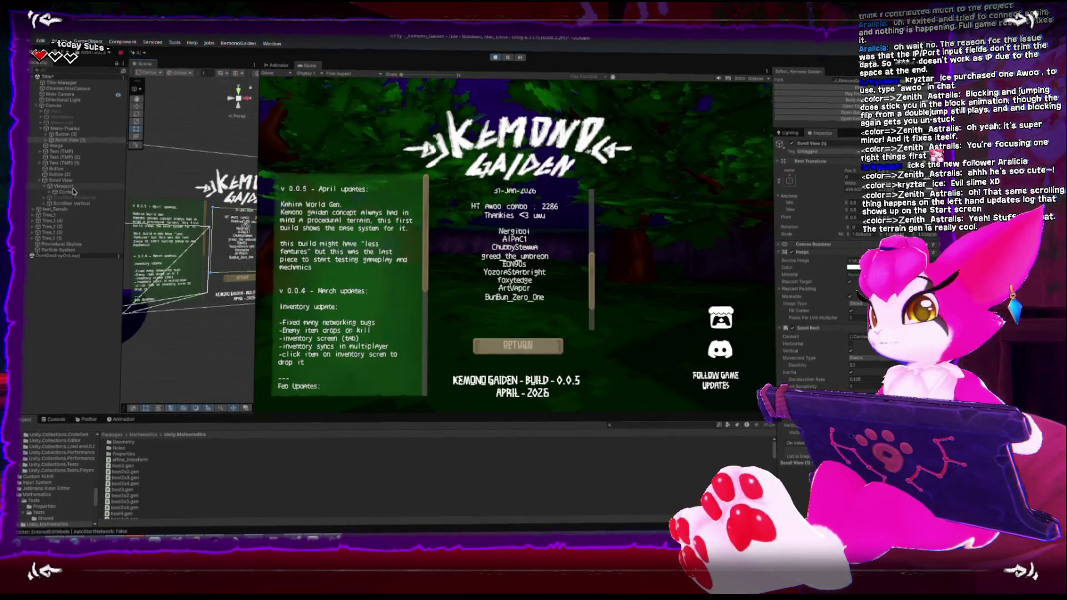
{"action": "left_click", "coordinate": [74, 192]}
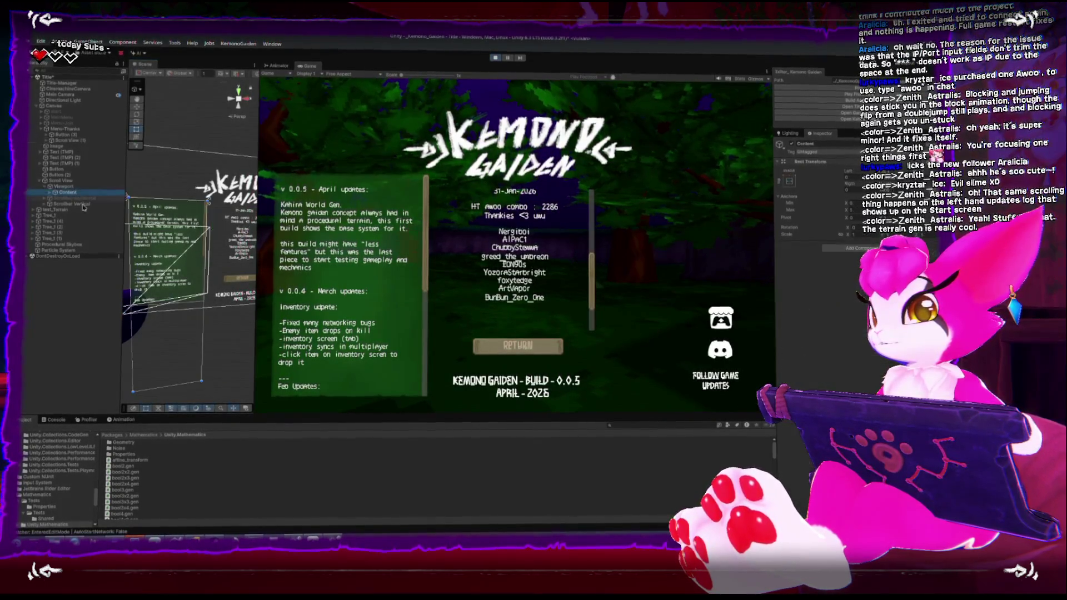
{"action": "left_click", "coordinate": [50, 145]}
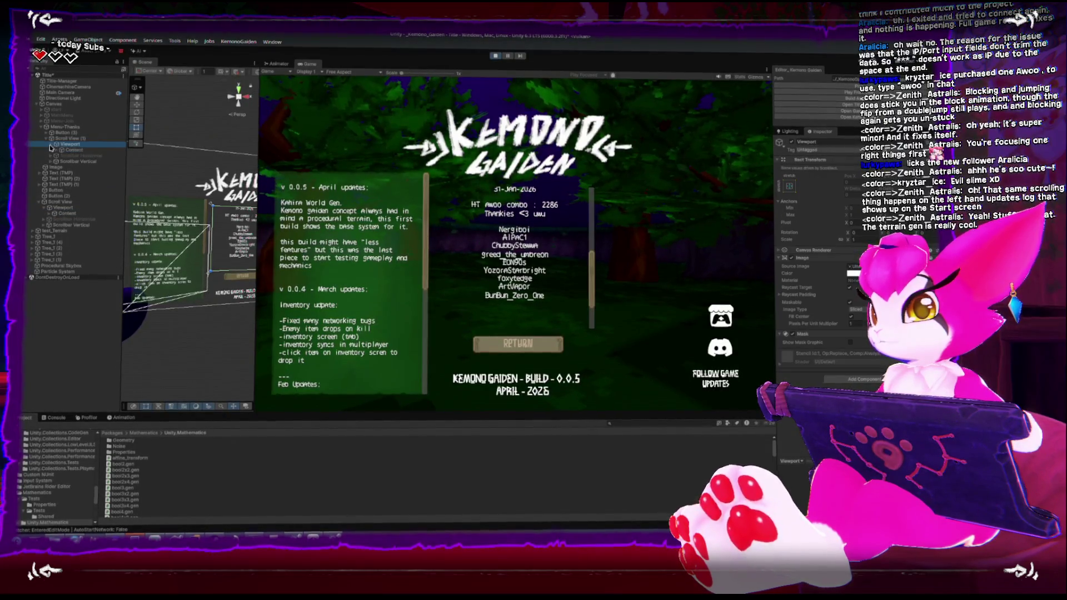
{"action": "left_click", "coordinate": [60, 151]}
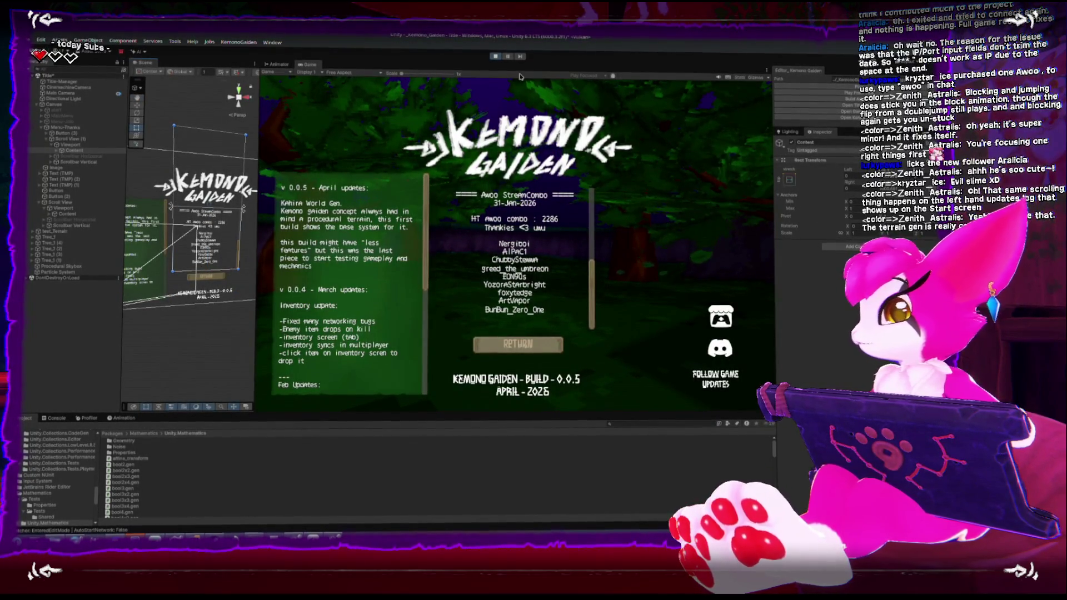
{"action": "left_click", "coordinate": [493, 57]}
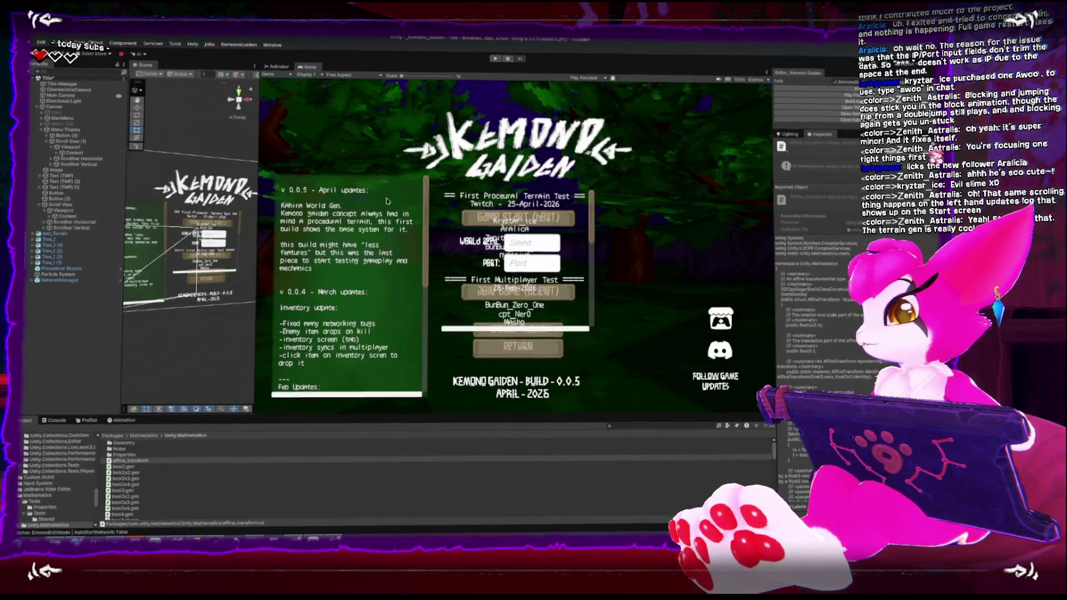
Select the credits Content object and close the standalone Kemono Gaiden game window
{"action": "left_click", "coordinate": [78, 152]}
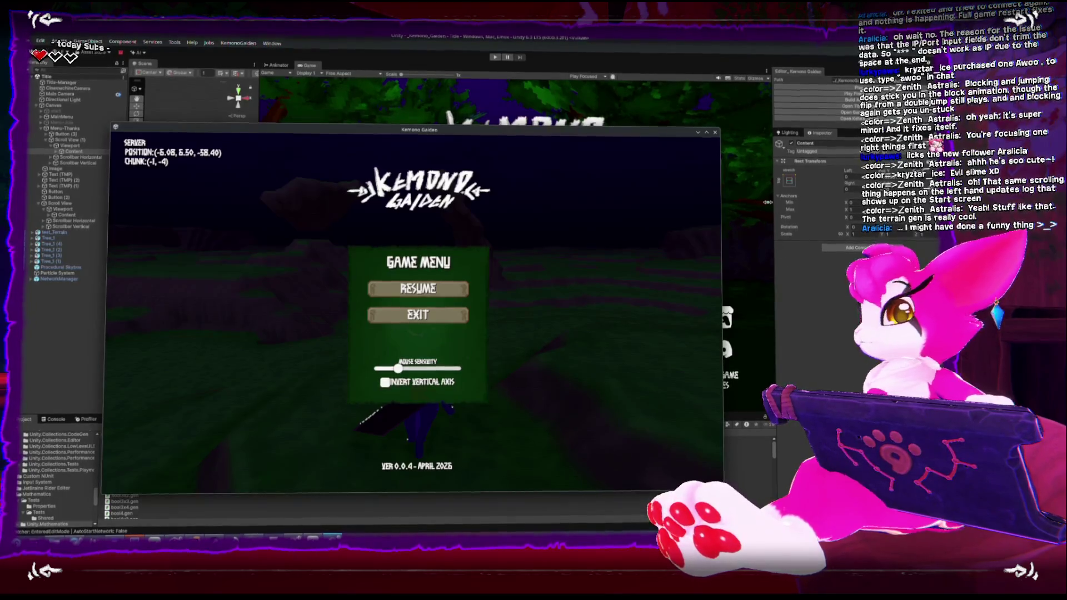
{"action": "left_click", "coordinate": [715, 132]}
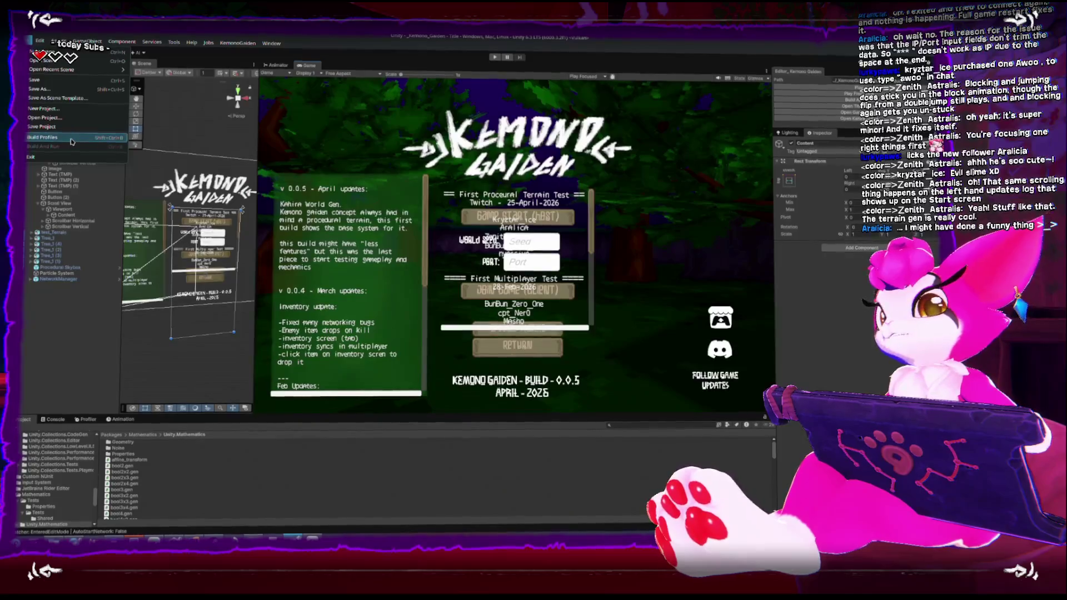
Build the Windows version of the game into the KemonoBuild folder from Build Profiles
{"action": "left_click", "coordinate": [72, 143]}
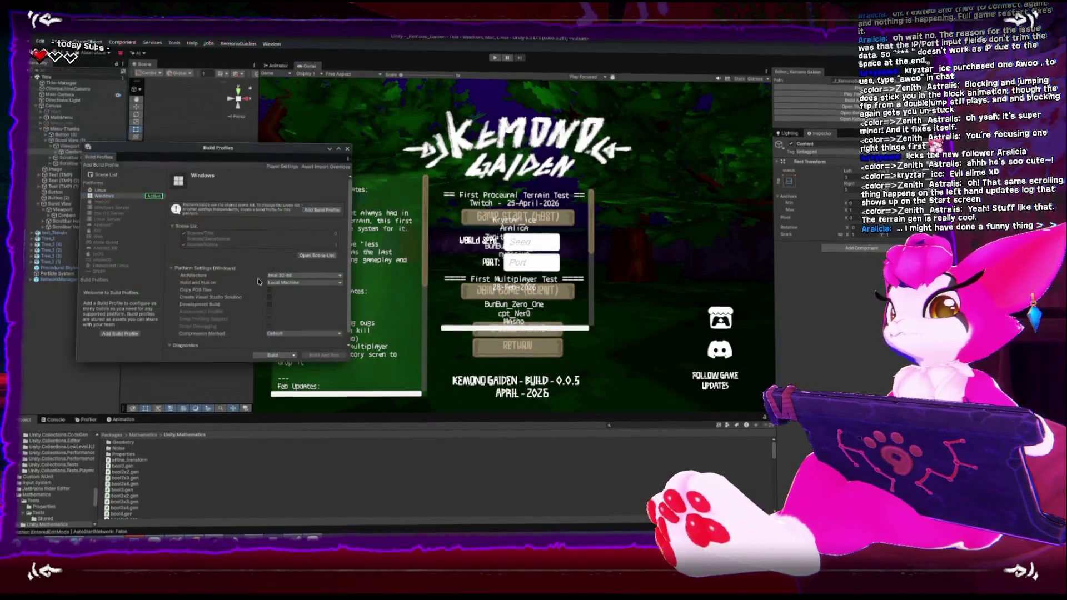
{"action": "left_click", "coordinate": [278, 354]}
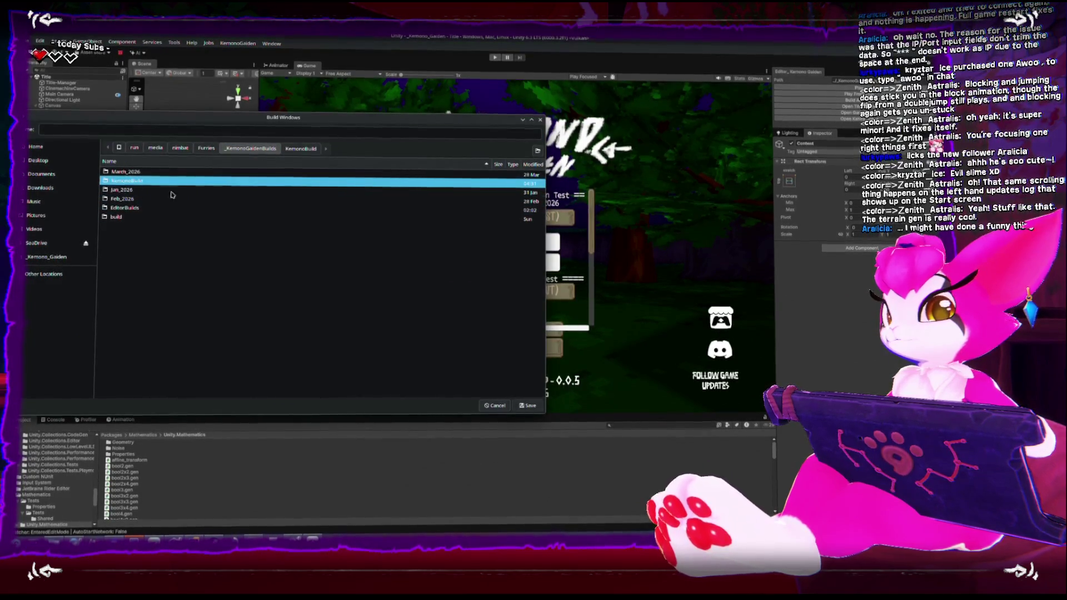
{"action": "left_click", "coordinate": [540, 408]}
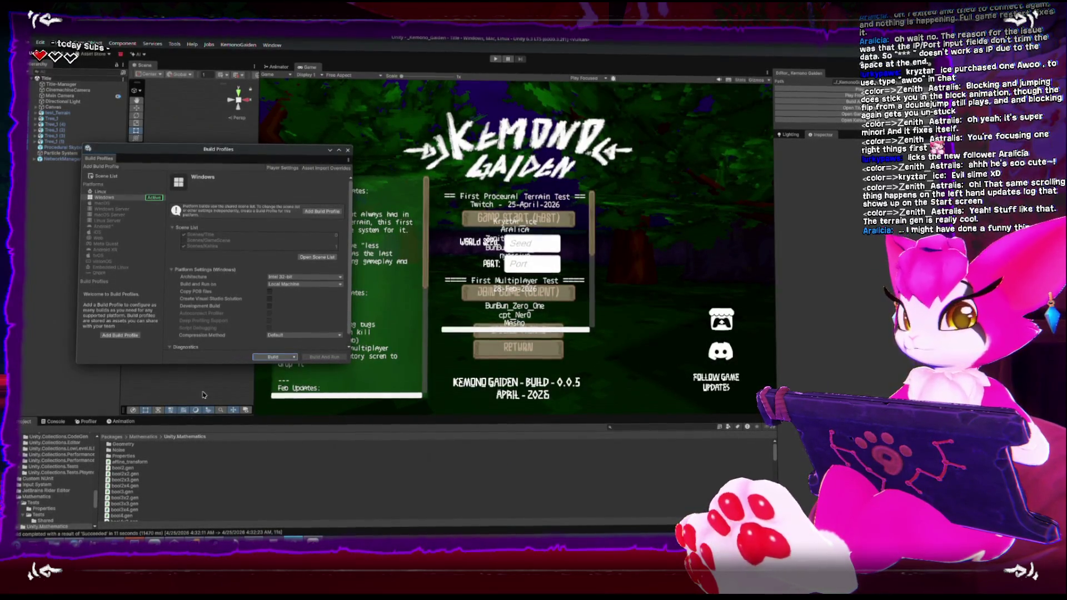
Launch the freshly built Kemono Gaiden.exe from the Steam library
{"action": "mouse_move", "coordinate": [195, 540]}
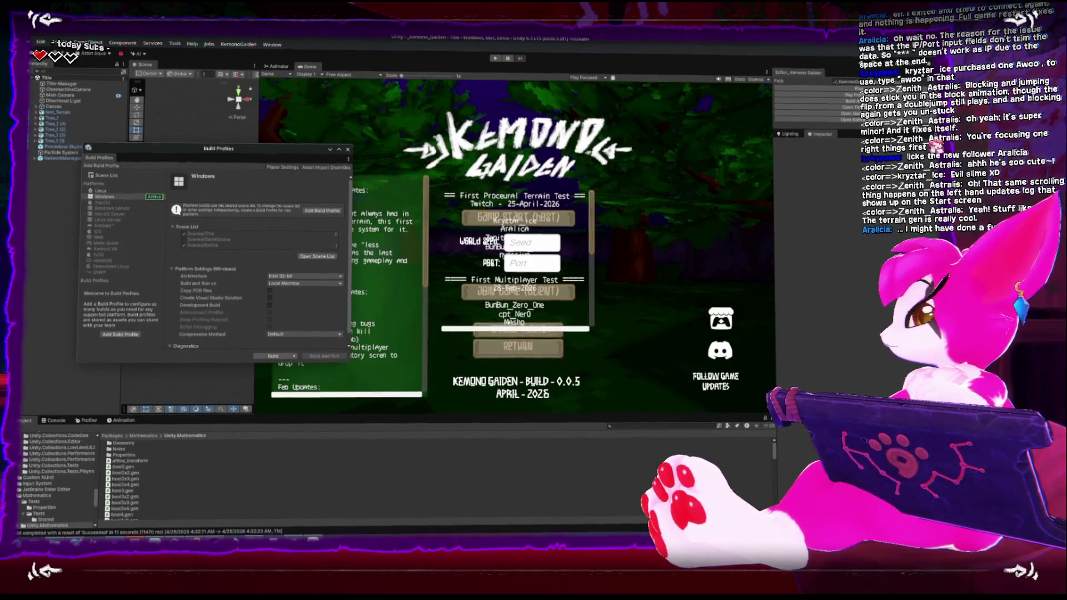
{"action": "key", "text": "alt+Tab"}
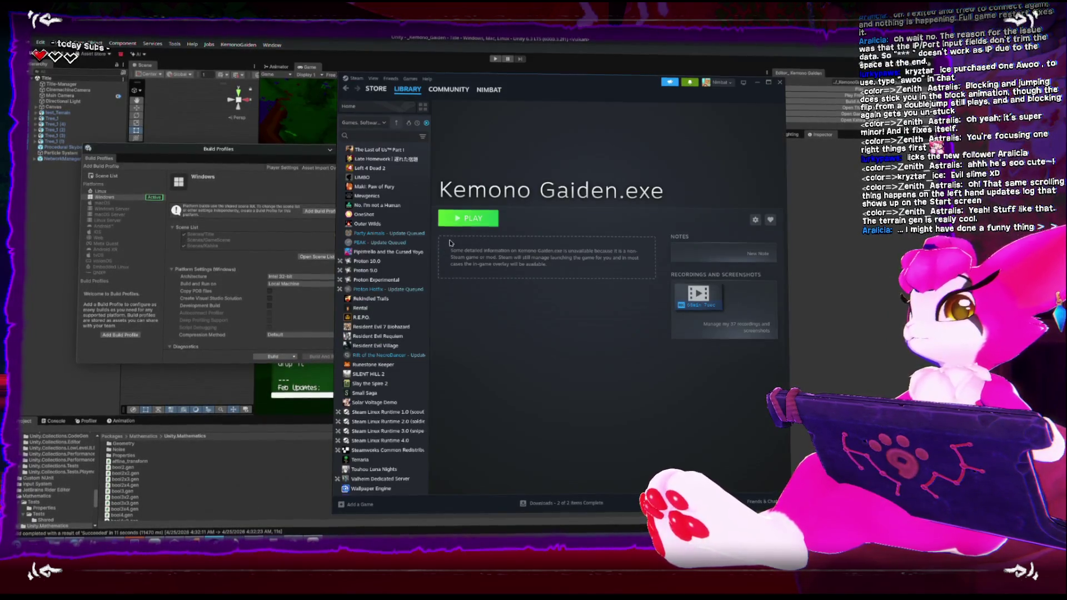
{"action": "left_click", "coordinate": [468, 217]}
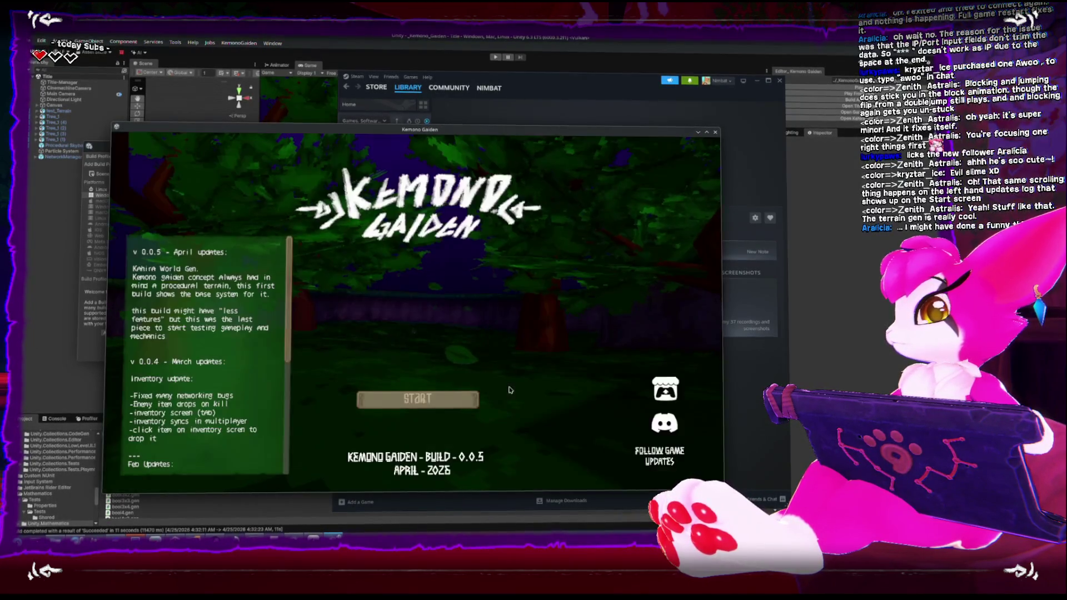
View the Special Thanks credits, then host a game on world seed 5563, port 7777
{"action": "scroll", "coordinate": [227, 384], "scroll_direction": "down", "scroll_amount": 5}
{"action": "scroll", "coordinate": [226, 383], "scroll_direction": "up", "scroll_amount": 10}
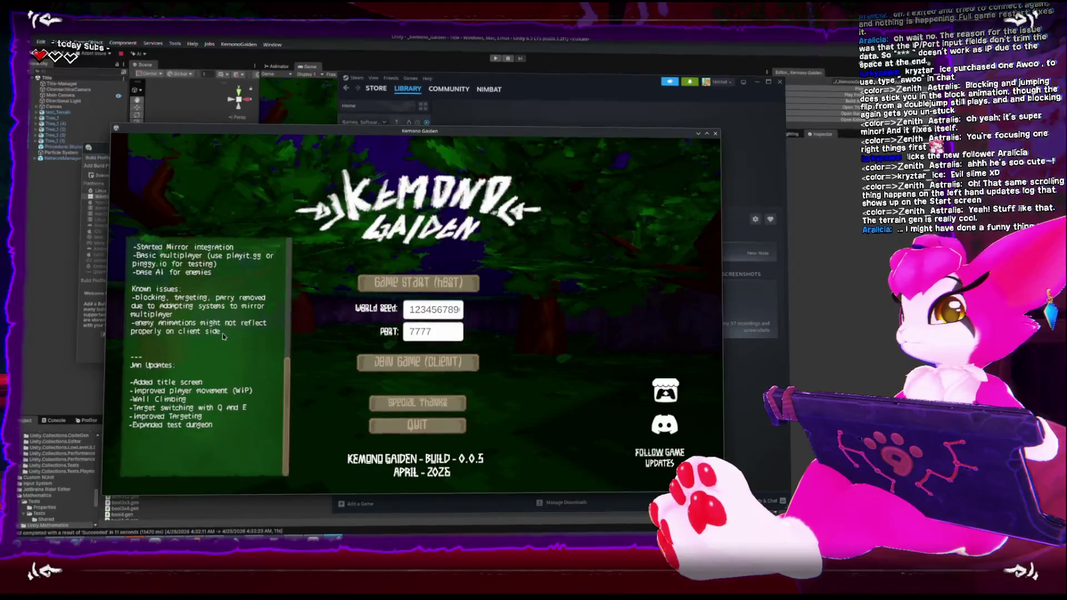
{"action": "left_click", "coordinate": [417, 403]}
{"action": "scroll", "coordinate": [436, 328], "scroll_direction": "down", "scroll_amount": 5}
{"action": "scroll", "coordinate": [436, 328], "scroll_direction": "up", "scroll_amount": 5}
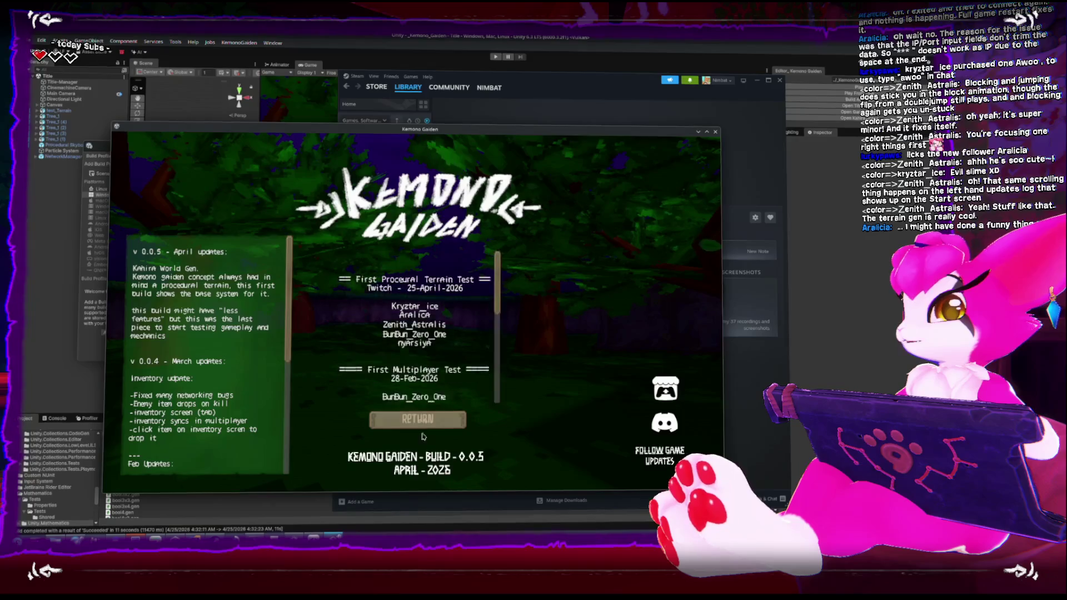
{"action": "left_click", "coordinate": [417, 420]}
{"action": "left_click", "coordinate": [422, 313]}
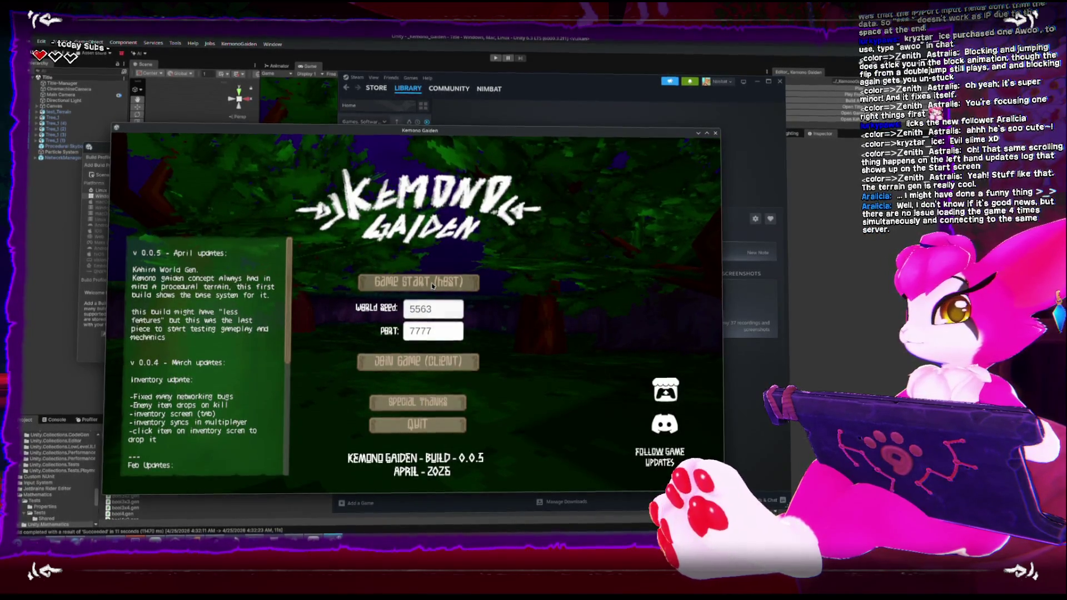
{"action": "left_click", "coordinate": [418, 283]}
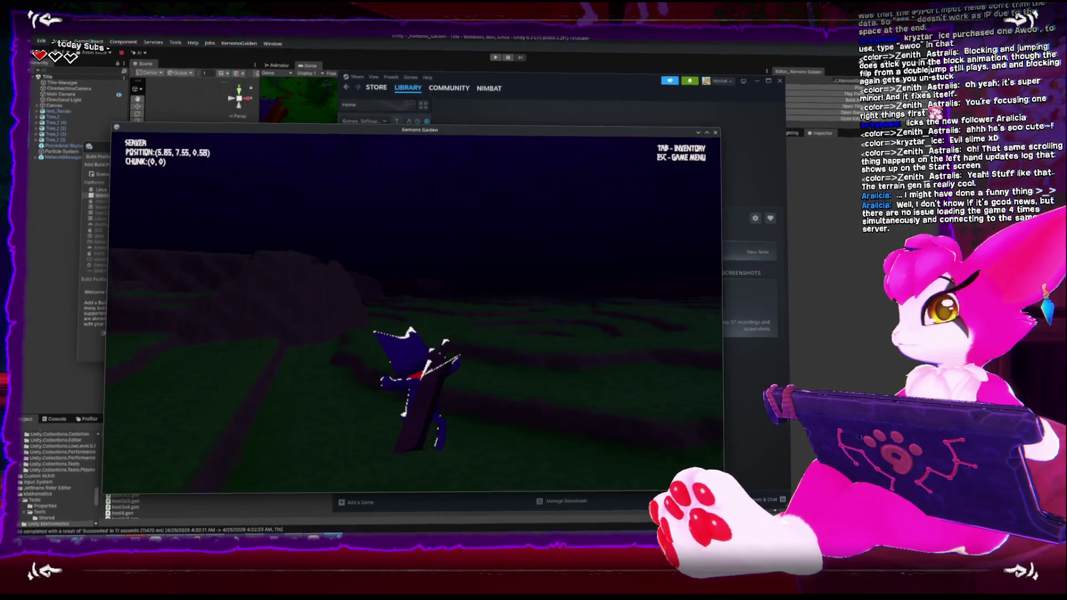
Run the server character east across the terrain through chunk (3,-10) up to the hilltop at (9,-14)
{"action": "key", "text": "w"}
{"action": "key", "text": "w"}
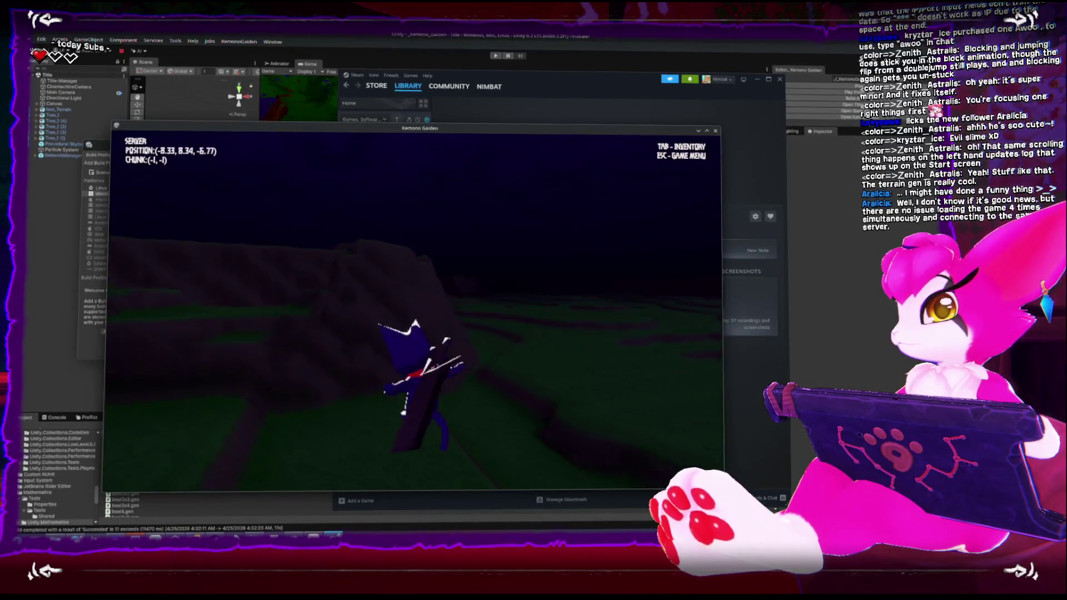
{"action": "key", "text": "w"}
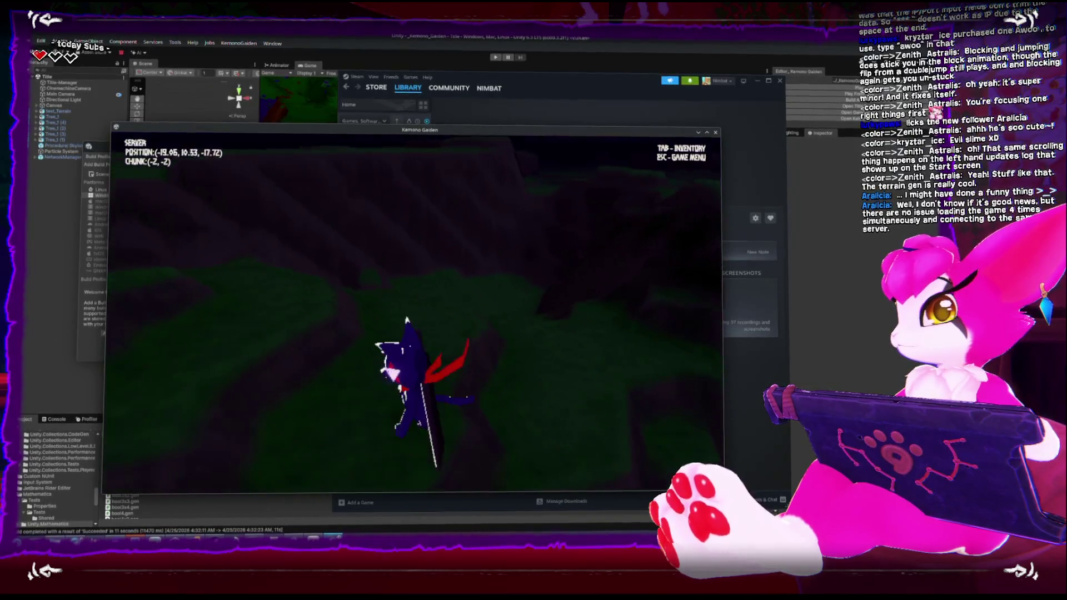
{"action": "key", "text": "w"}
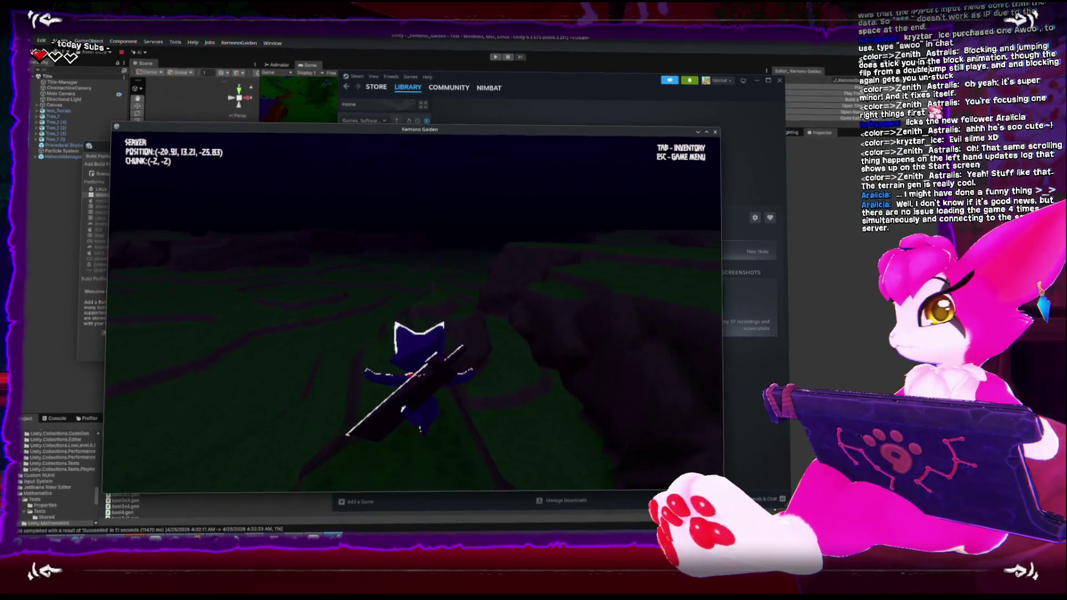
{"action": "key", "text": "w"}
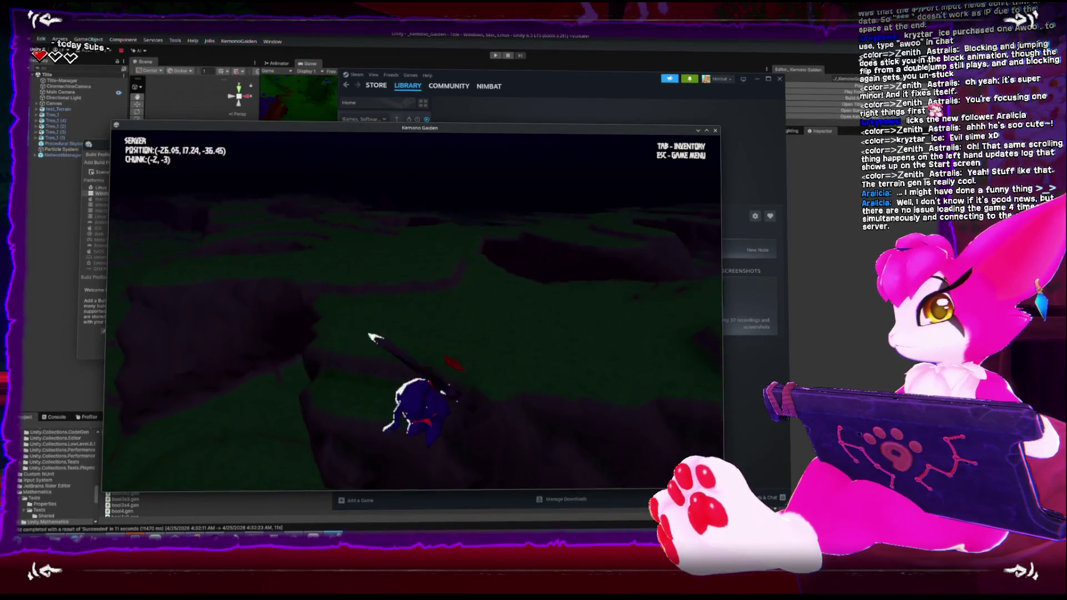
{"action": "key", "text": "w"}
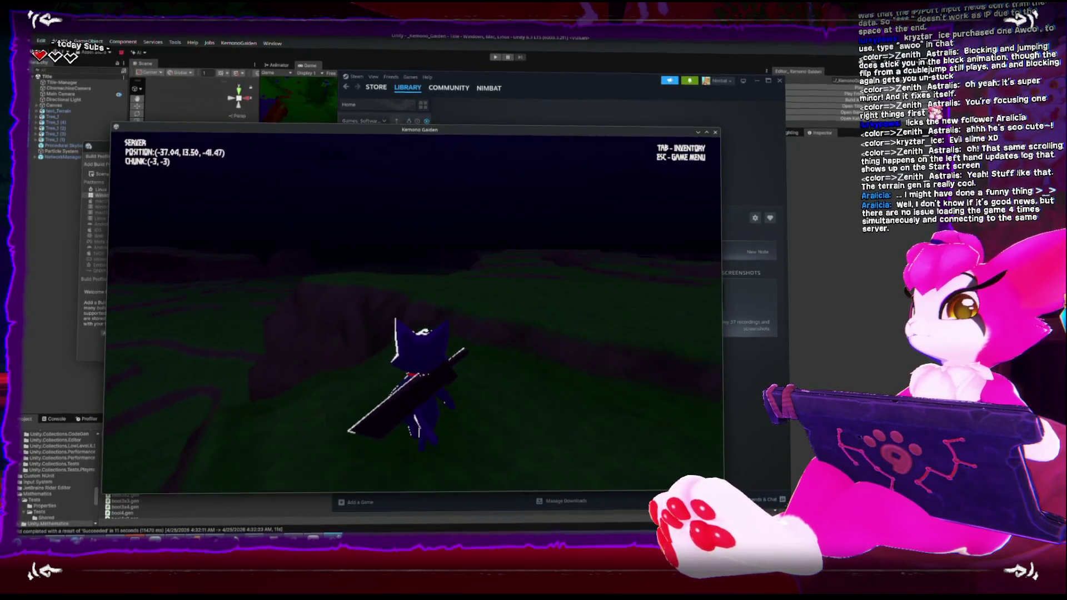
{"action": "key", "text": "w"}
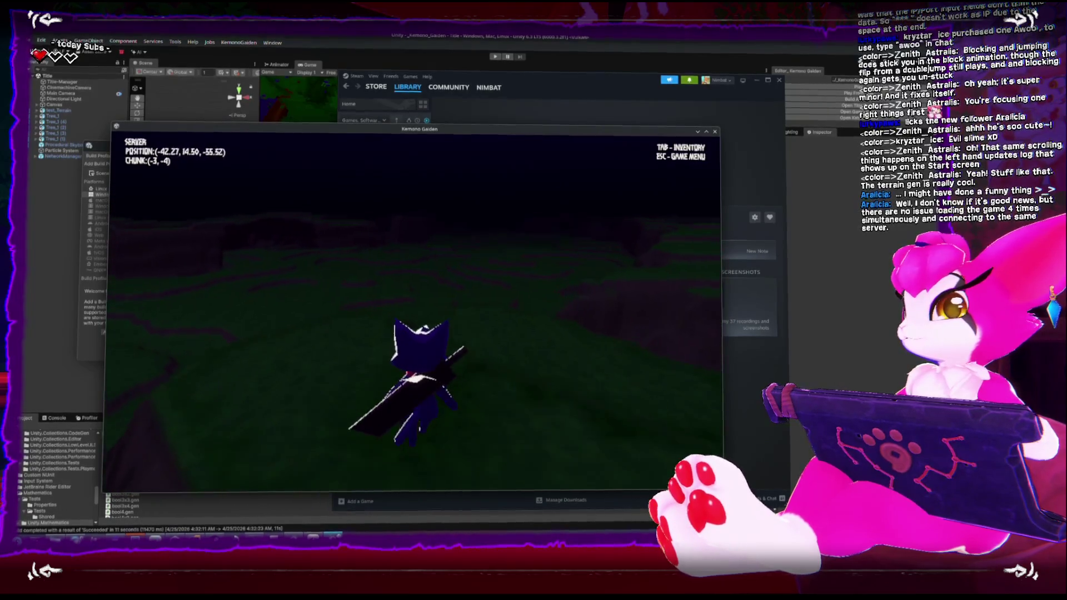
{"action": "key", "text": "w"}
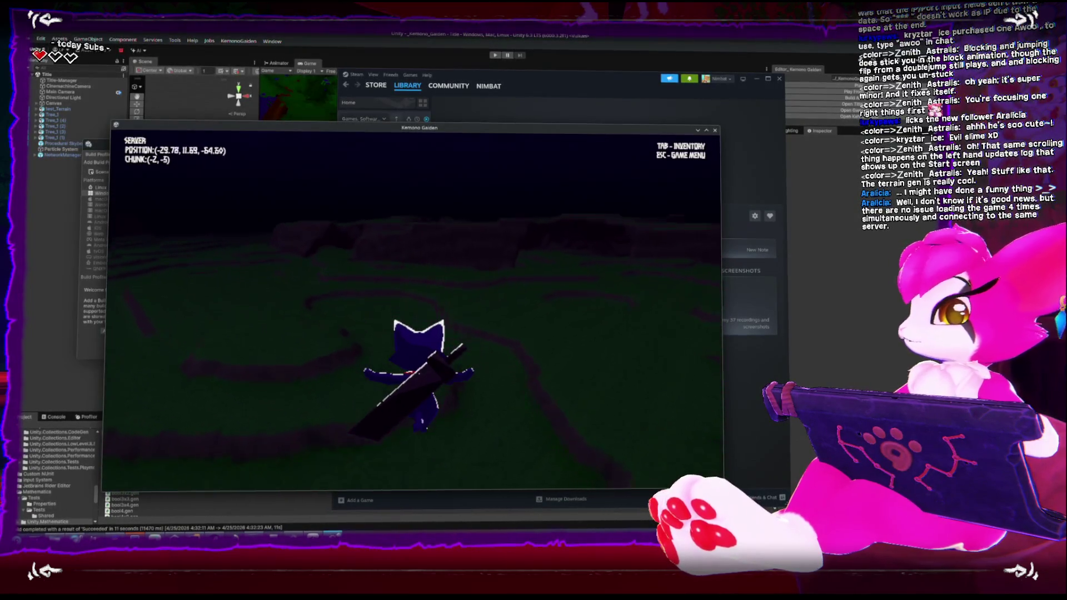
{"action": "key", "text": "w"}
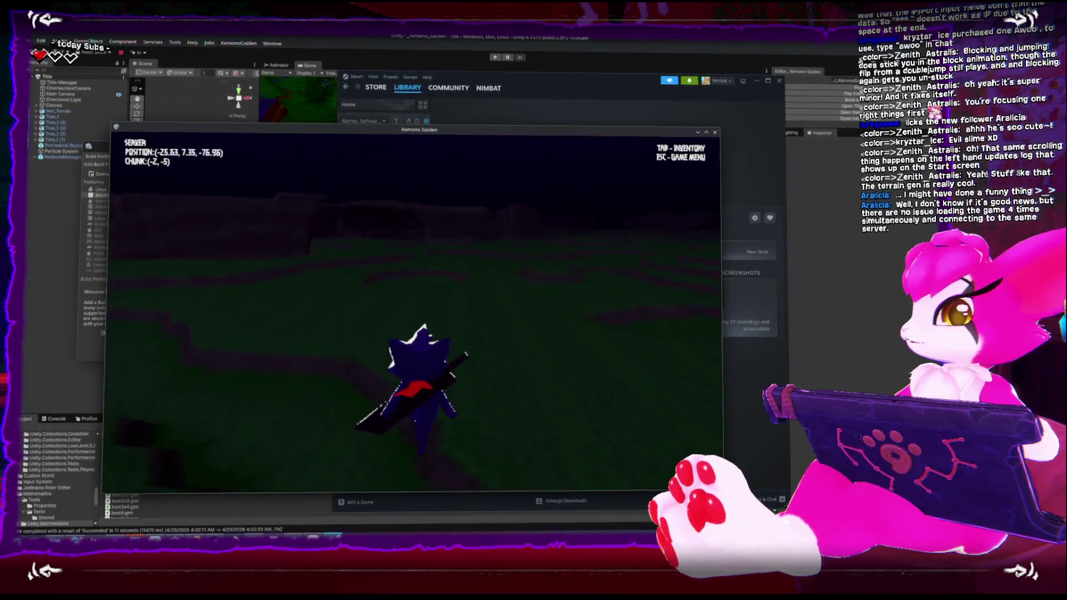
{"action": "key", "text": "w"}
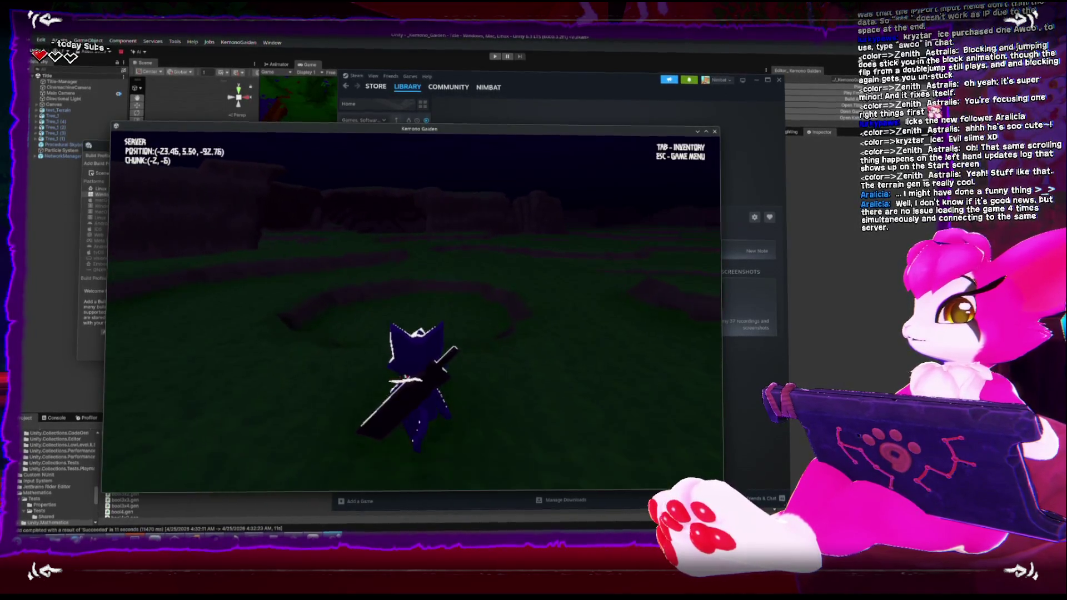
{"action": "key", "text": "w"}
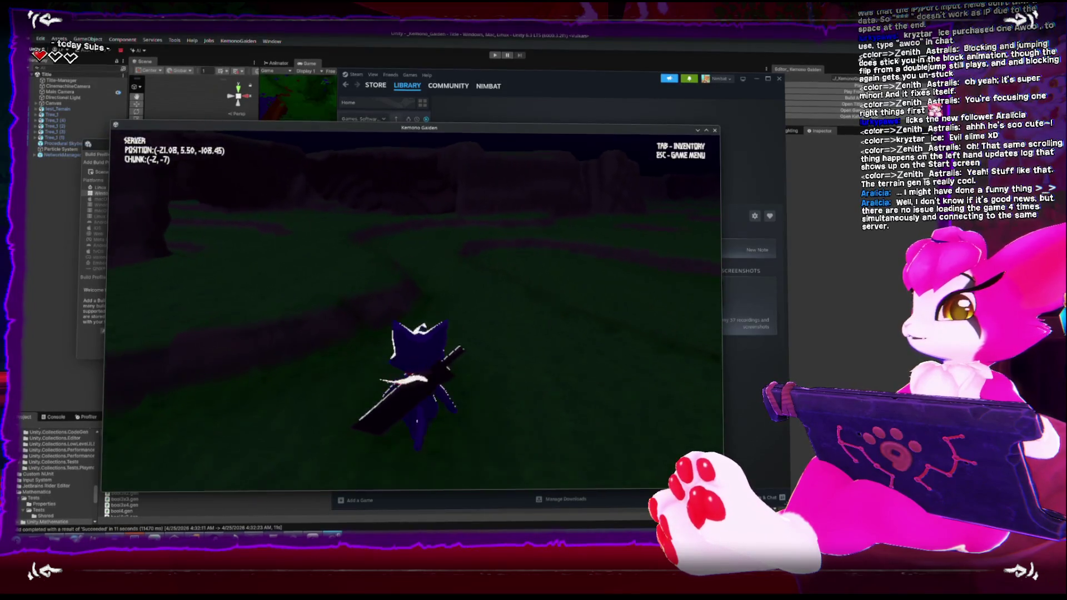
{"action": "key", "text": "w"}
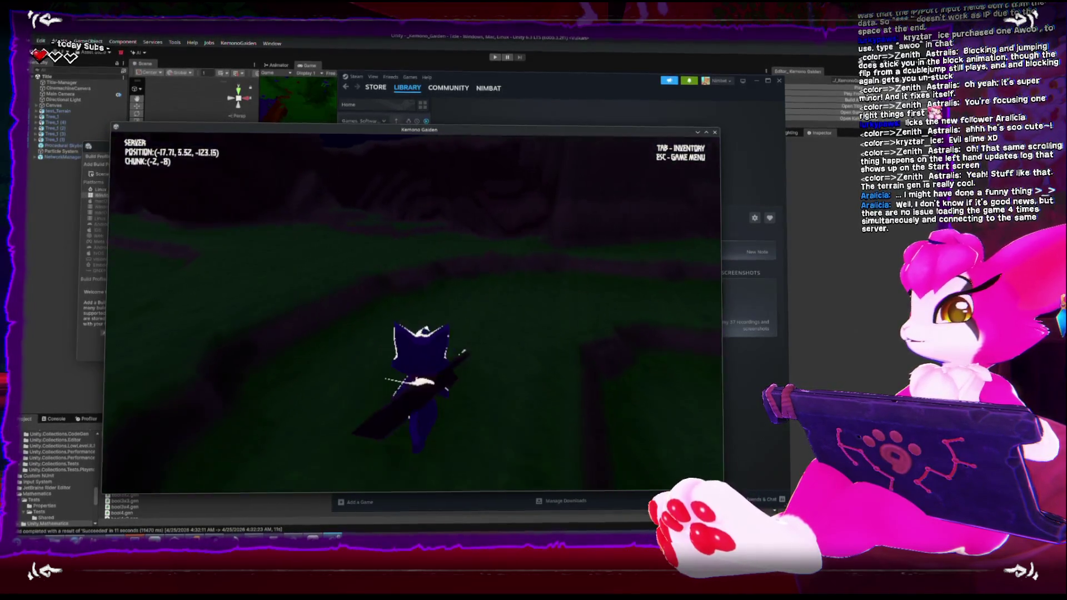
{"action": "key", "text": "w"}
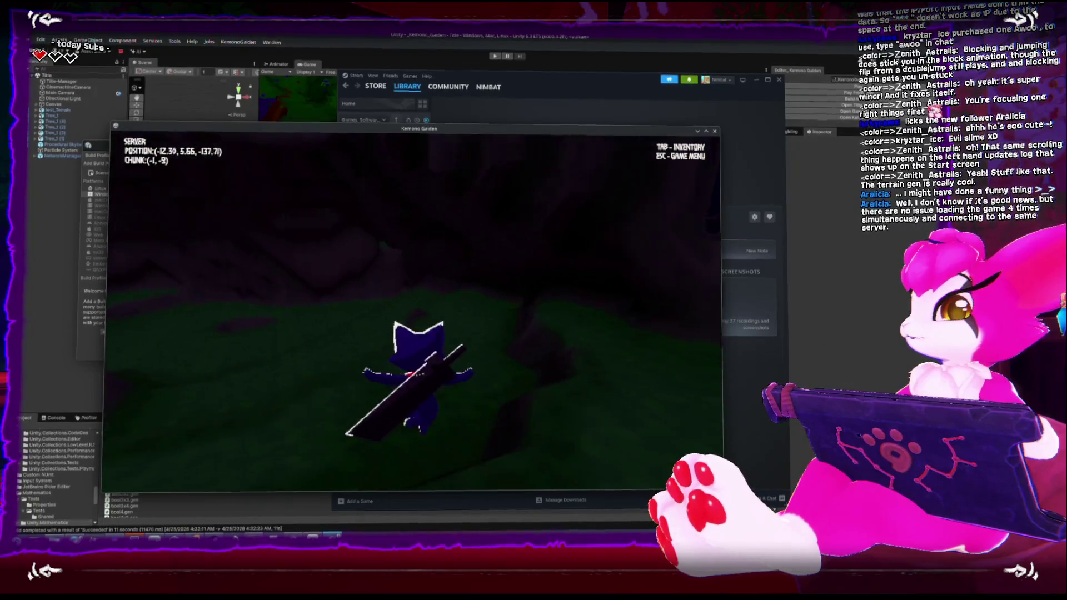
{"action": "key", "text": "w"}
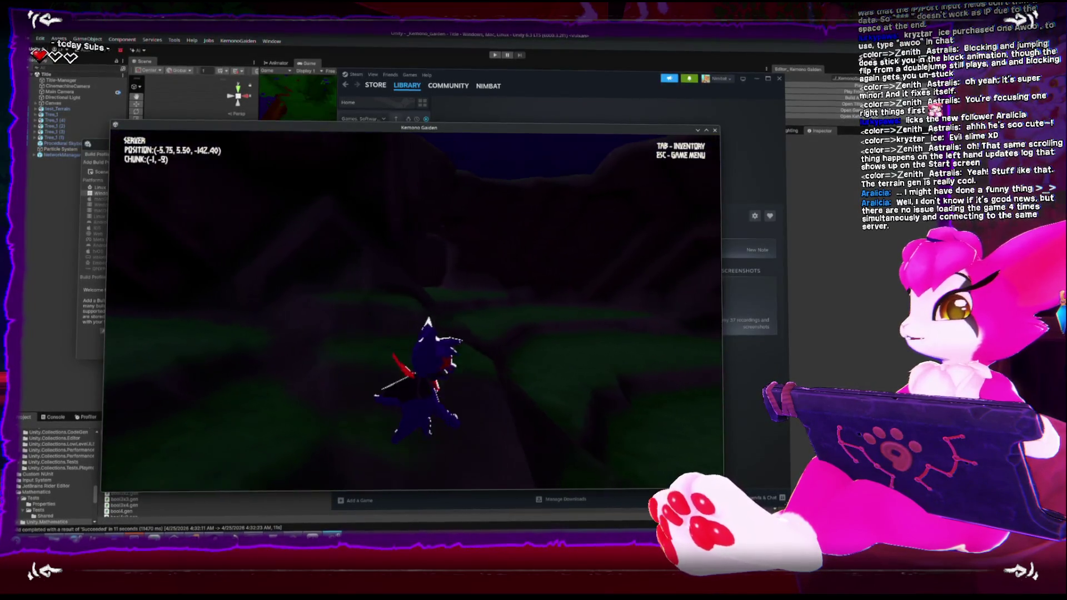
{"action": "key", "text": "w"}
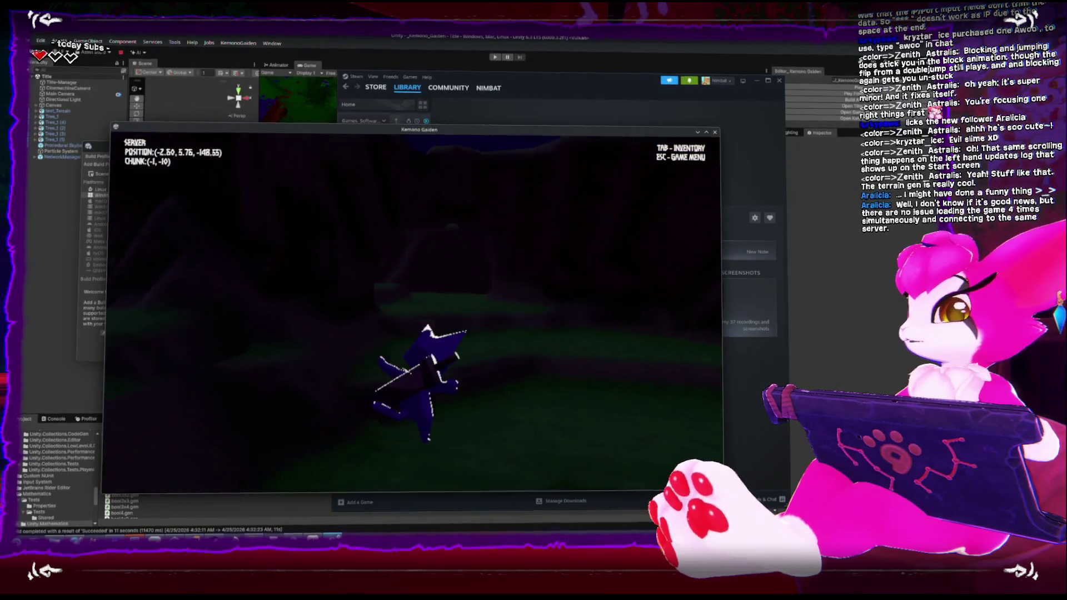
{"action": "key", "text": "w"}
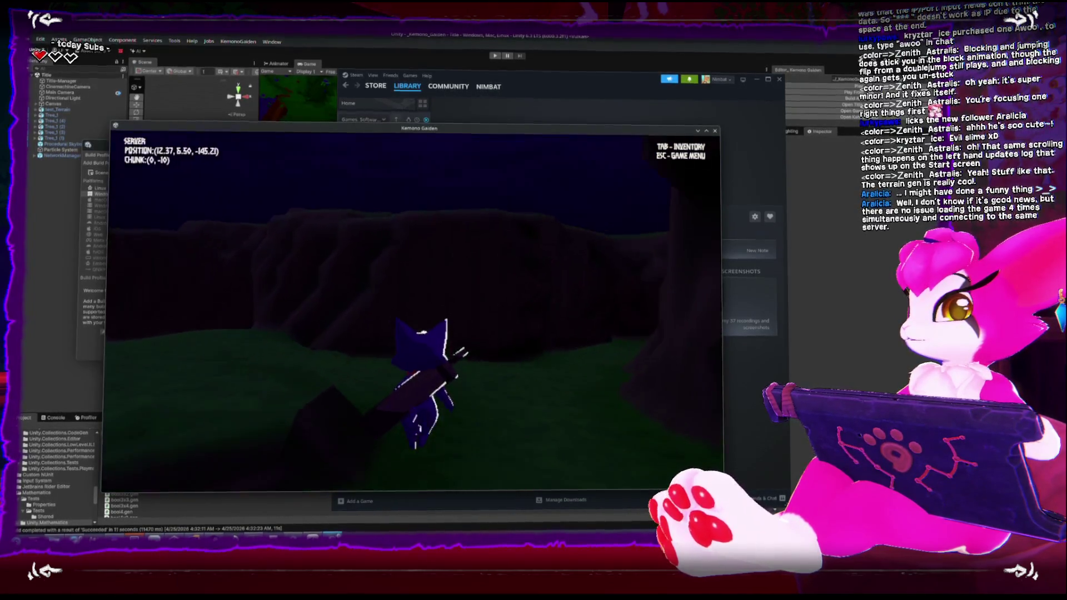
{"action": "key", "text": "w"}
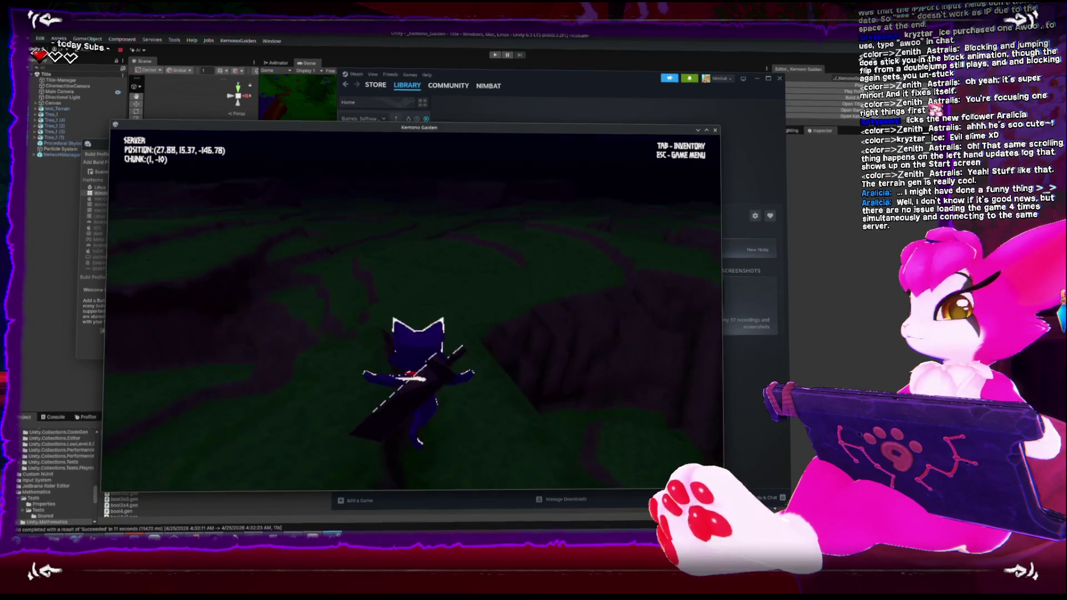
{"action": "key", "text": "w"}
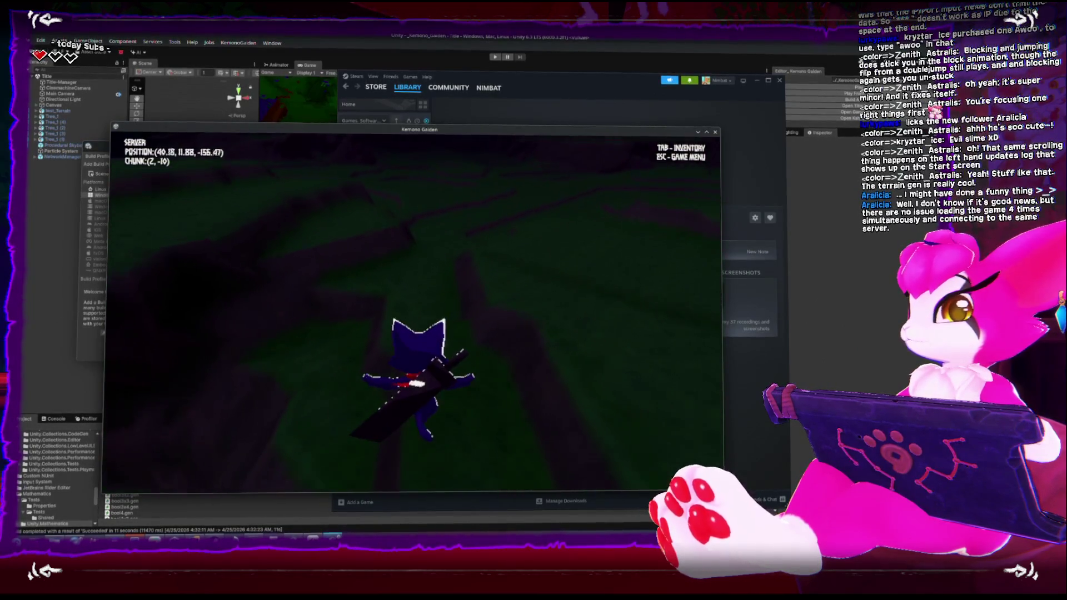
{"action": "key", "text": "w"}
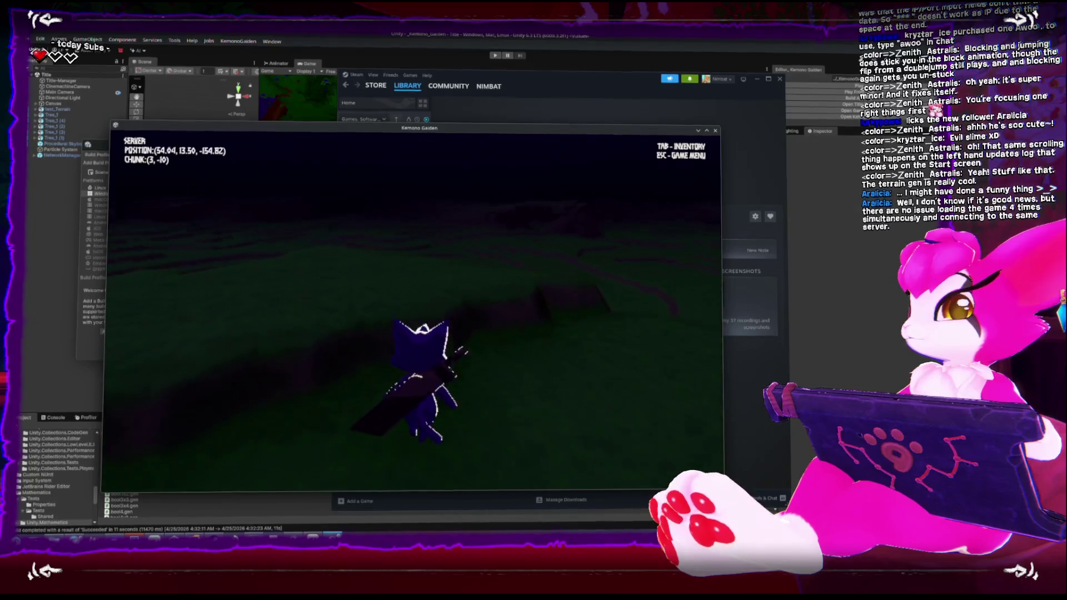
{"action": "key", "text": "w"}
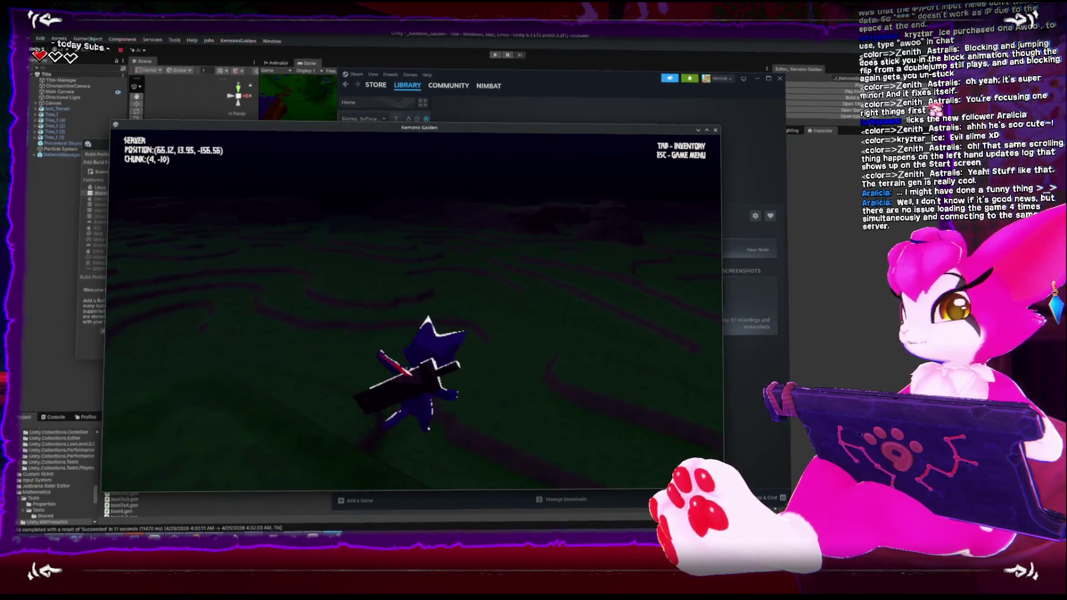
{"action": "key", "text": "w"}
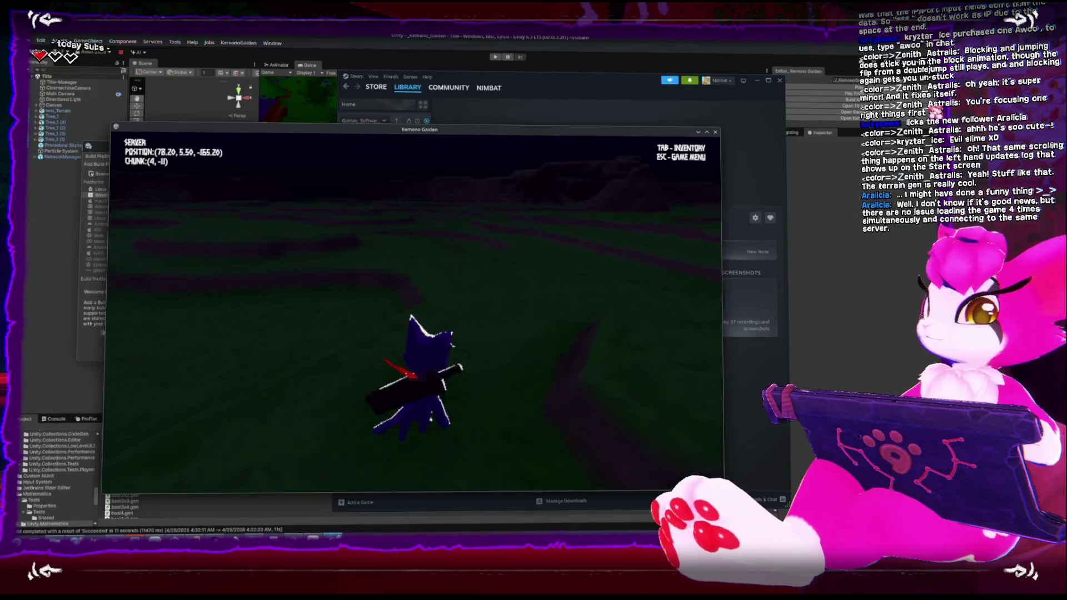
{"action": "key", "text": "w"}
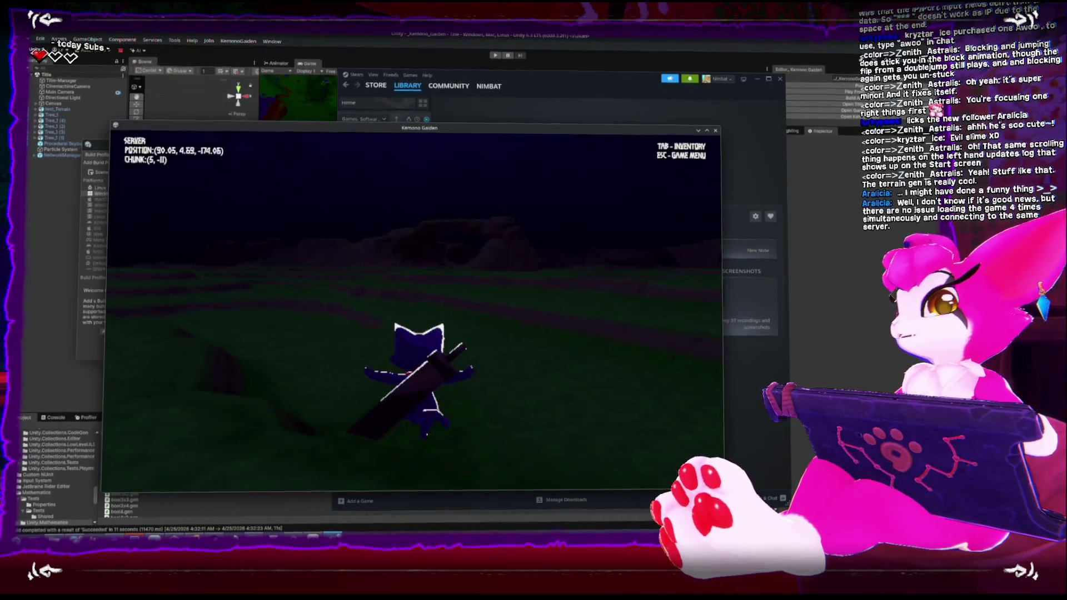
{"action": "key", "text": "w"}
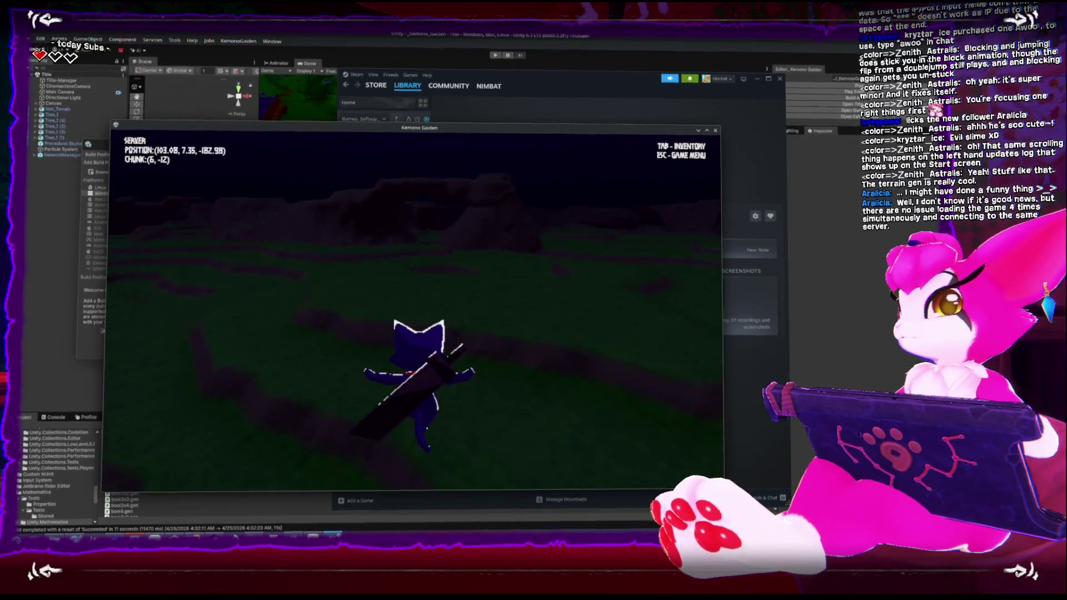
{"action": "key", "text": "w"}
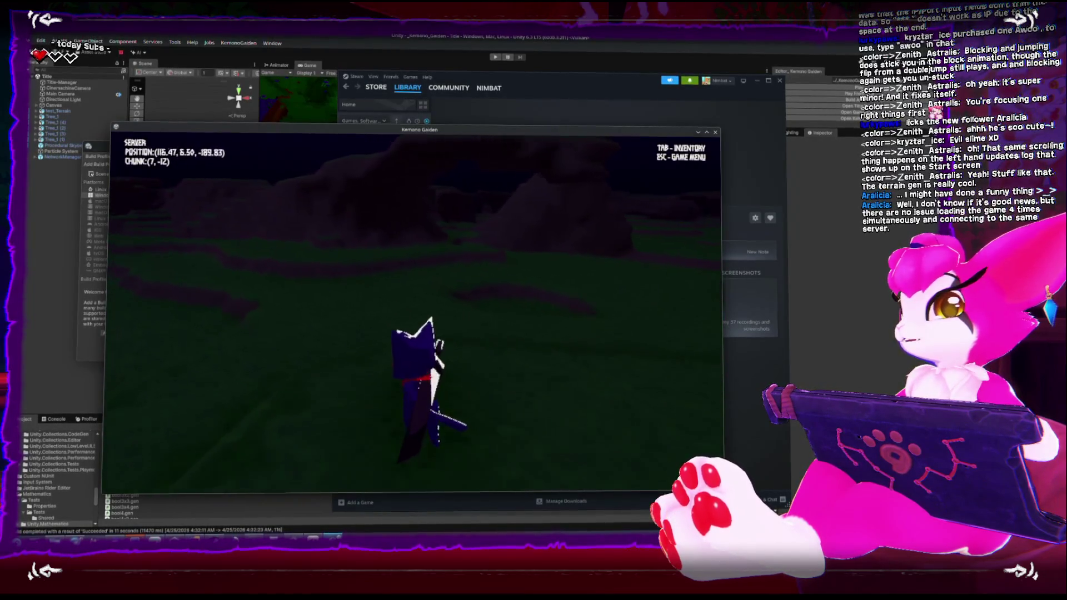
{"action": "key", "text": "w"}
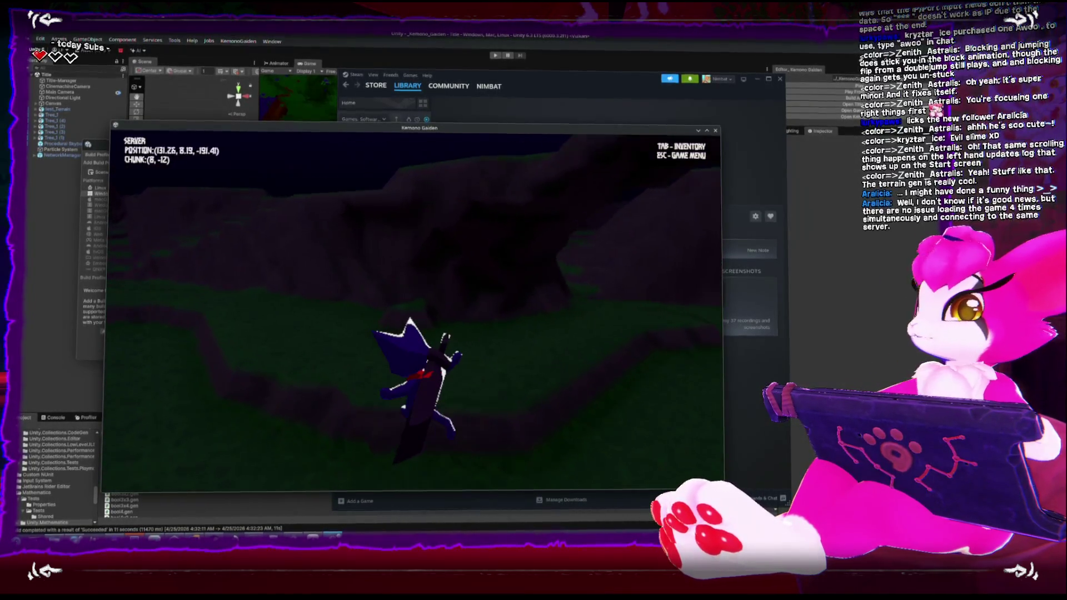
{"action": "key", "text": "w"}
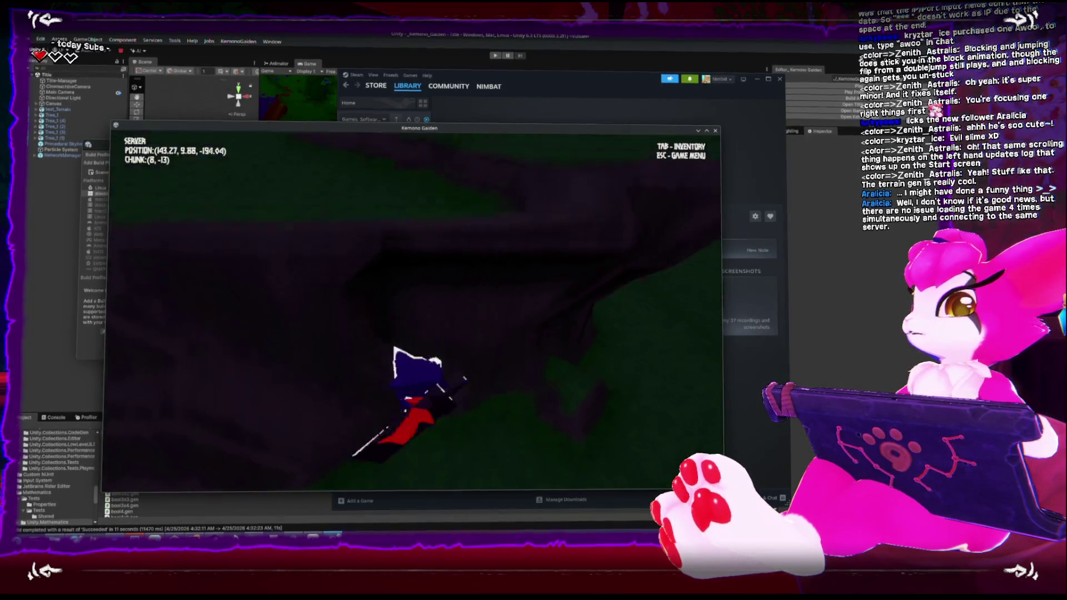
{"action": "key", "text": "w"}
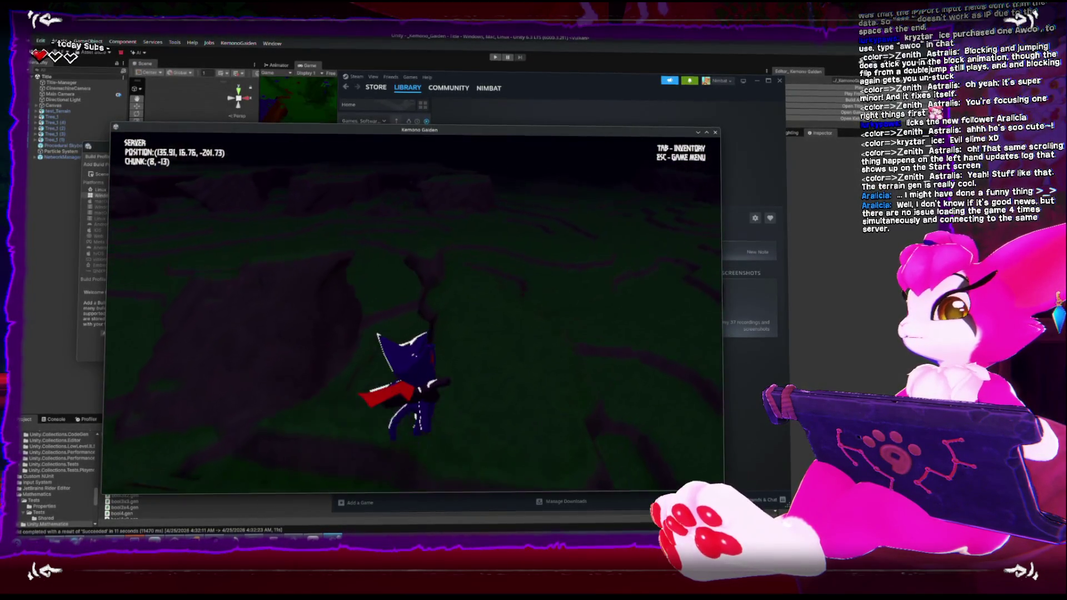
{"action": "key", "text": "w"}
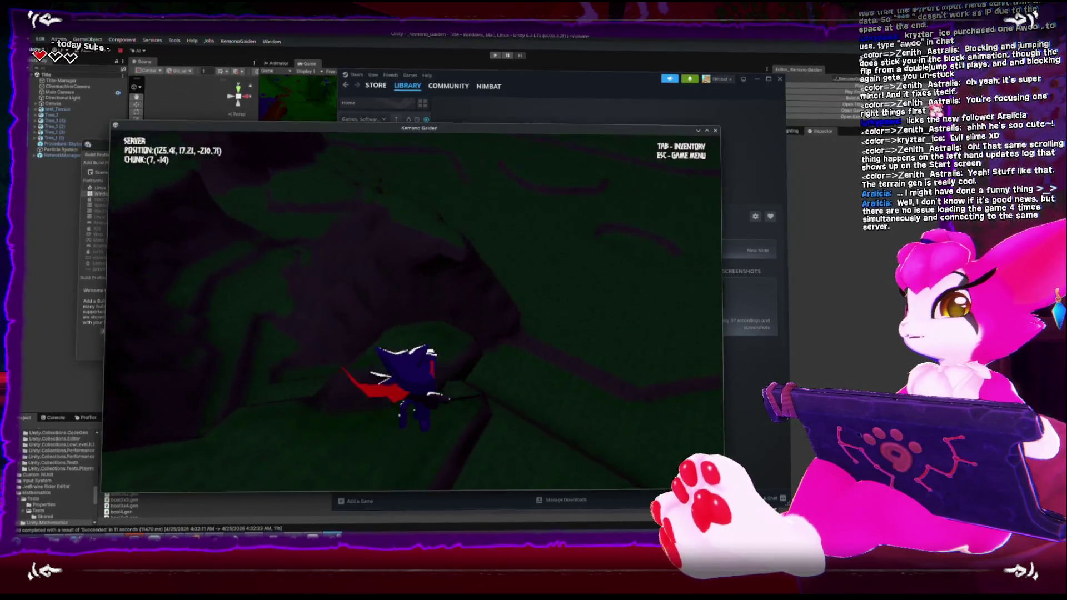
{"action": "key", "text": "w"}
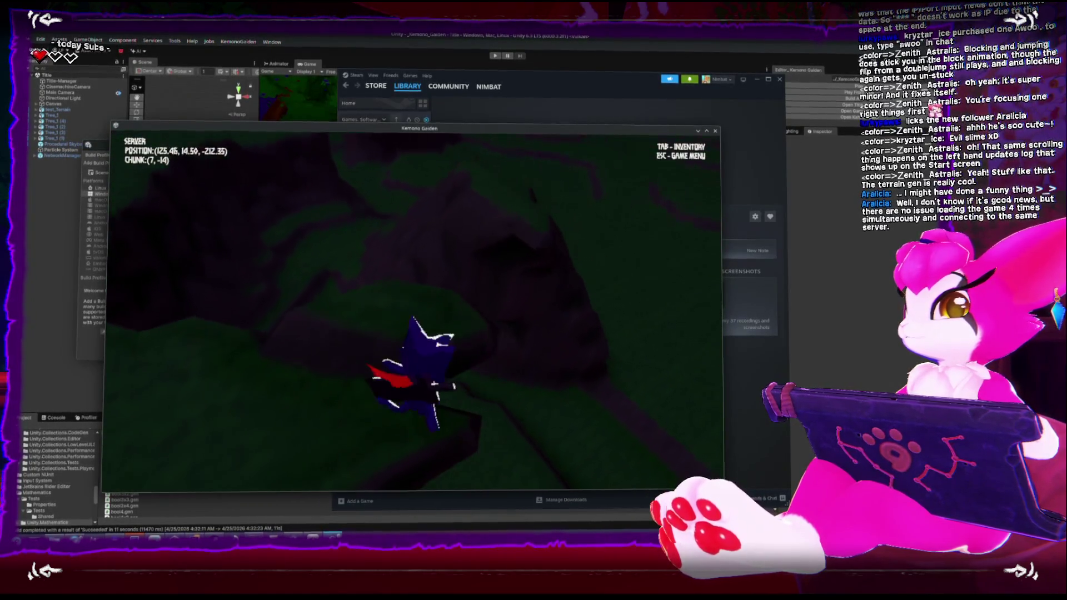
{"action": "key", "text": "w"}
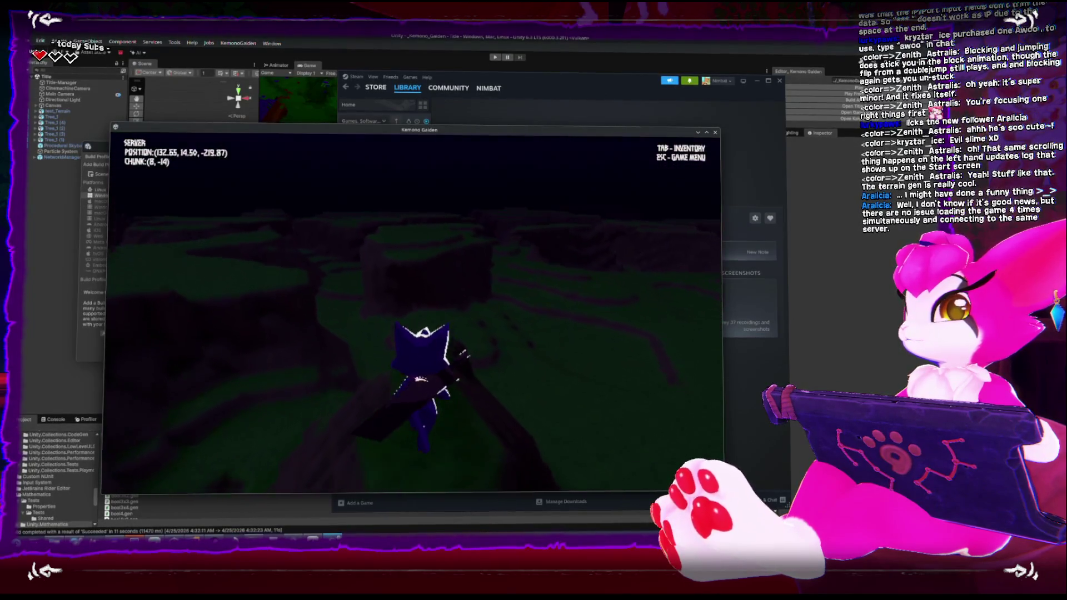
{"action": "key", "text": "w"}
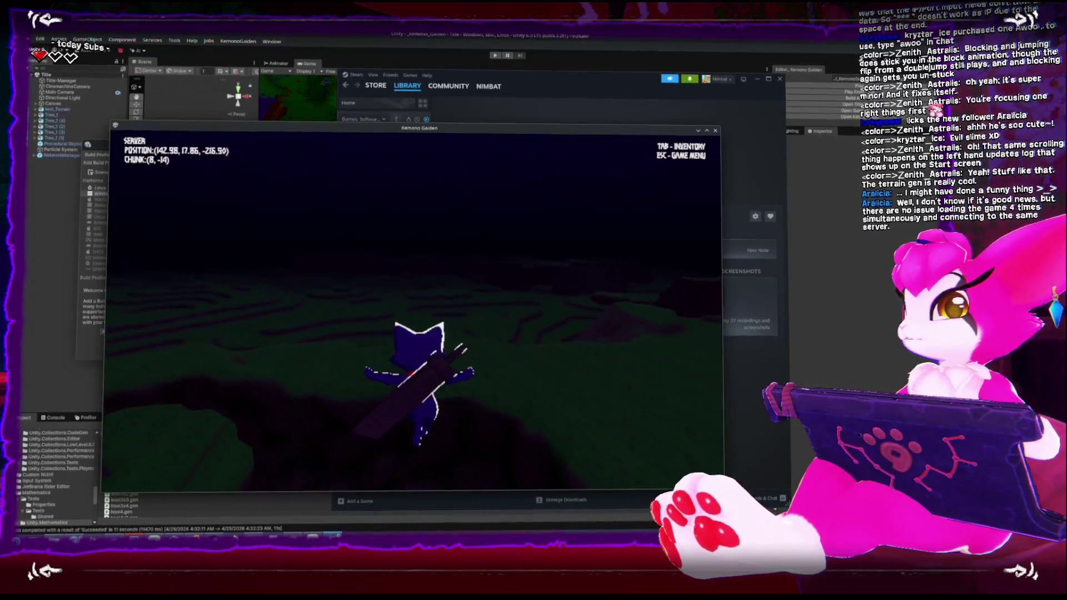
{"action": "key", "text": "w"}
Turn around and walk back past chunks (7,-11) and (6,-10) toward the spawn area
{"action": "key", "text": "w"}
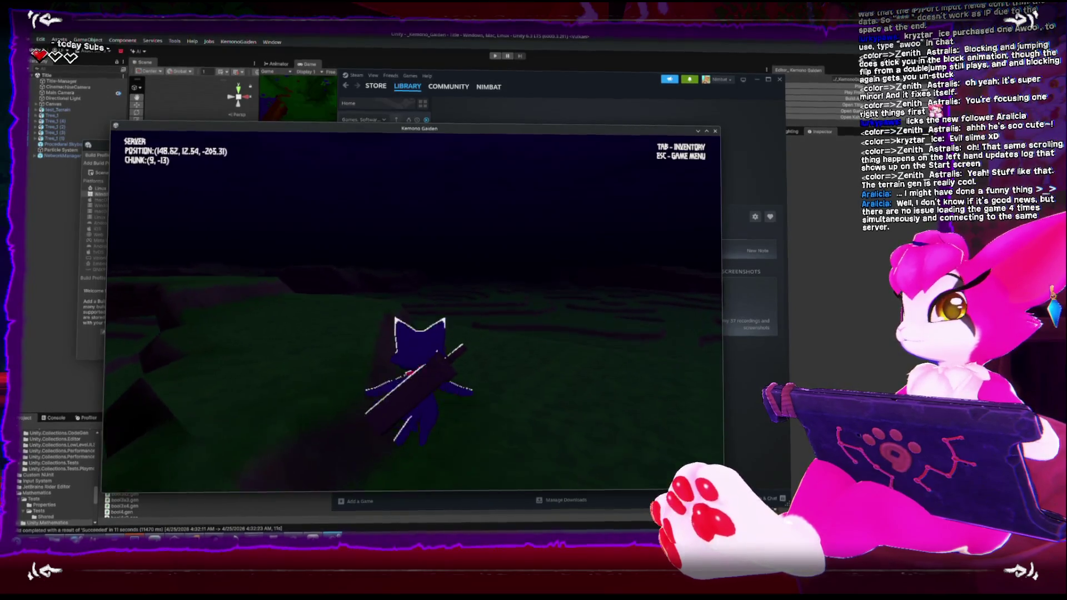
{"action": "key", "text": "w"}
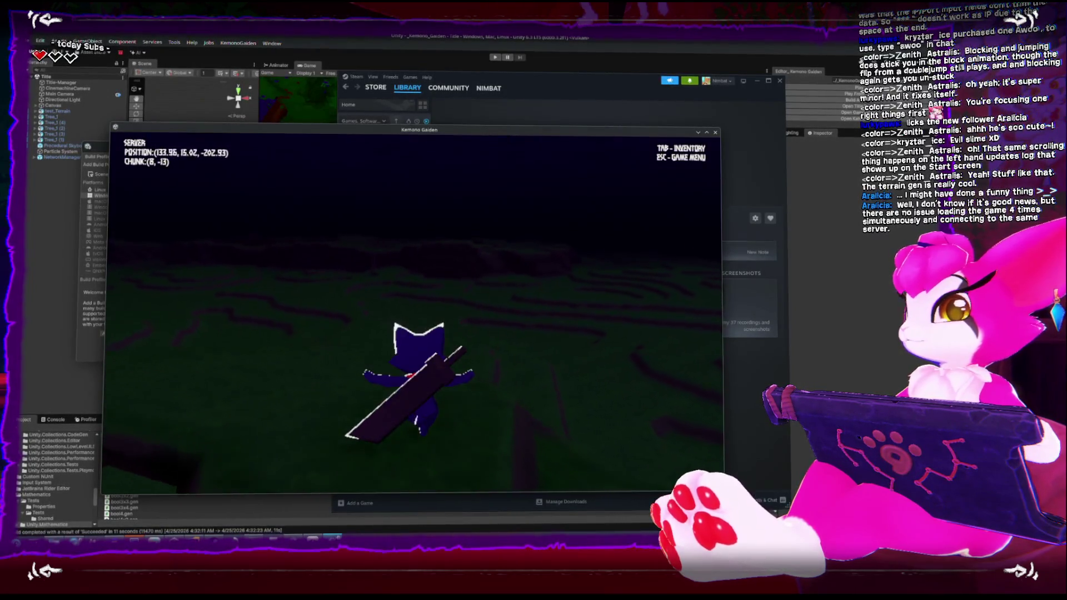
{"action": "key", "text": "w"}
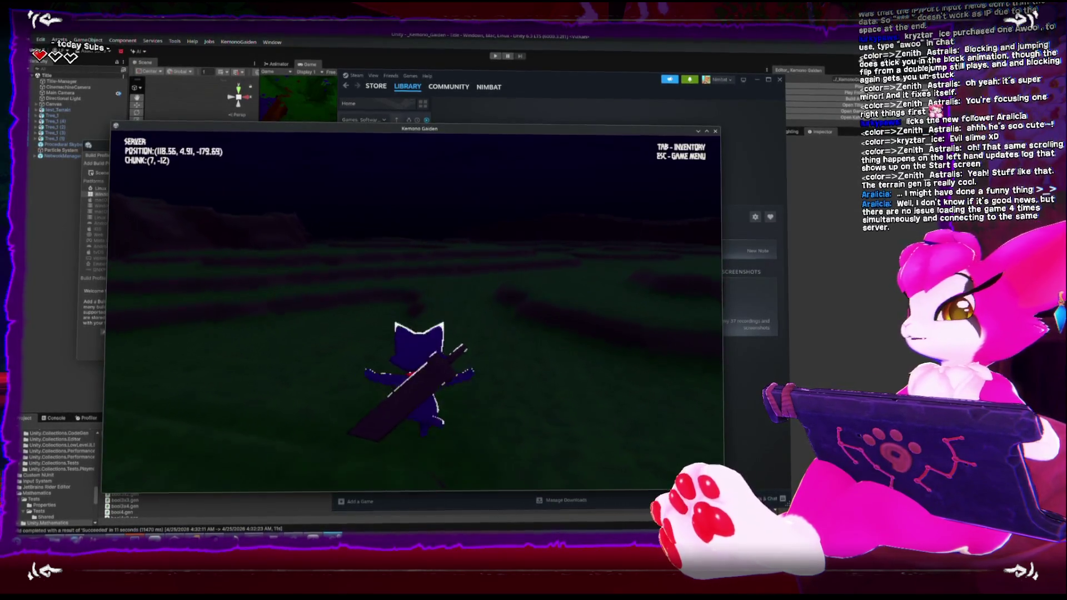
{"action": "key", "text": "w"}
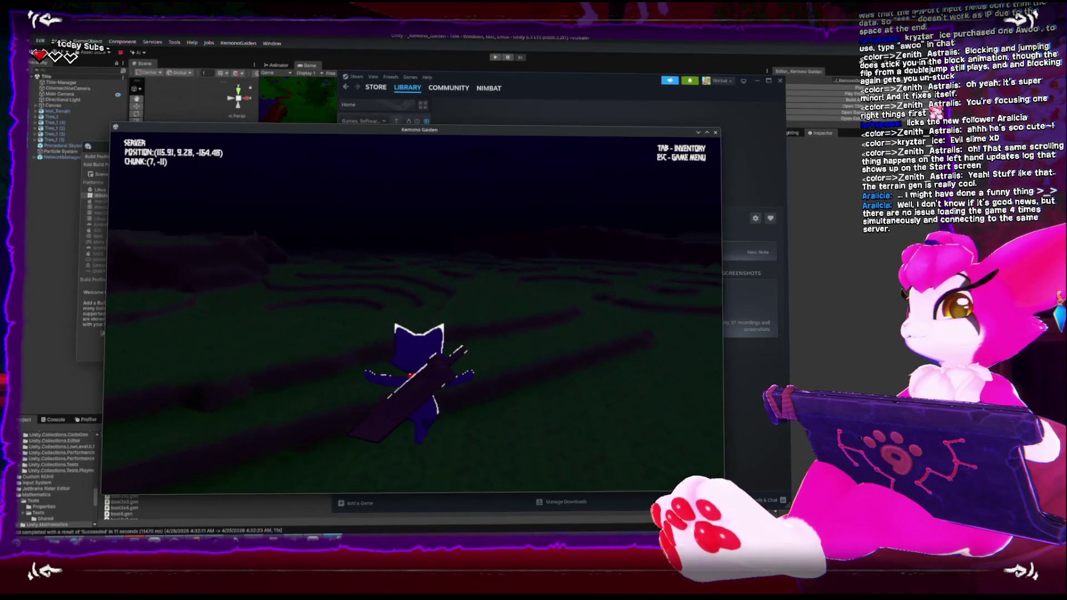
{"action": "key", "text": "w"}
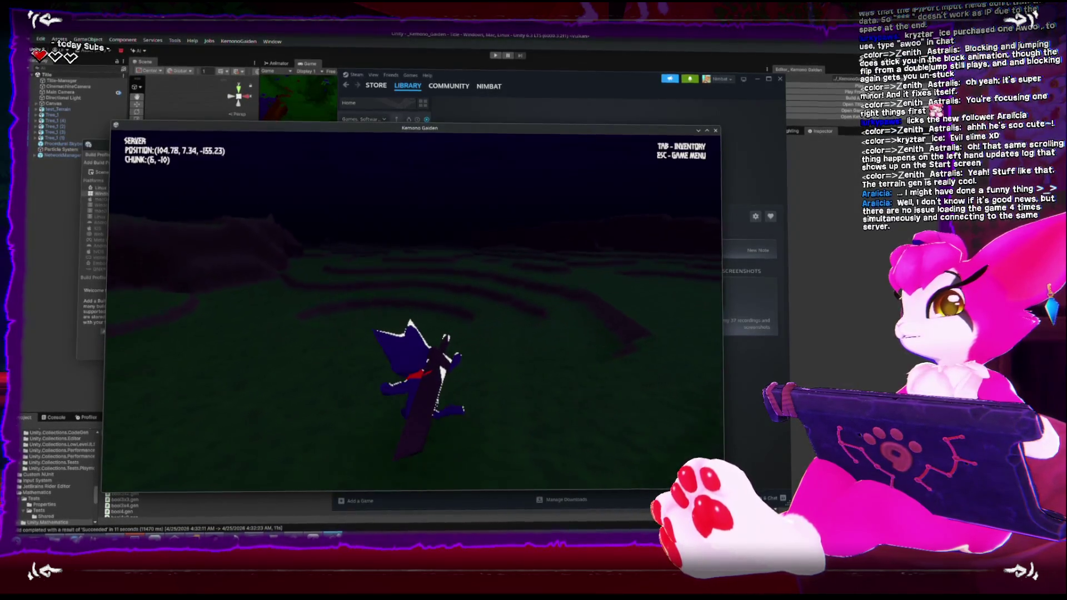
{"action": "key", "text": "w"}
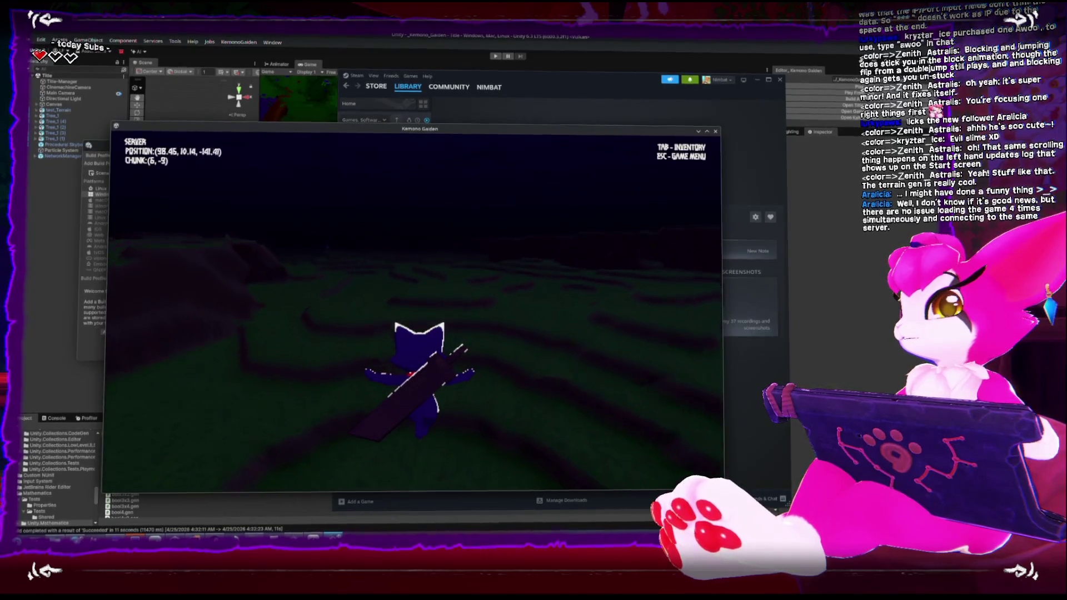
{"action": "key", "text": "w"}
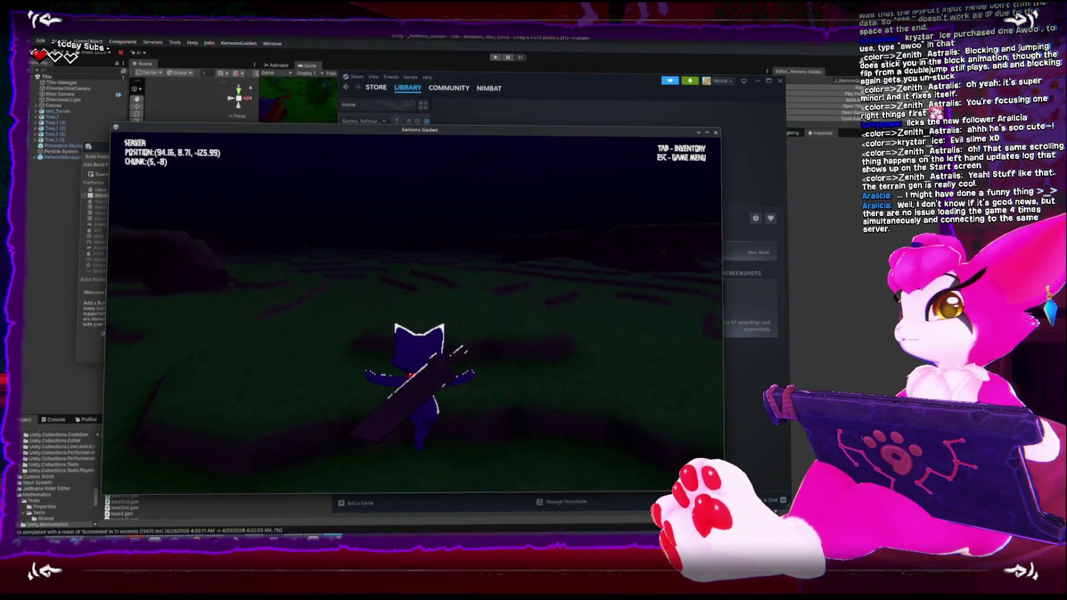
{"action": "key", "text": "w"}
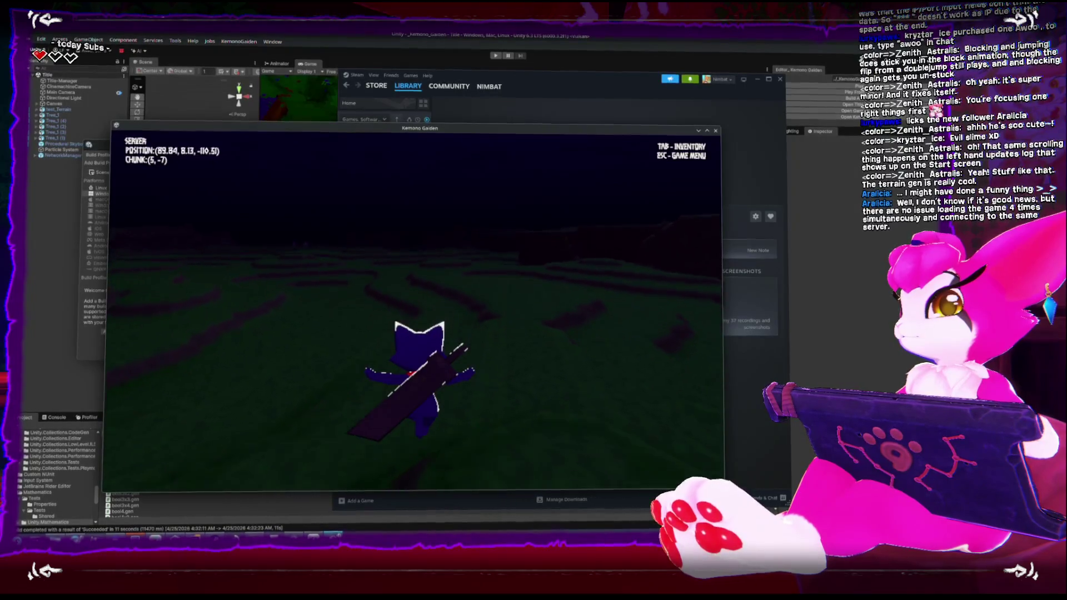
{"action": "key", "text": "w"}
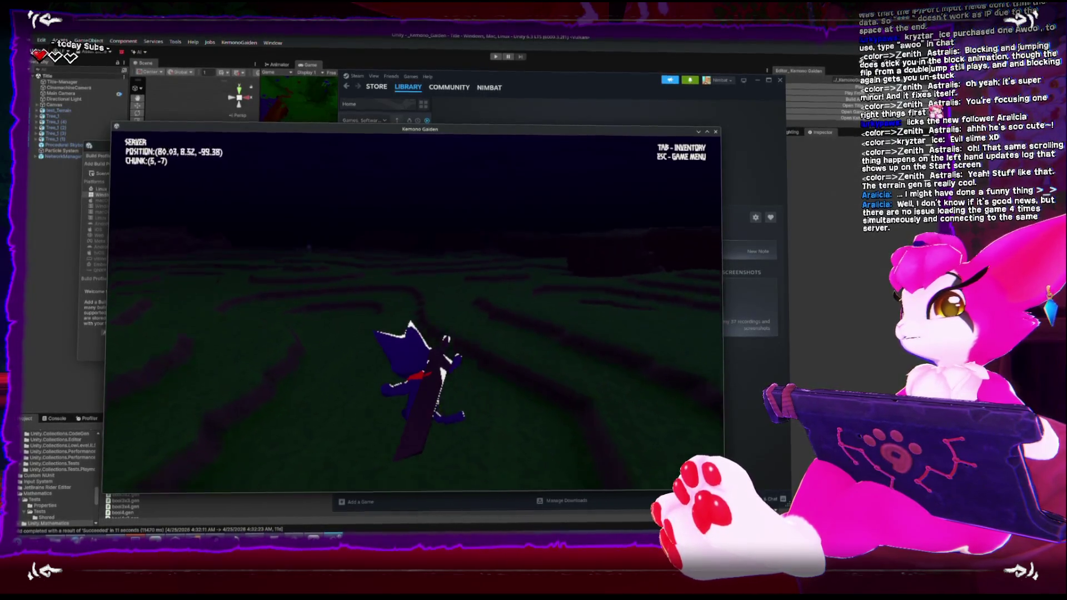
Walk from chunk (3,-4) through (2,-3) into chunk (0,-1) toward the other players
{"action": "key", "text": "w"}
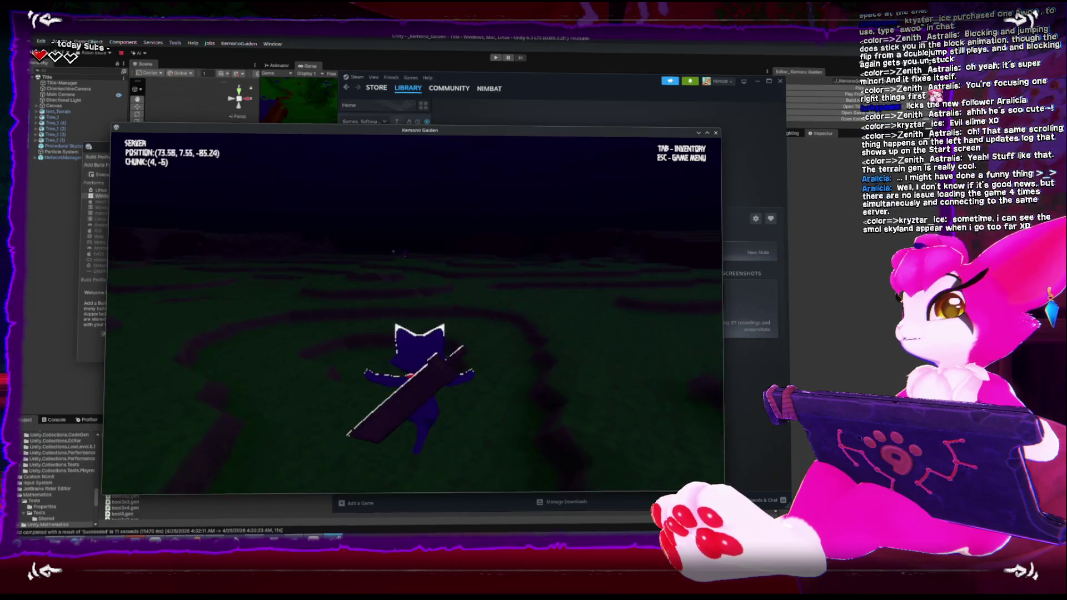
{"action": "key", "text": "w"}
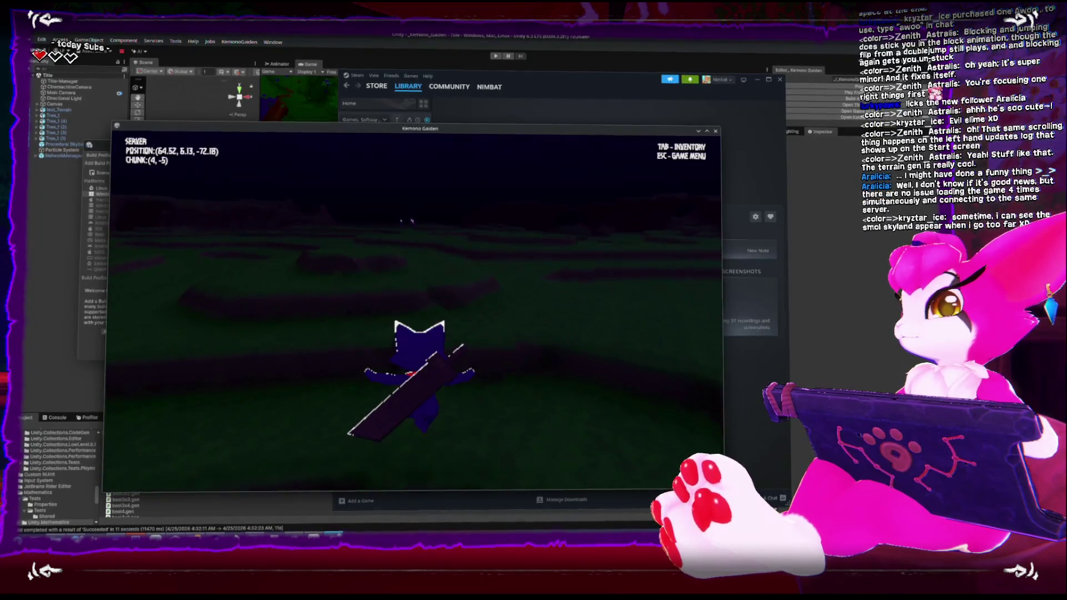
{"action": "key", "text": "w"}
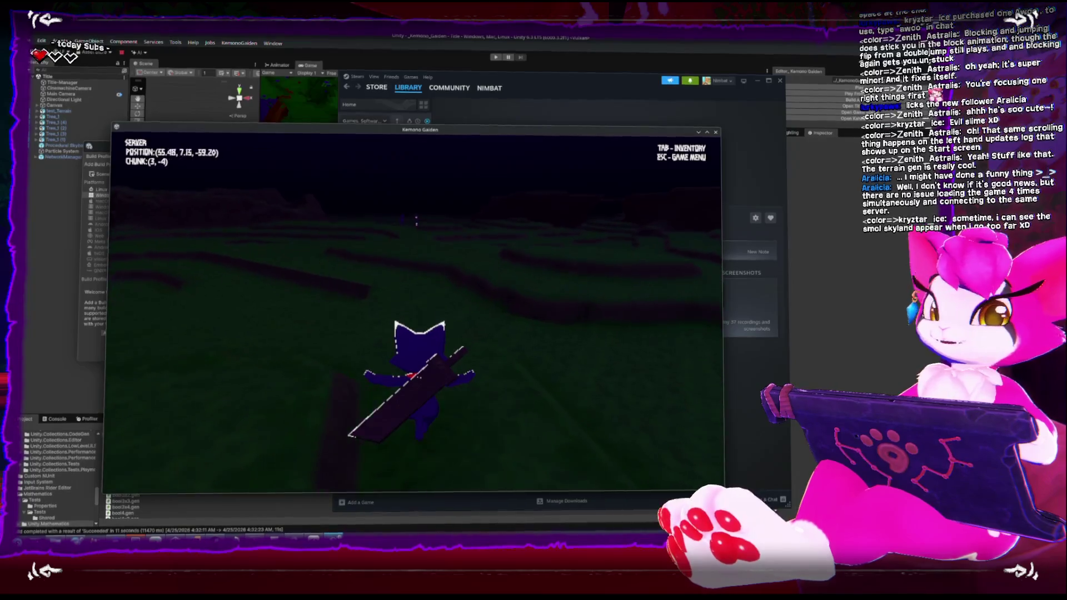
{"action": "key", "text": "w"}
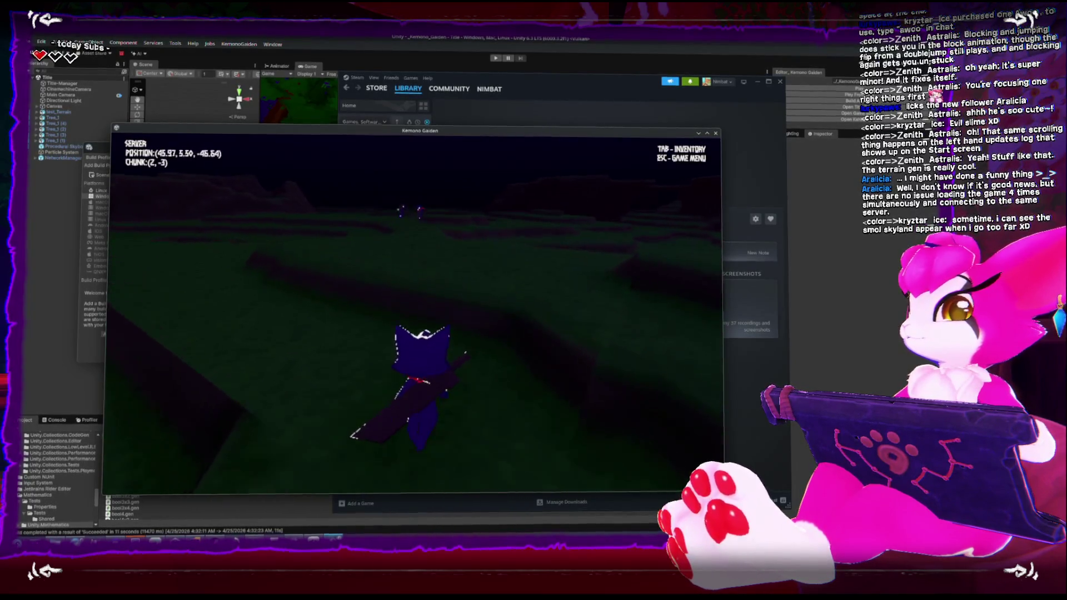
{"action": "key", "text": "w"}
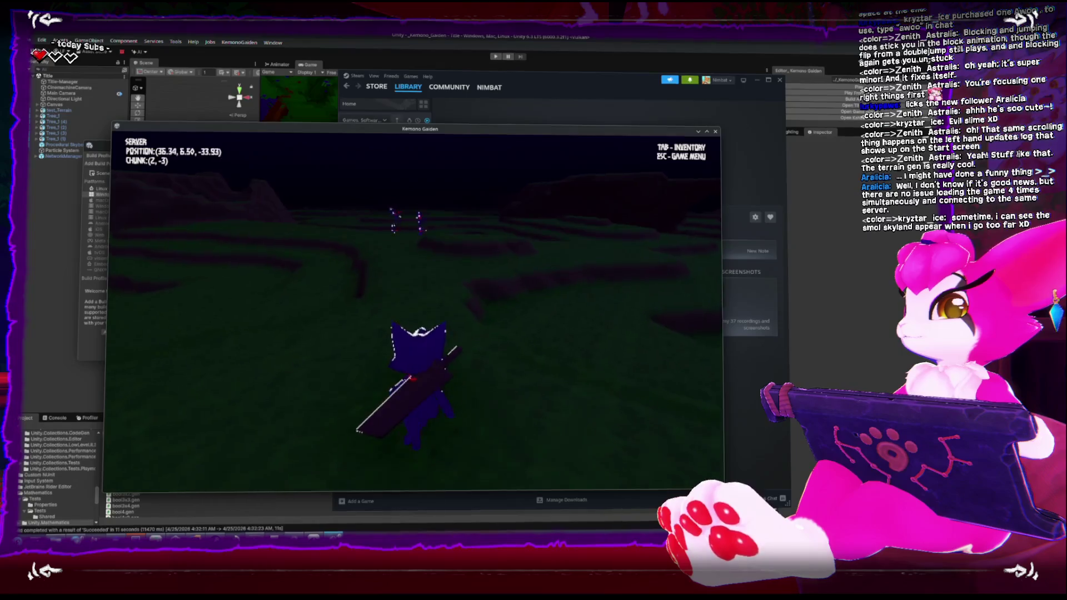
{"action": "key", "text": "w"}
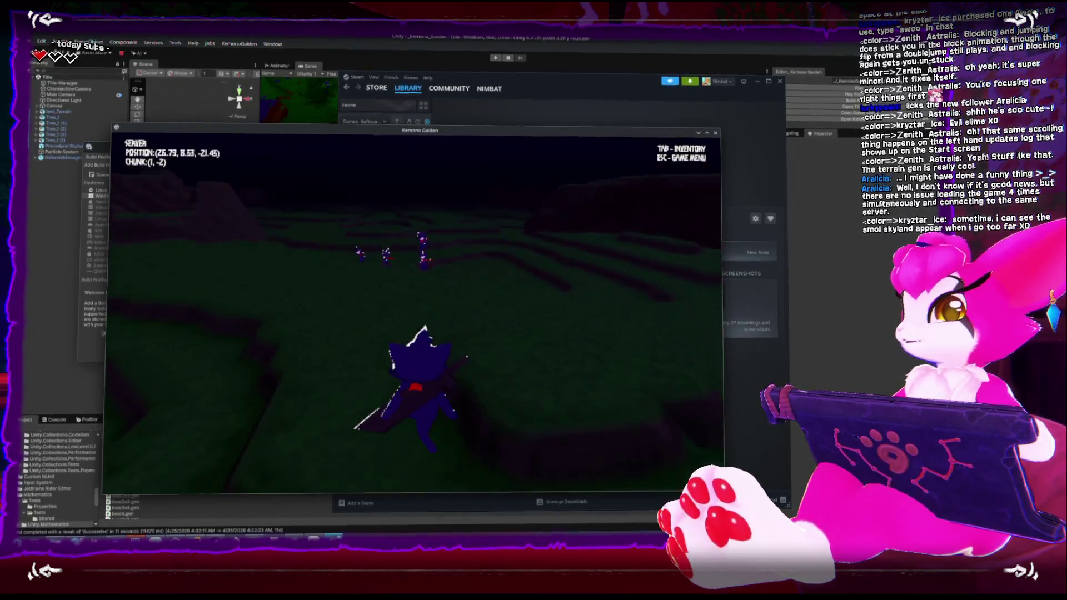
{"action": "key", "text": "w"}
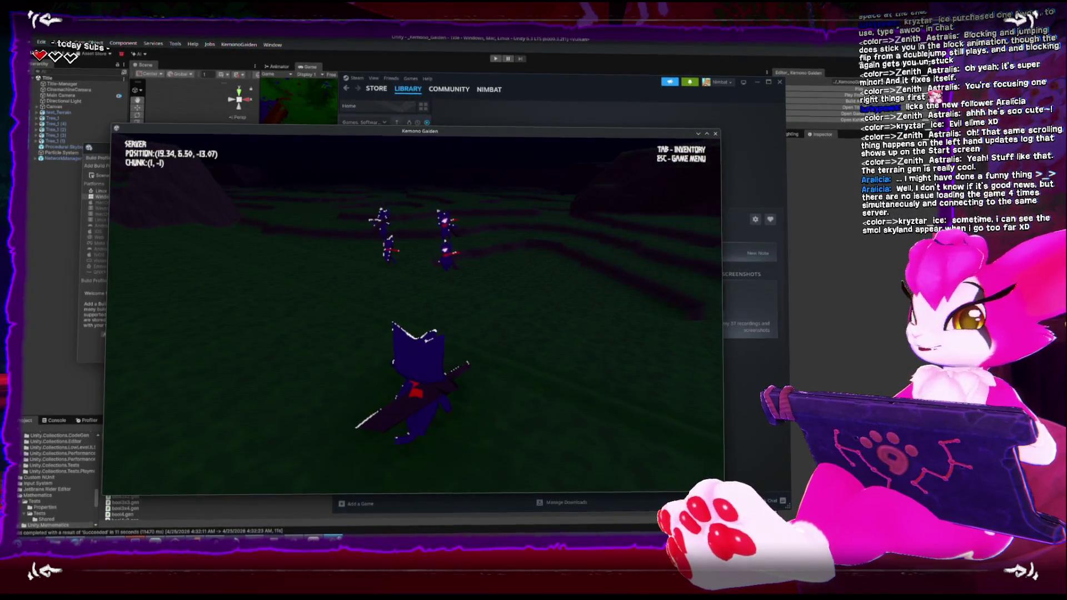
{"action": "key", "text": "w"}
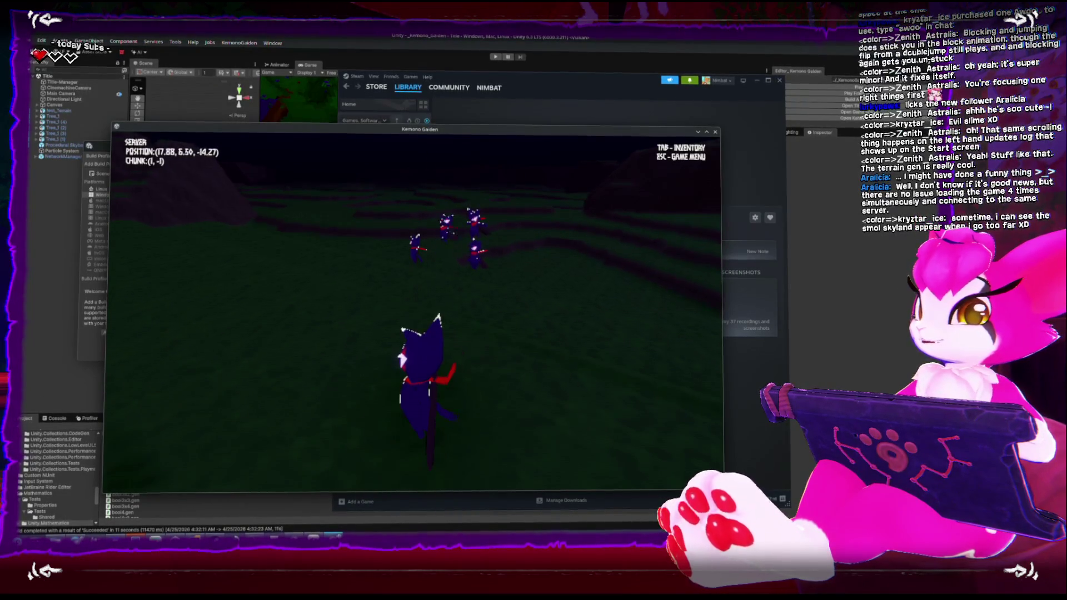
{"action": "key", "text": "w"}
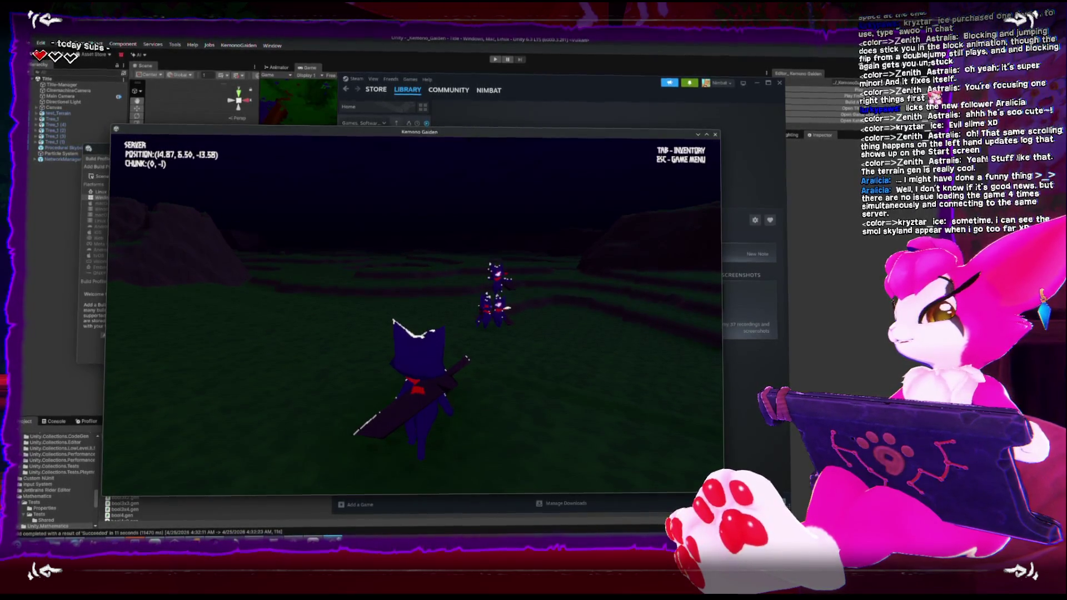
Circle among the stacked client characters, then resume play from the game menu
{"action": "key", "text": "w"}
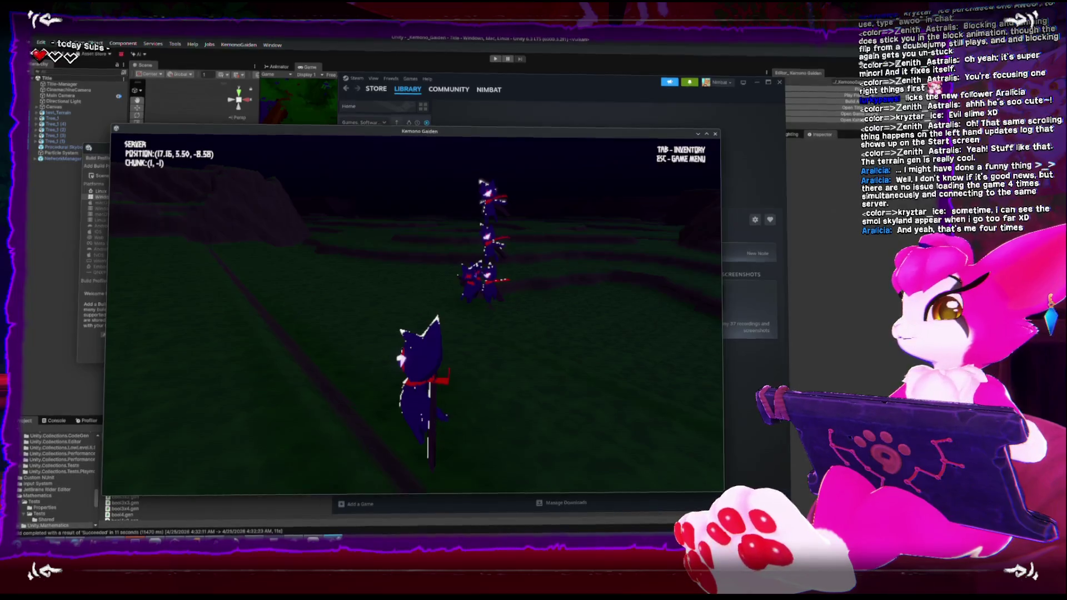
{"action": "key", "text": "w"}
{"action": "key", "text": "w"}
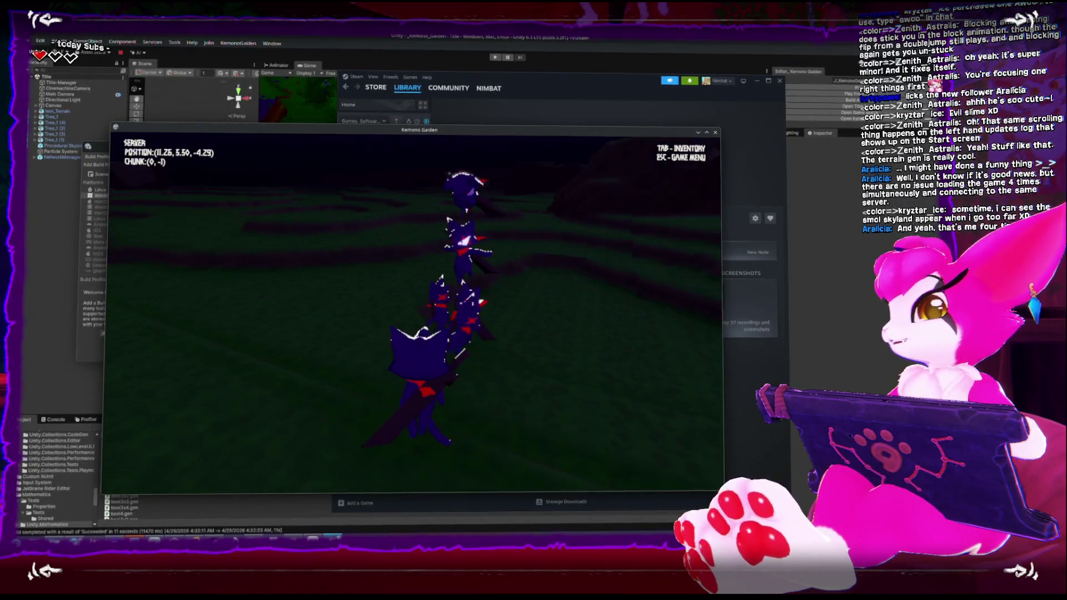
{"action": "key", "text": "w"}
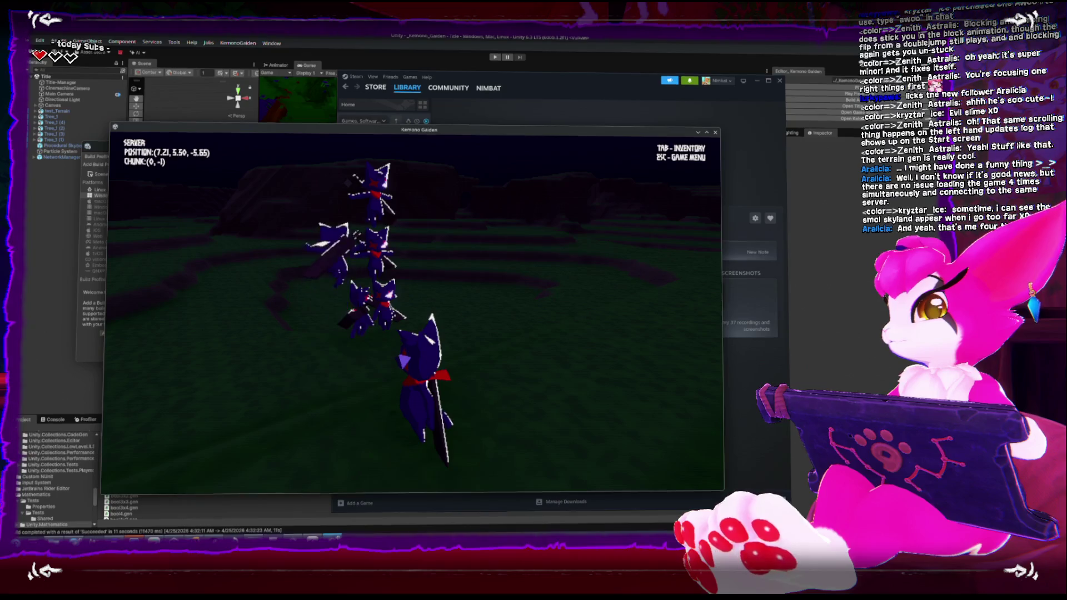
{"action": "key", "text": "w"}
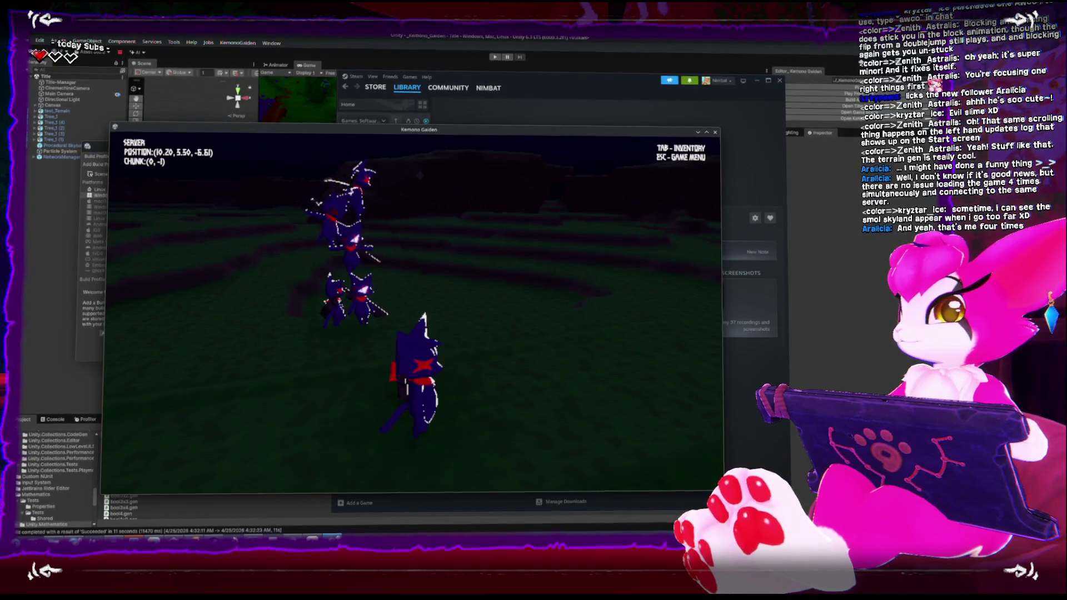
{"action": "key", "text": "w"}
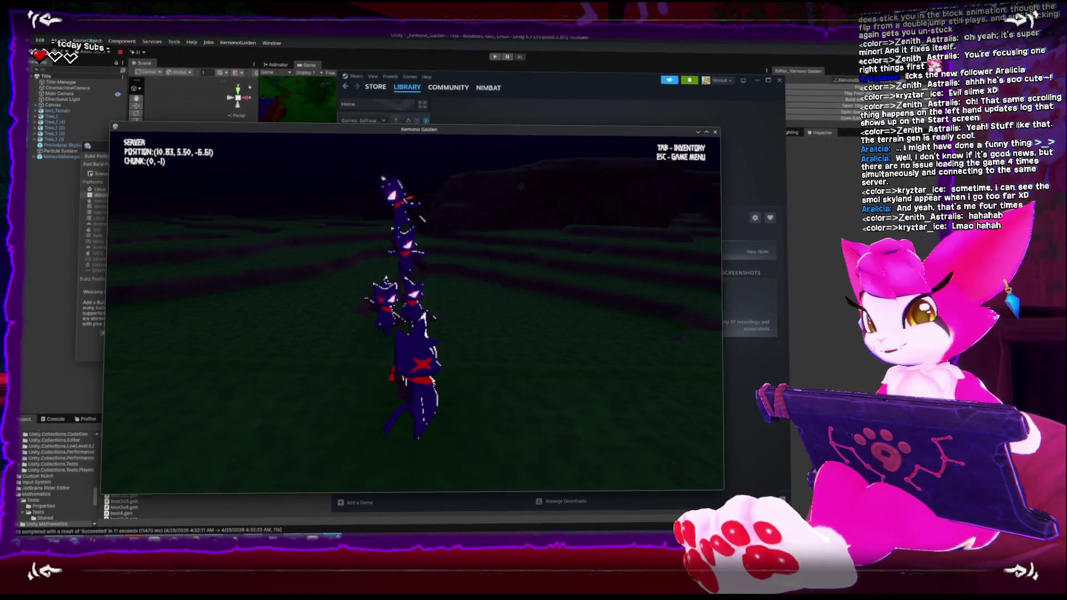
{"action": "key", "text": "w"}
{"action": "key", "text": "w"}
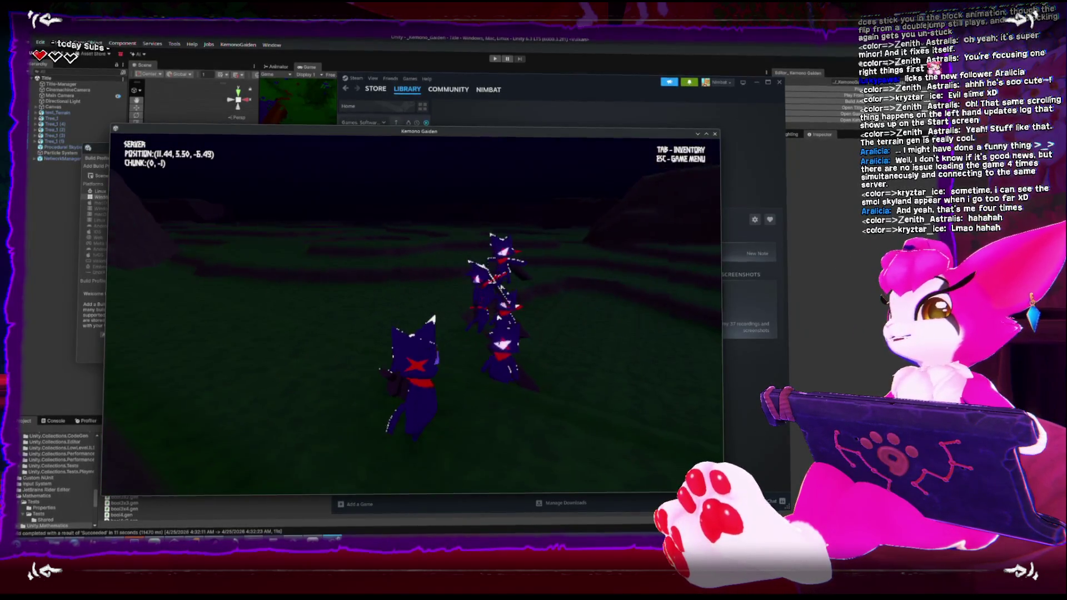
{"action": "key", "text": "w"}
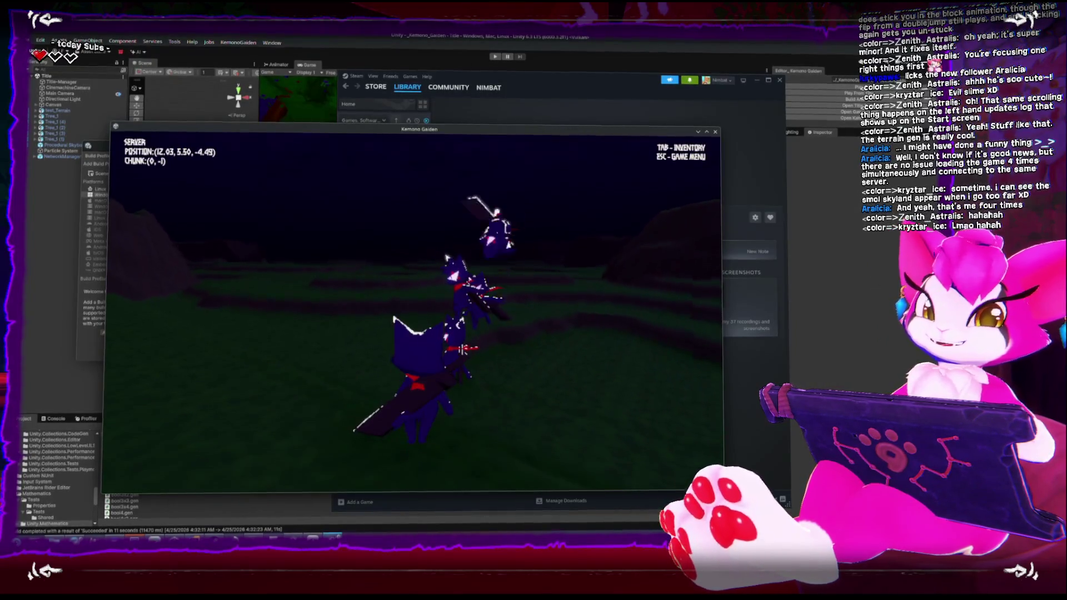
{"action": "left_click", "coordinate": [455, 297]}
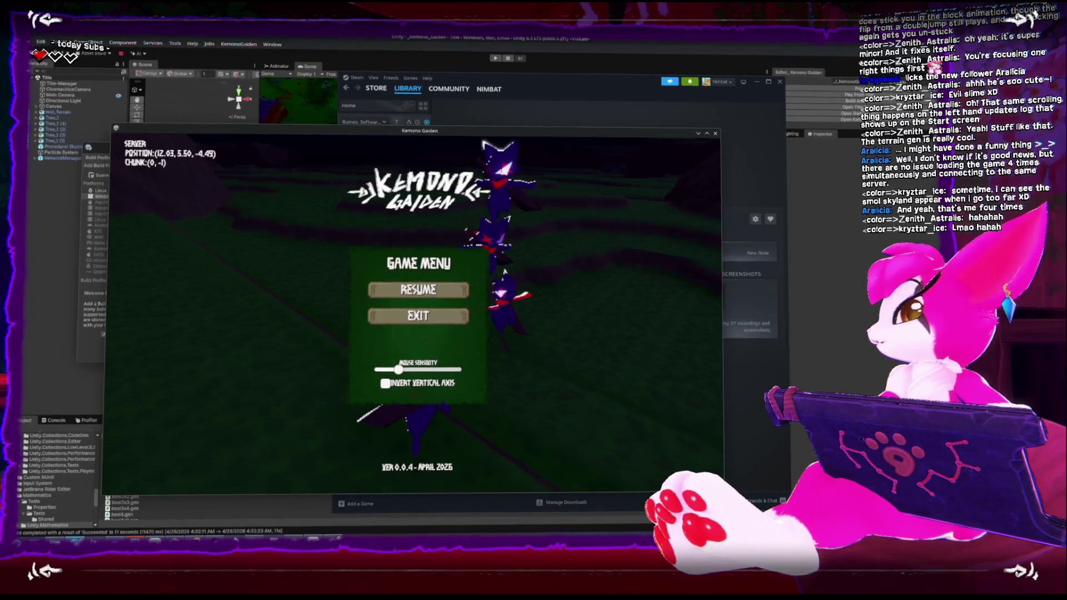
Resume play and move the server character among the other connected players
{"action": "key", "text": "Escape"}
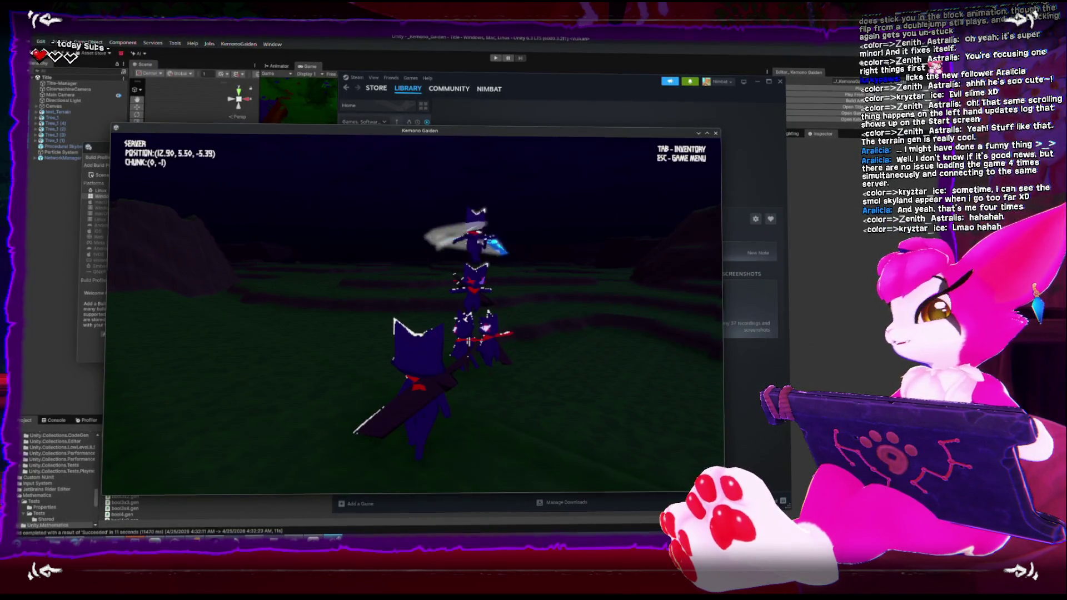
{"action": "key", "text": "space"}
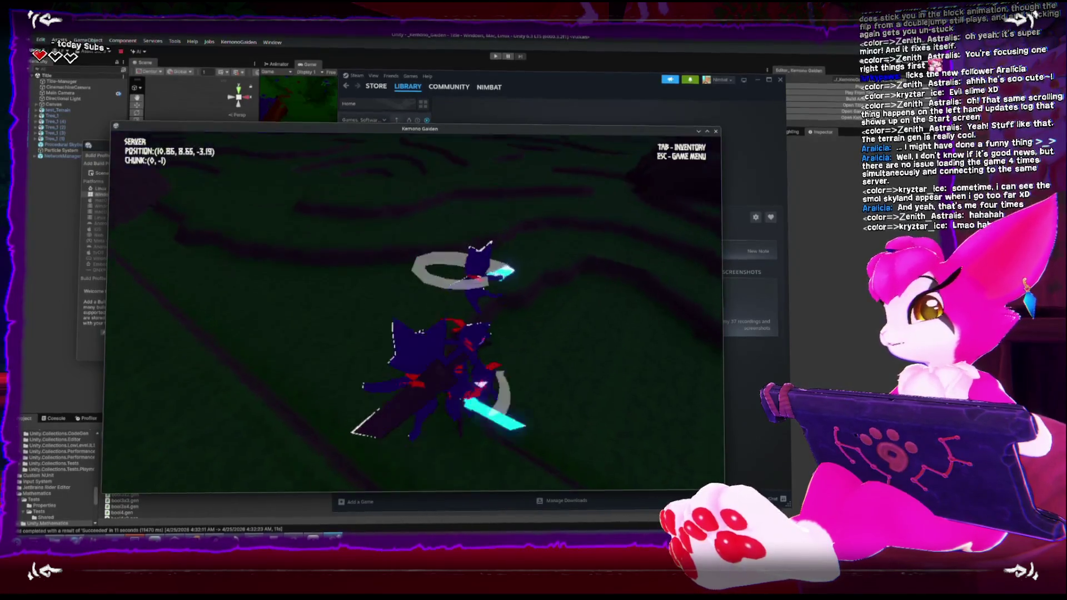
{"action": "key", "text": "w"}
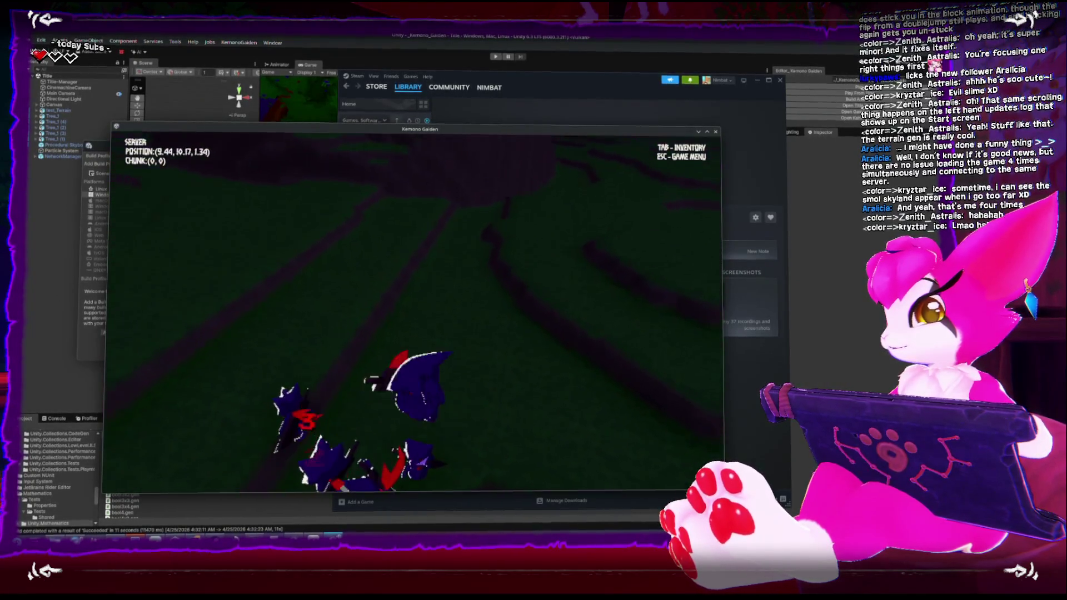
{"action": "key", "text": "w"}
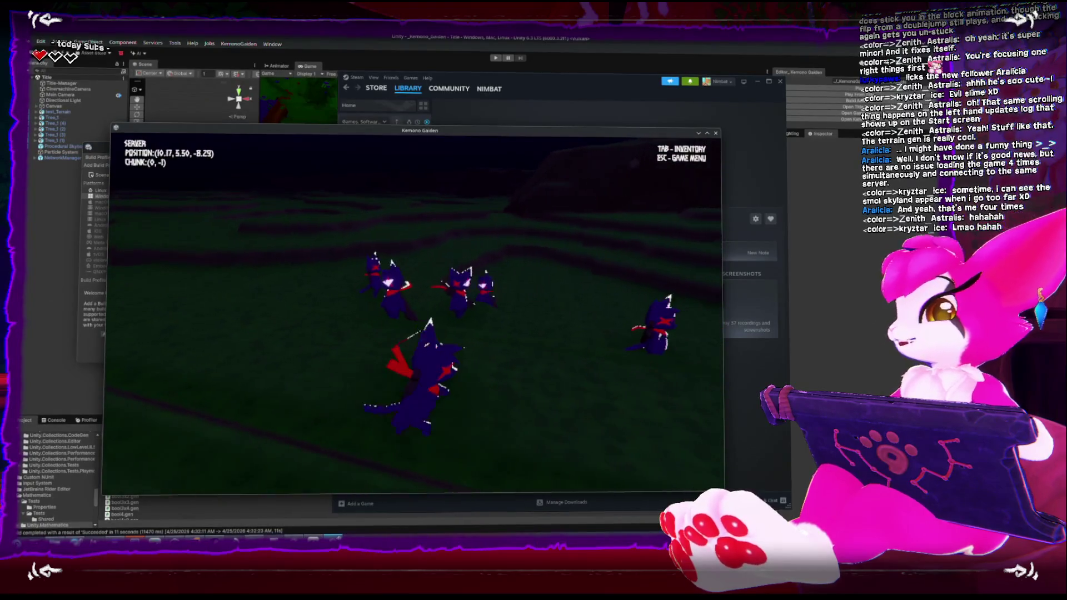
{"action": "key", "text": "w"}
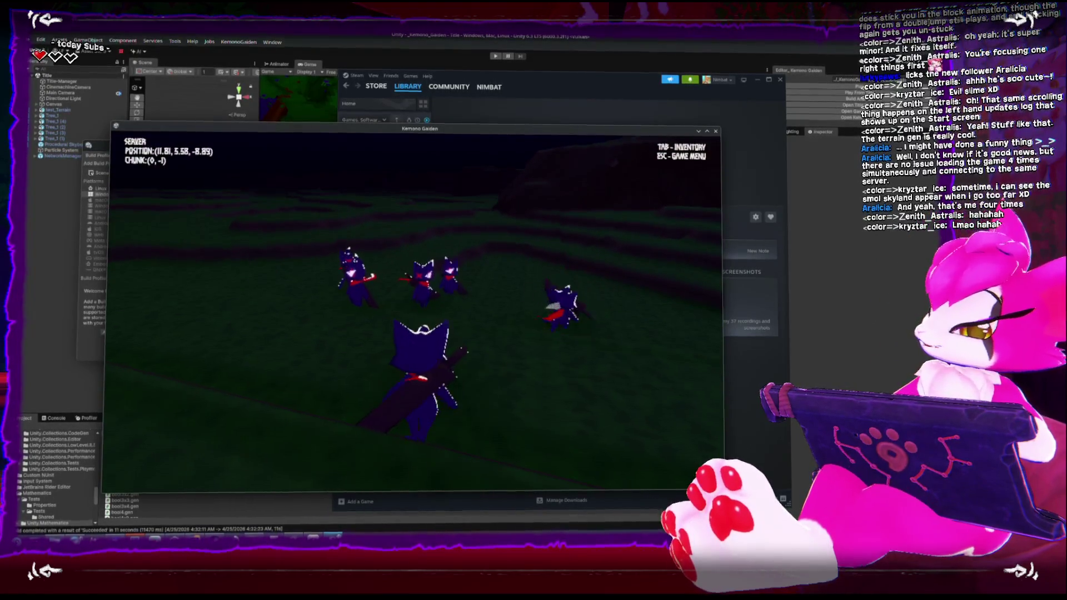
{"action": "key", "text": "w"}
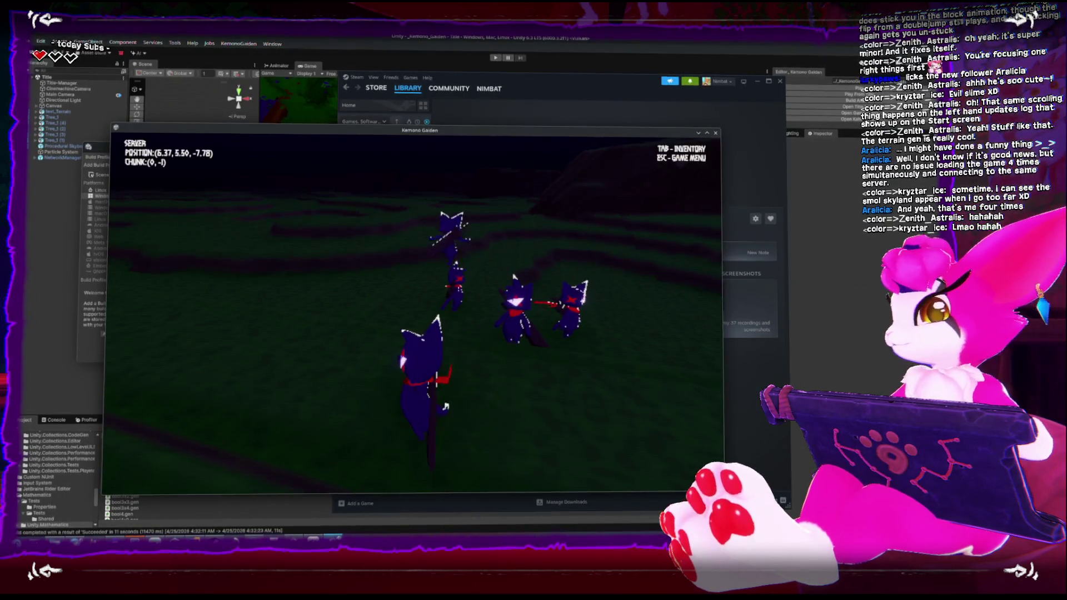
{"action": "key", "text": "w"}
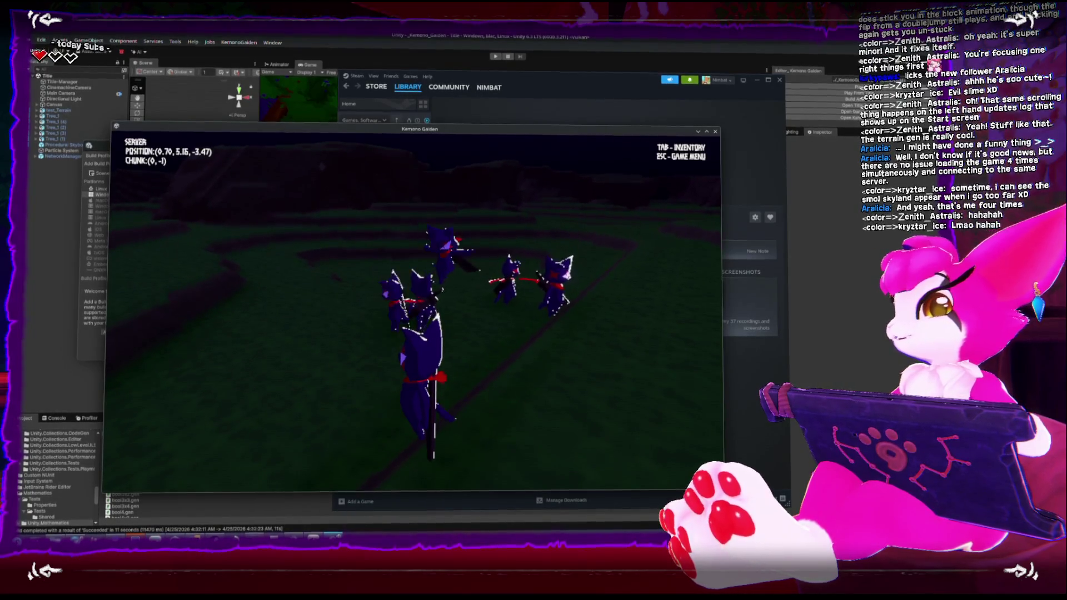
{"action": "key", "text": "w"}
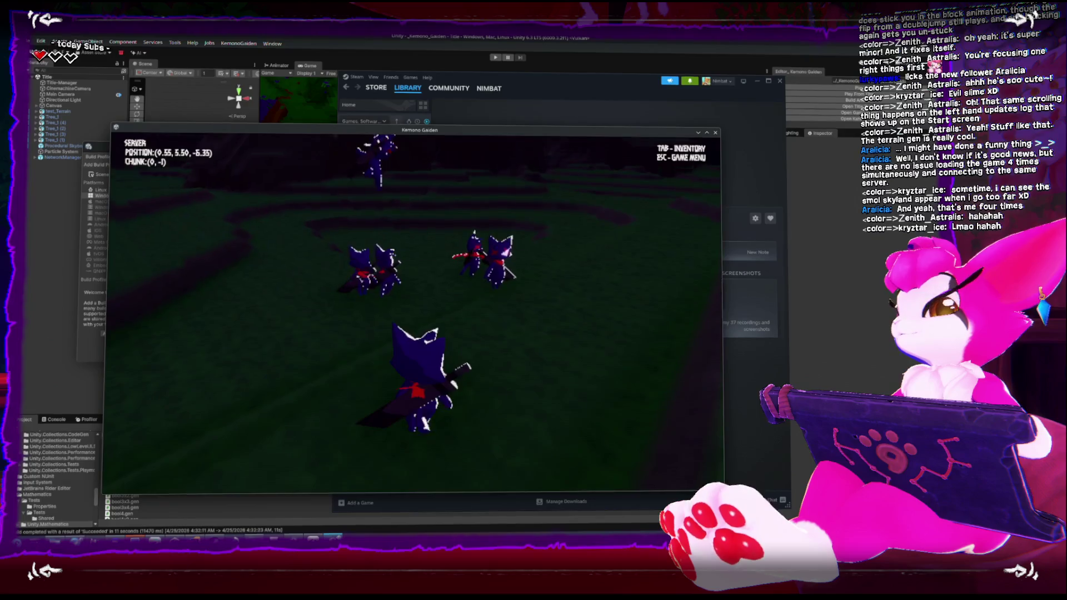
{"action": "key", "text": "w"}
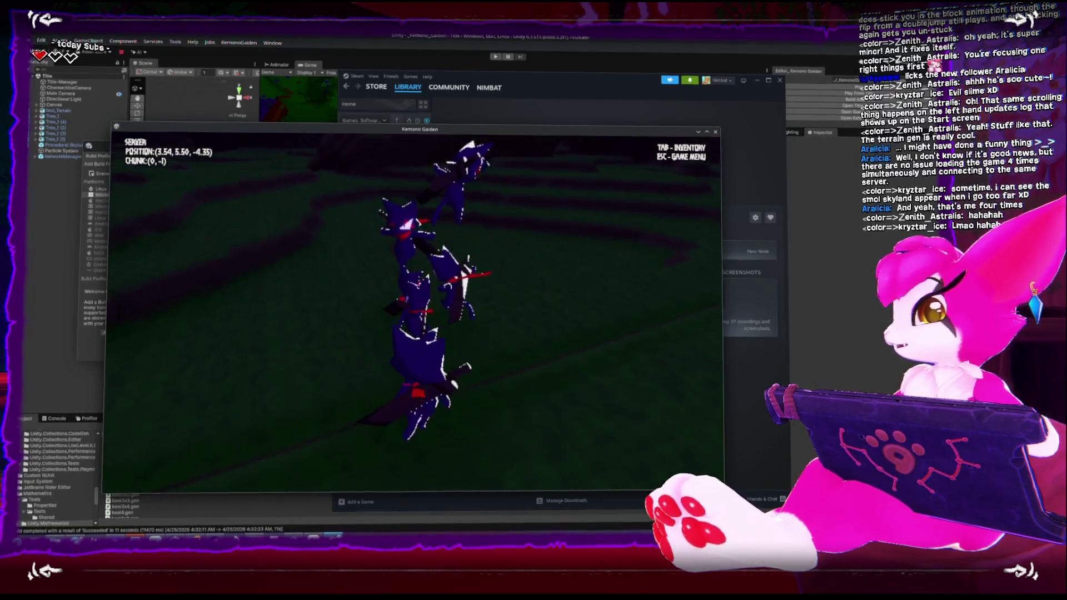
Run around the field and line up next to another player's character
{"action": "key", "text": "w"}
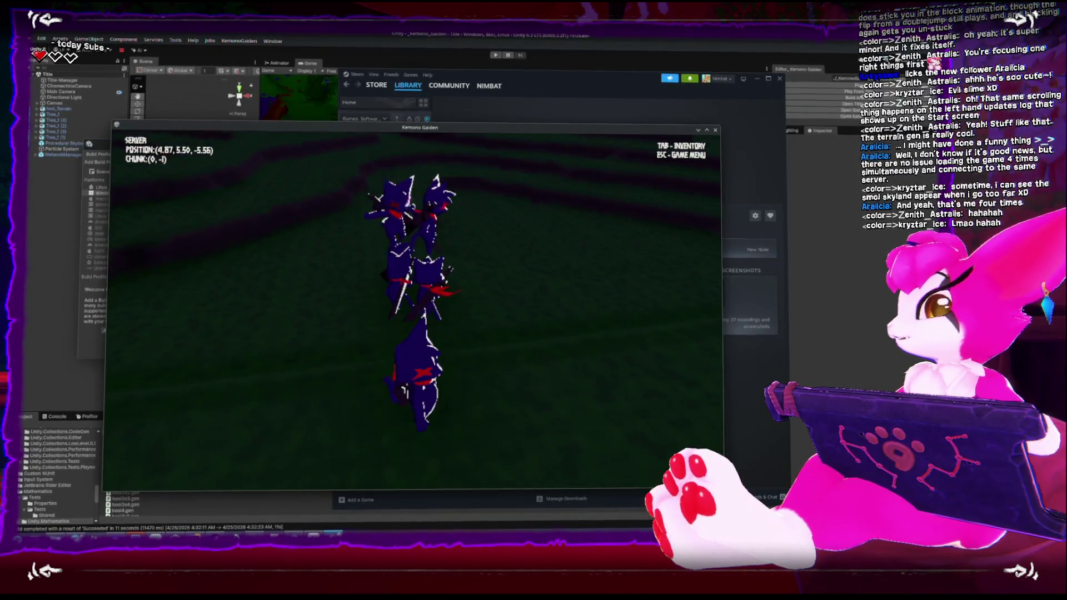
{"action": "key", "text": "w"}
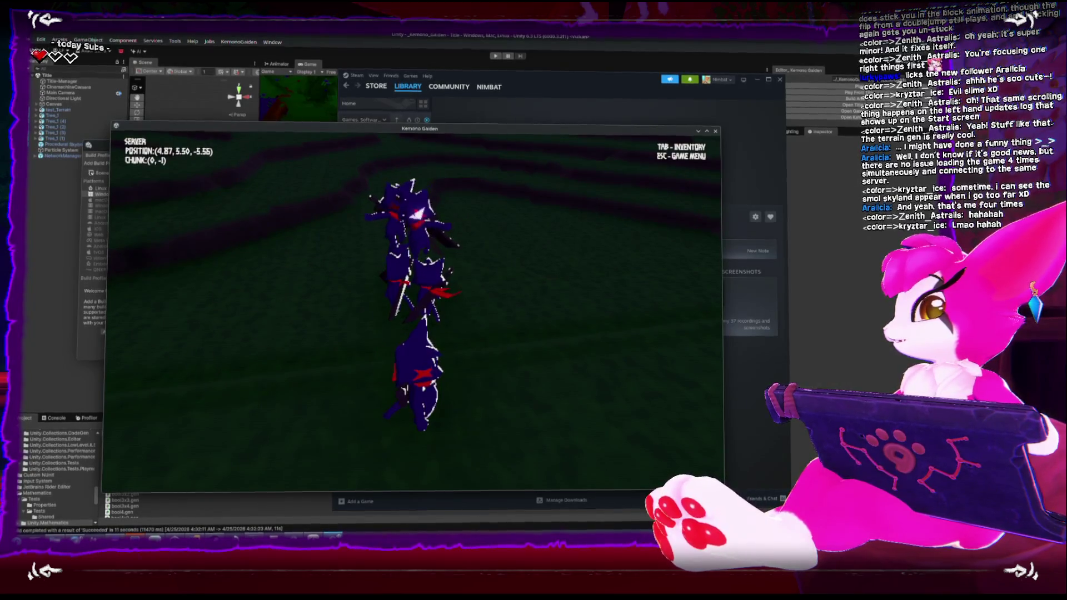
{"action": "key", "text": "s"}
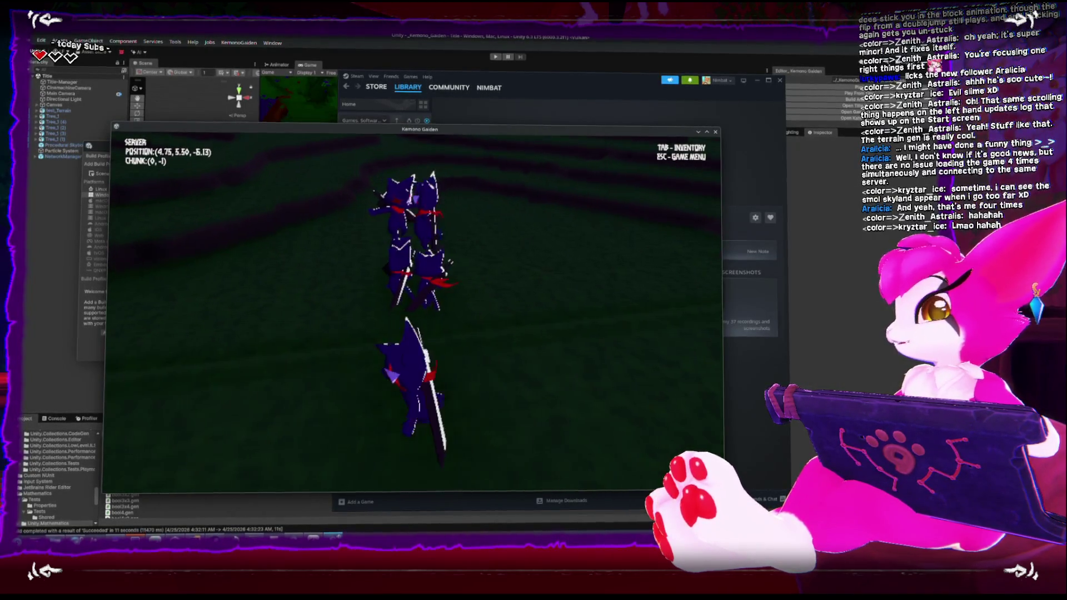
{"action": "key", "text": "w"}
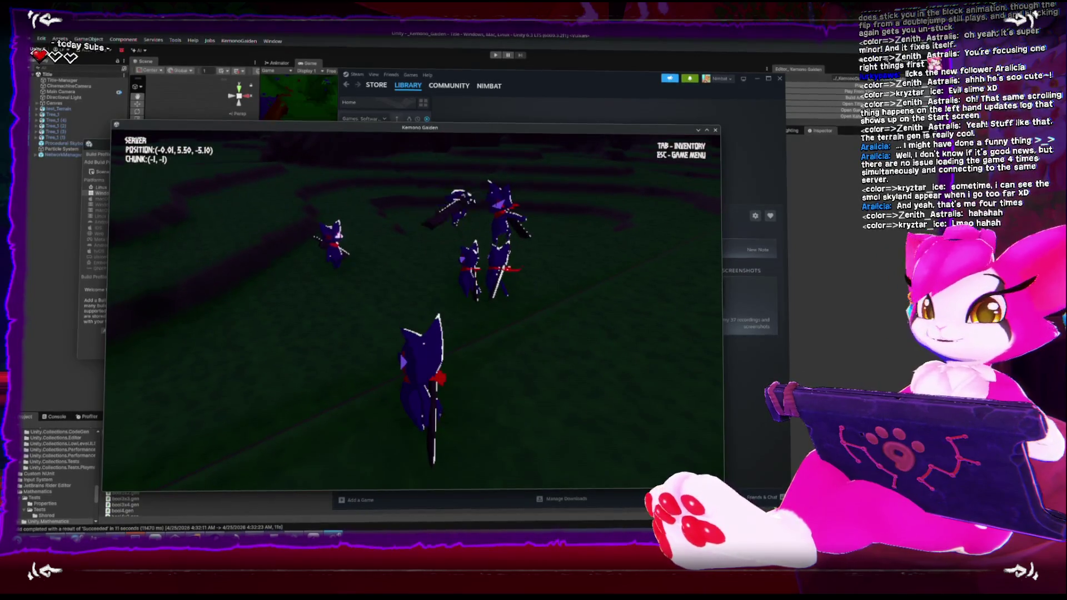
{"action": "key", "text": "w"}
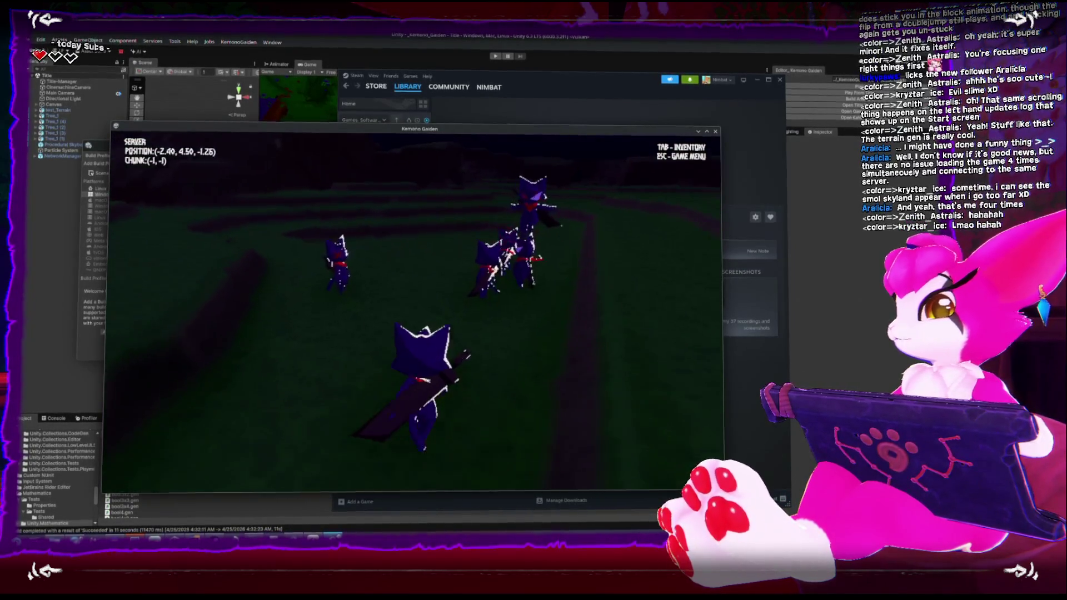
{"action": "key", "text": "w"}
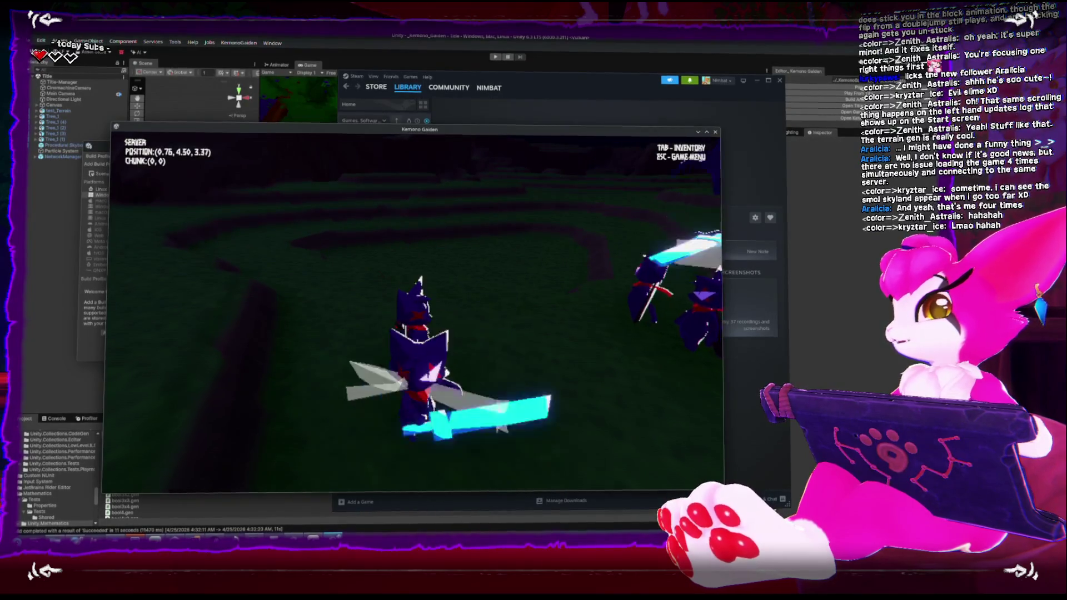
{"action": "key", "text": "w"}
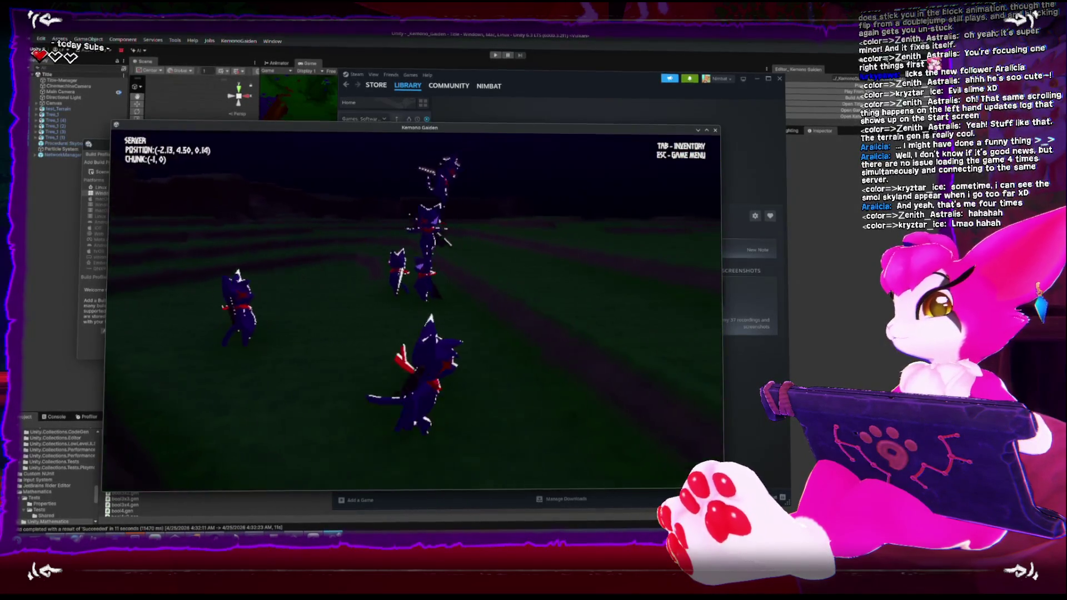
{"action": "key", "text": "w"}
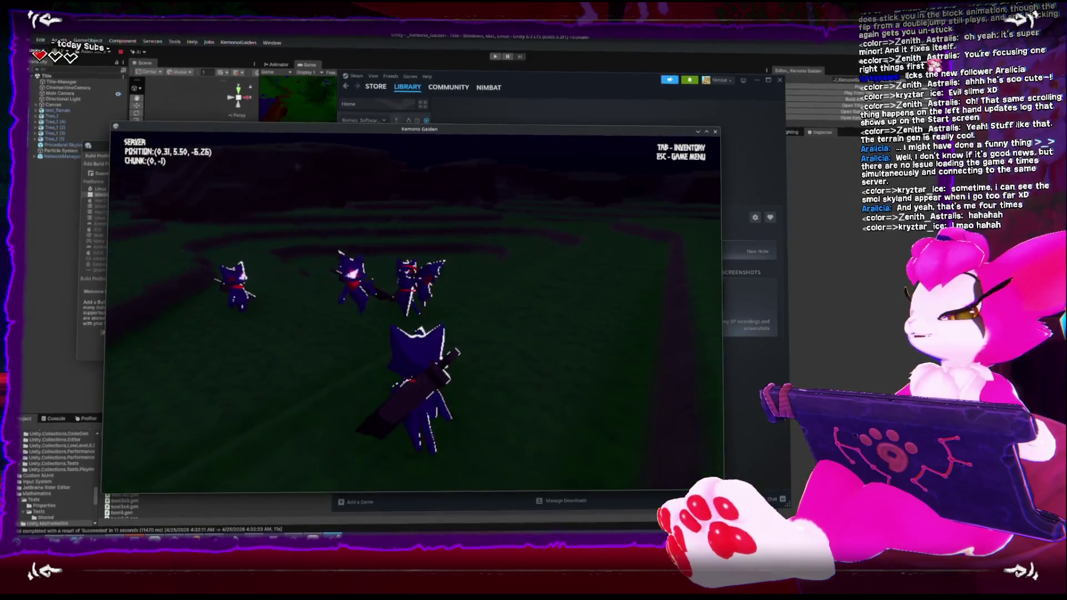
{"action": "key", "text": "w"}
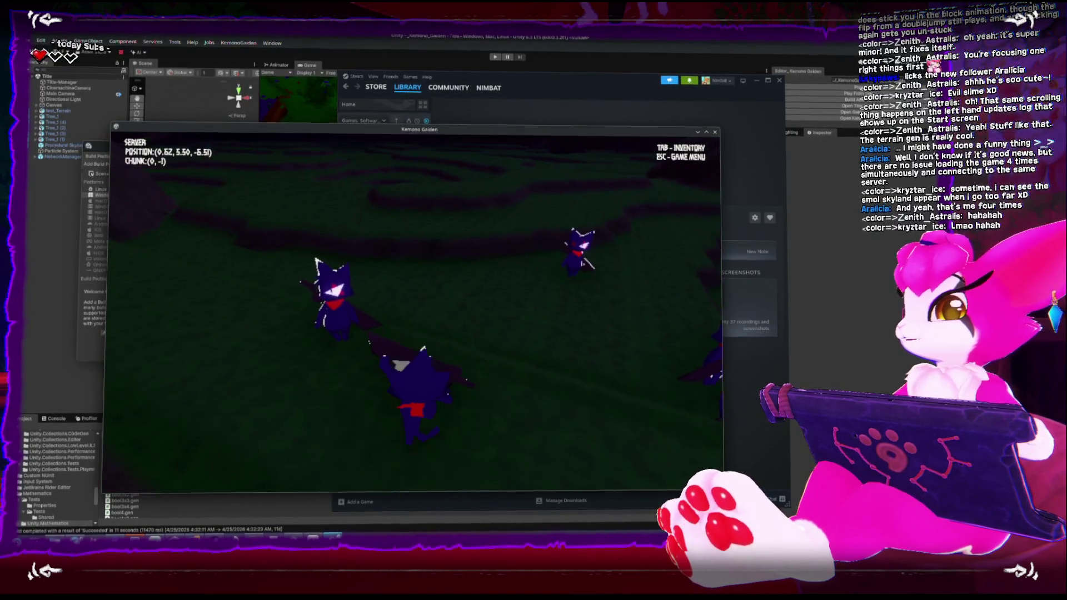
{"action": "key", "text": "w"}
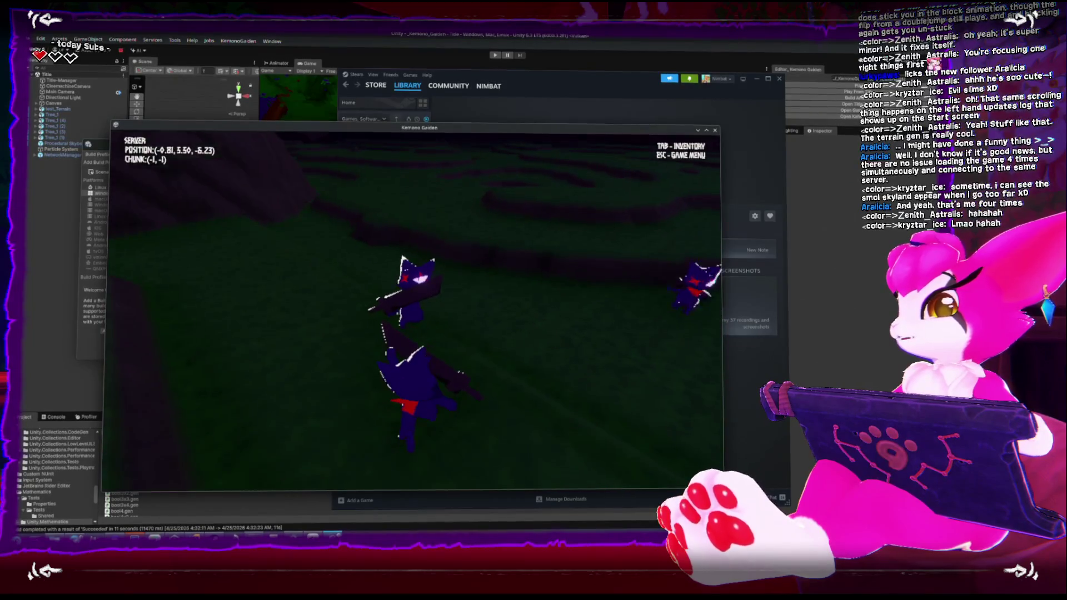
{"action": "key", "text": "w"}
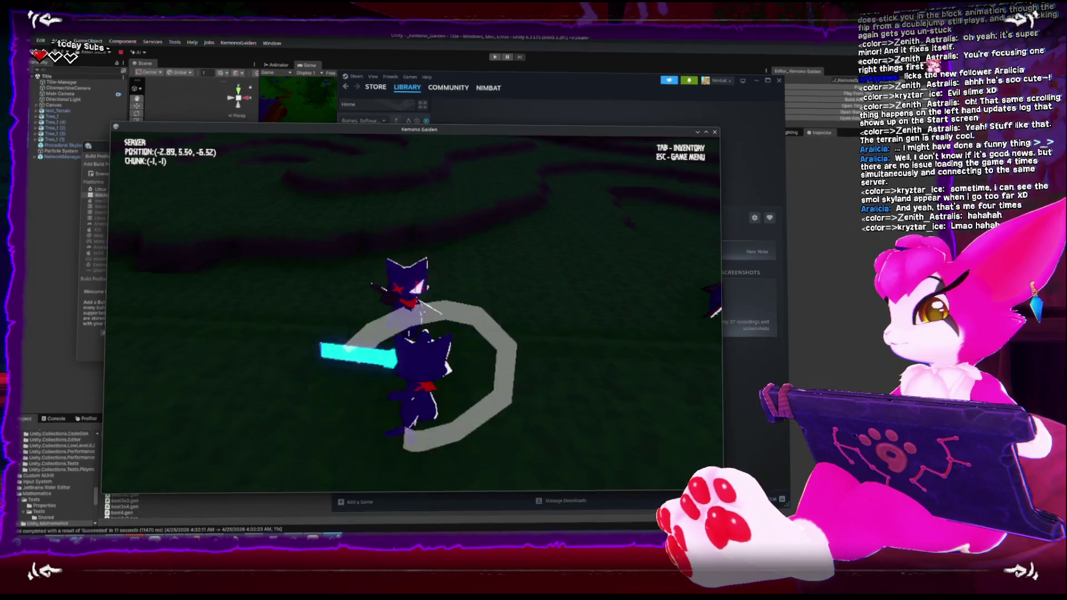
Hit the other player's character with several sword swings, then pause to the game menu
{"action": "left_click", "coordinate": [414, 308]}
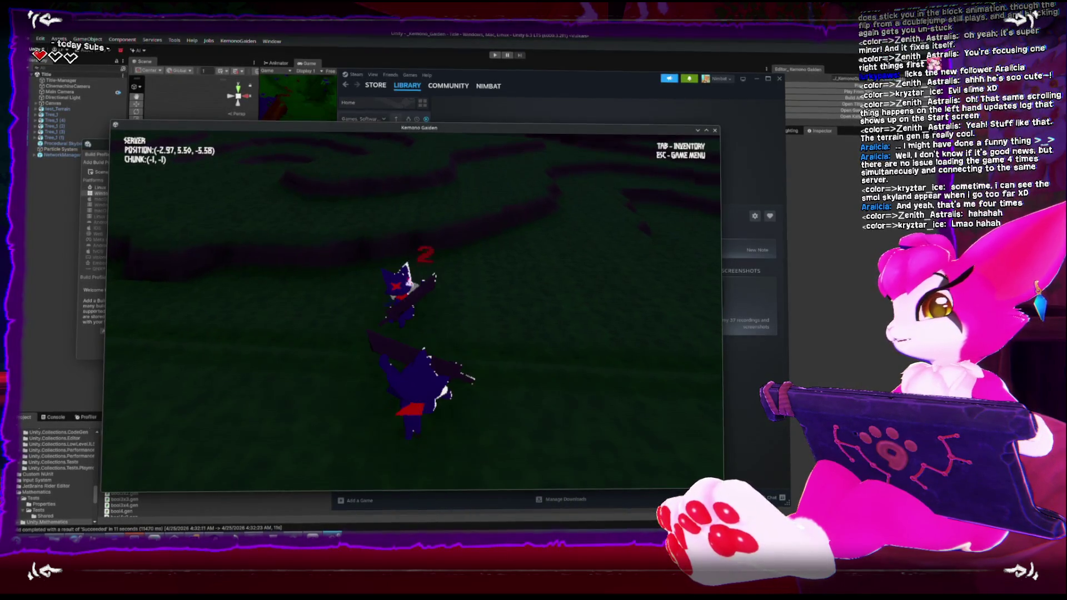
{"action": "left_click", "coordinate": [414, 309]}
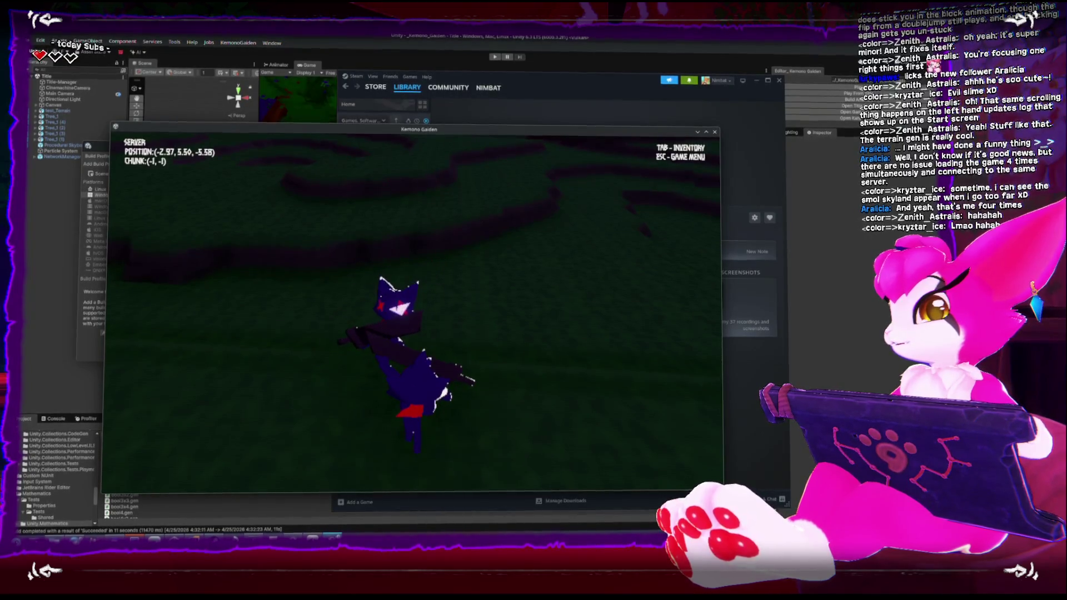
{"action": "left_click", "coordinate": [414, 308]}
{"action": "left_click", "coordinate": [414, 308]}
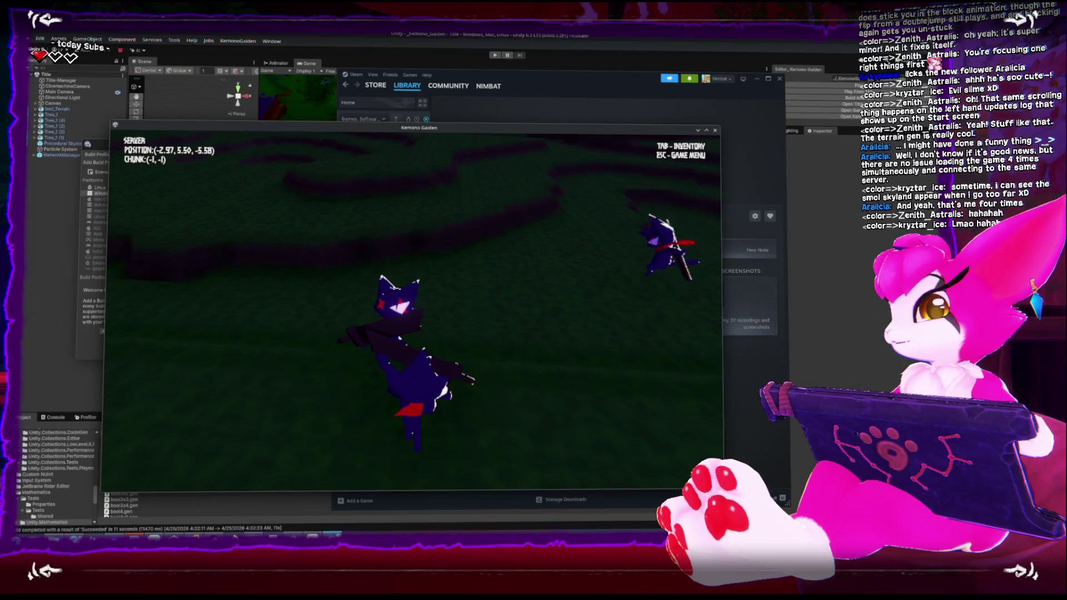
{"action": "left_click", "coordinate": [414, 308]}
{"action": "key", "text": "w"}
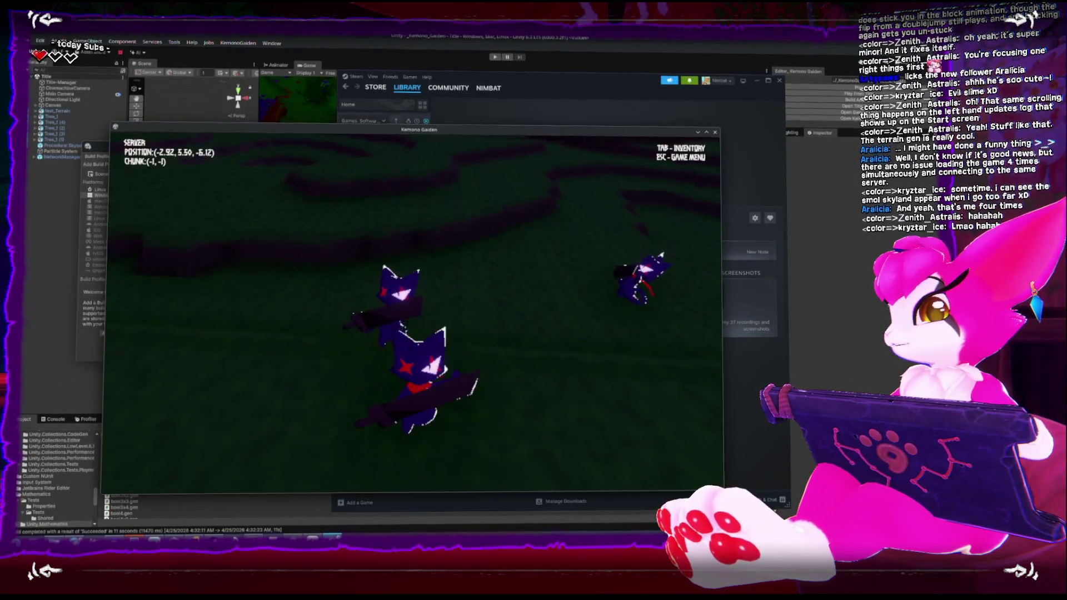
{"action": "key", "text": "w"}
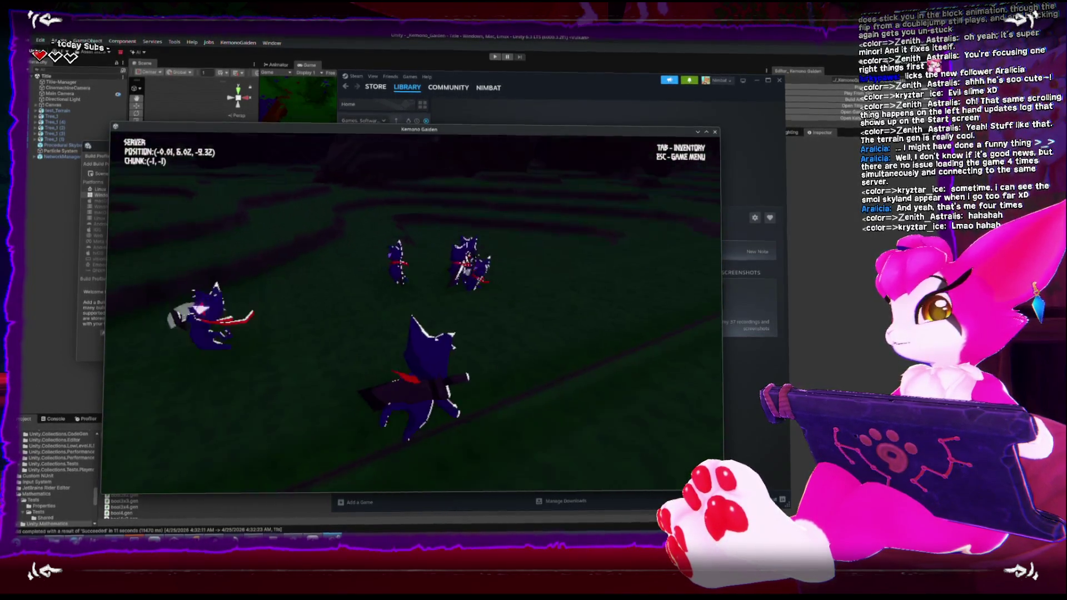
{"action": "key", "text": "w"}
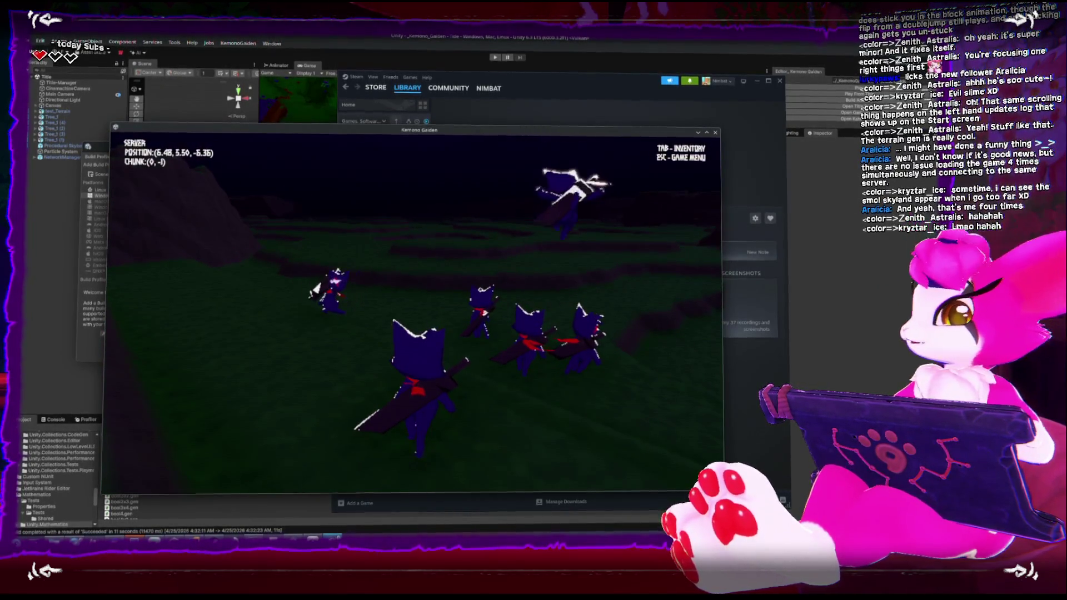
{"action": "key", "text": "Escape"}
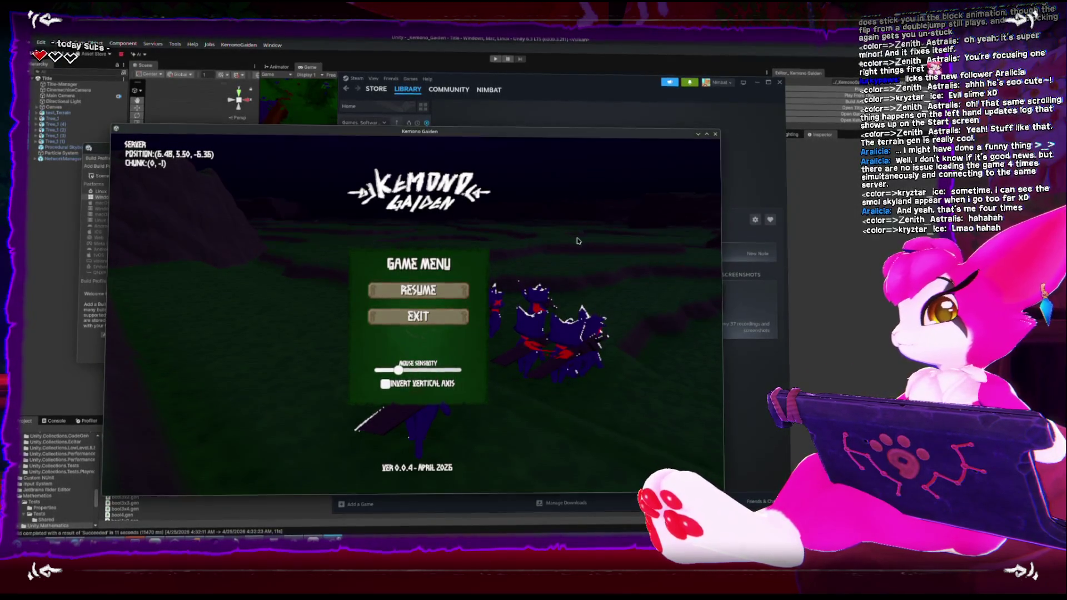
Resume play briefly, pause the game again, and switch to the itch.io Edit project page
{"action": "key", "text": "Escape"}
{"action": "key", "text": "w"}
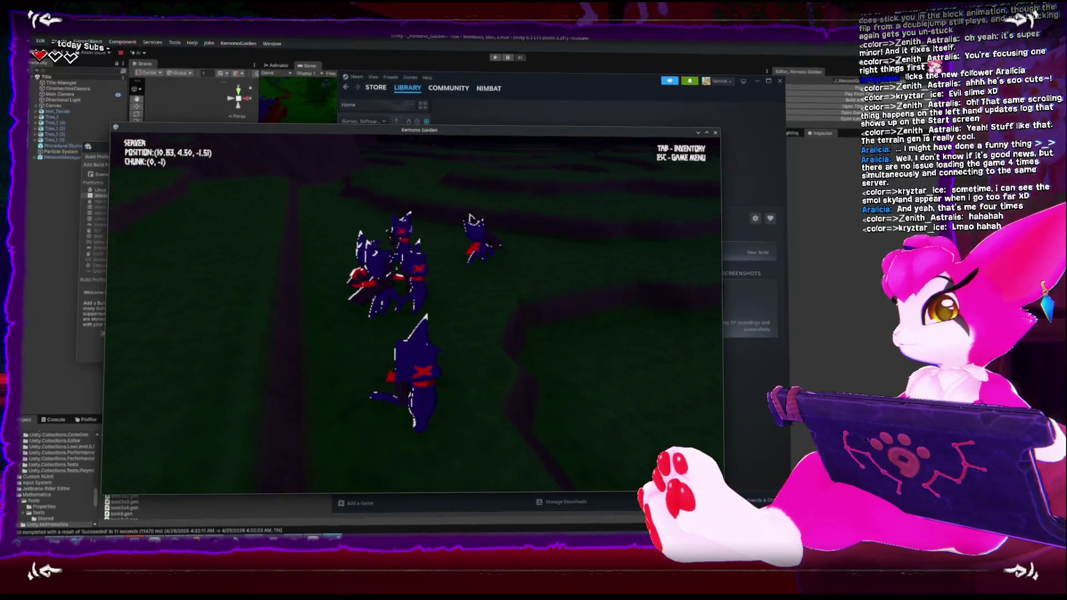
{"action": "key", "text": "w"}
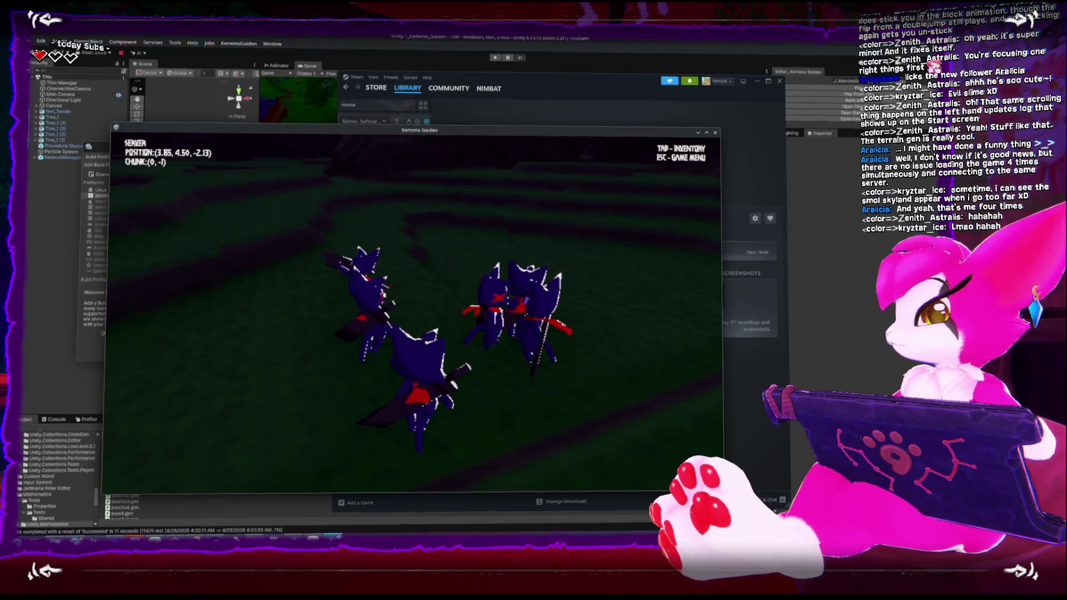
{"action": "key", "text": "Escape"}
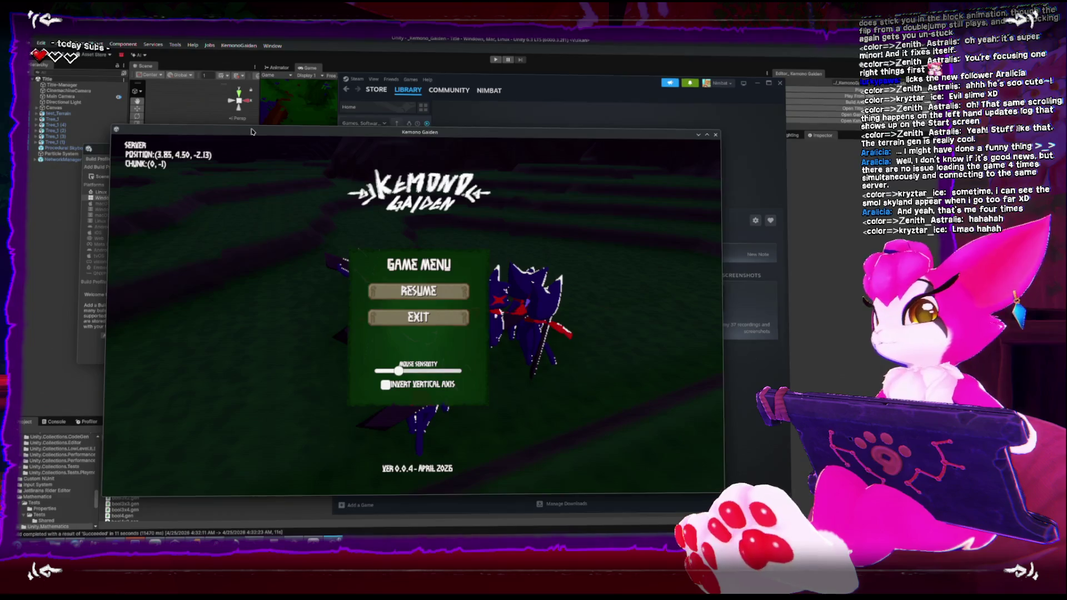
{"action": "key", "text": "Escape"}
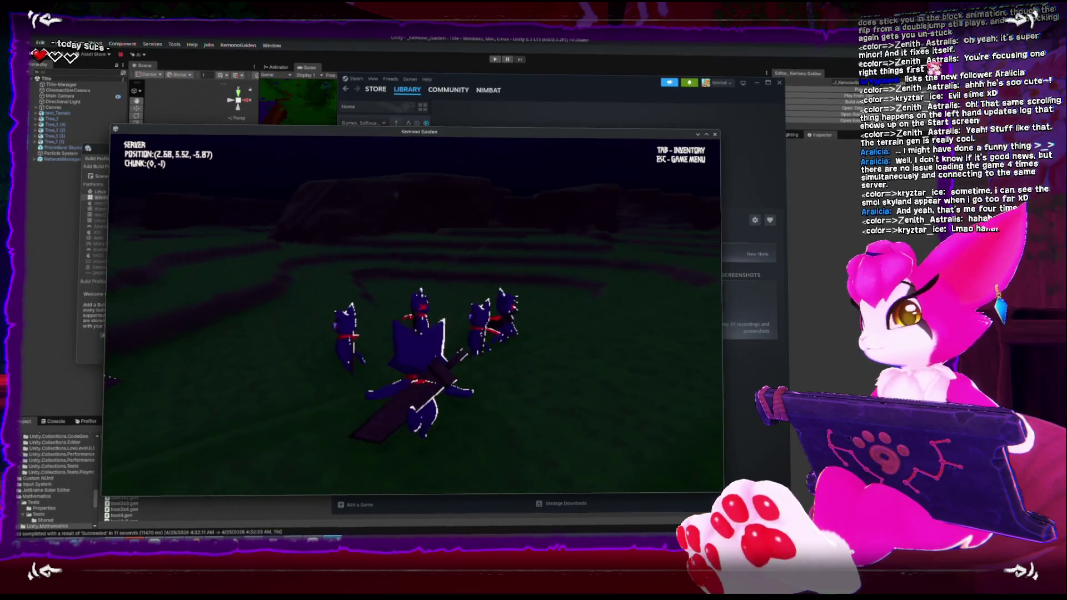
{"action": "key", "text": "Escape"}
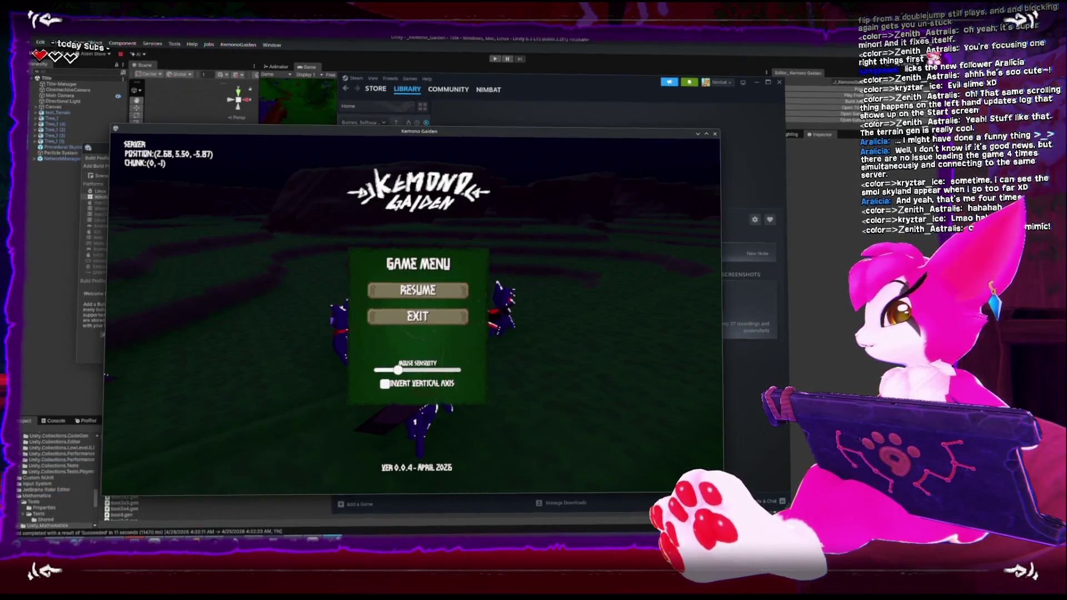
{"action": "key", "text": "alt+Tab"}
{"action": "scroll", "coordinate": [481, 316], "scroll_direction": "up", "scroll_amount": 3}
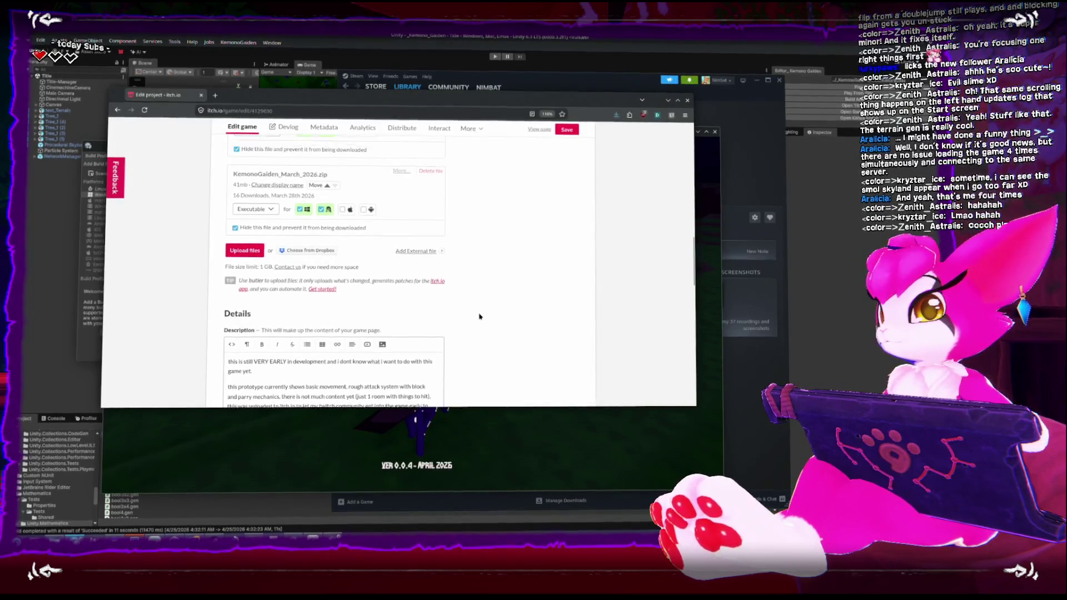
Replace the old February build file with KemonoGaiden_April_2026.zip in the uploads
{"action": "left_click", "coordinate": [436, 266]}
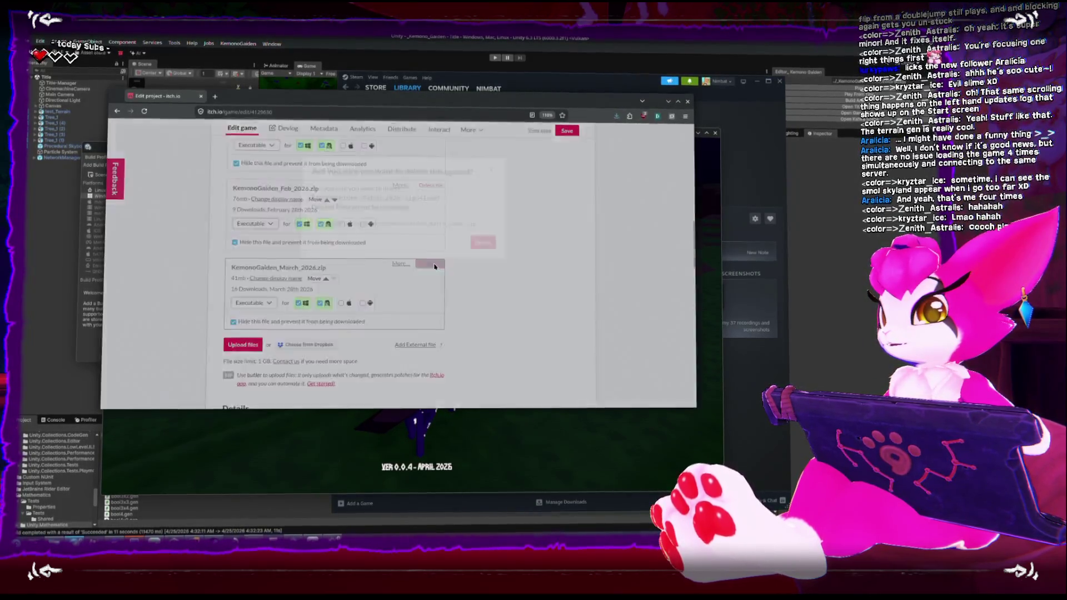
{"action": "left_click", "coordinate": [489, 238]}
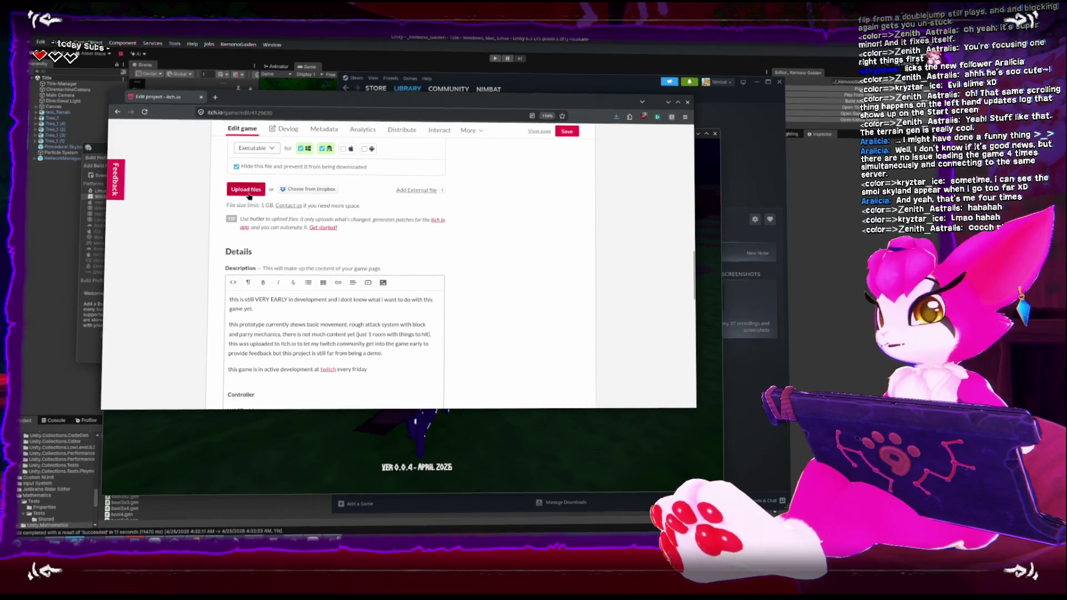
{"action": "left_click", "coordinate": [249, 196]}
{"action": "double_click", "coordinate": [626, 245]}
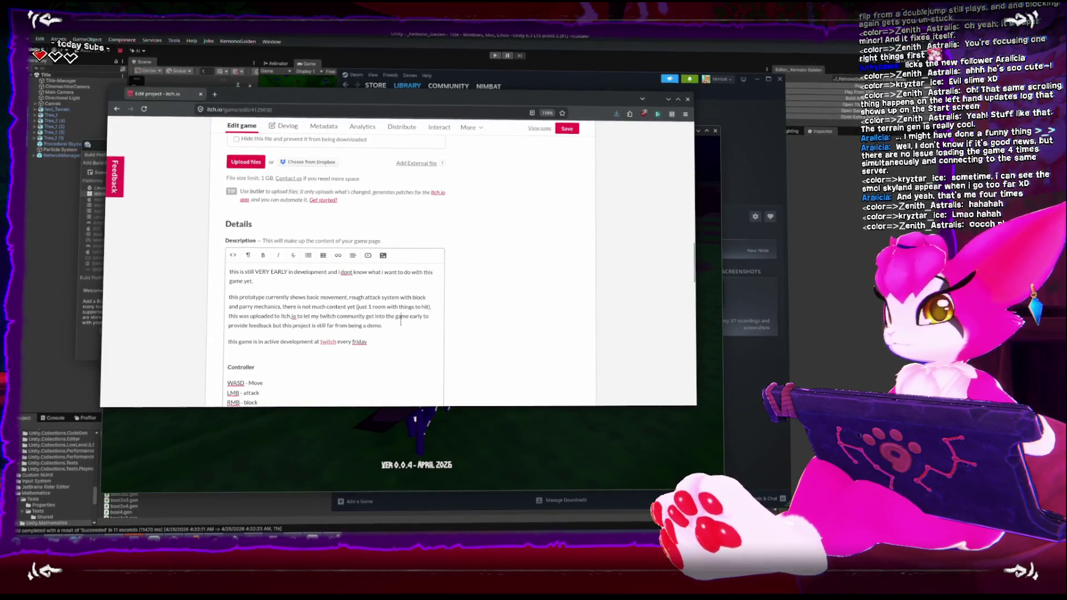
Delete the prototype-features paragraph and snap the game window to the left half
{"action": "key", "text": "BackSpace"}
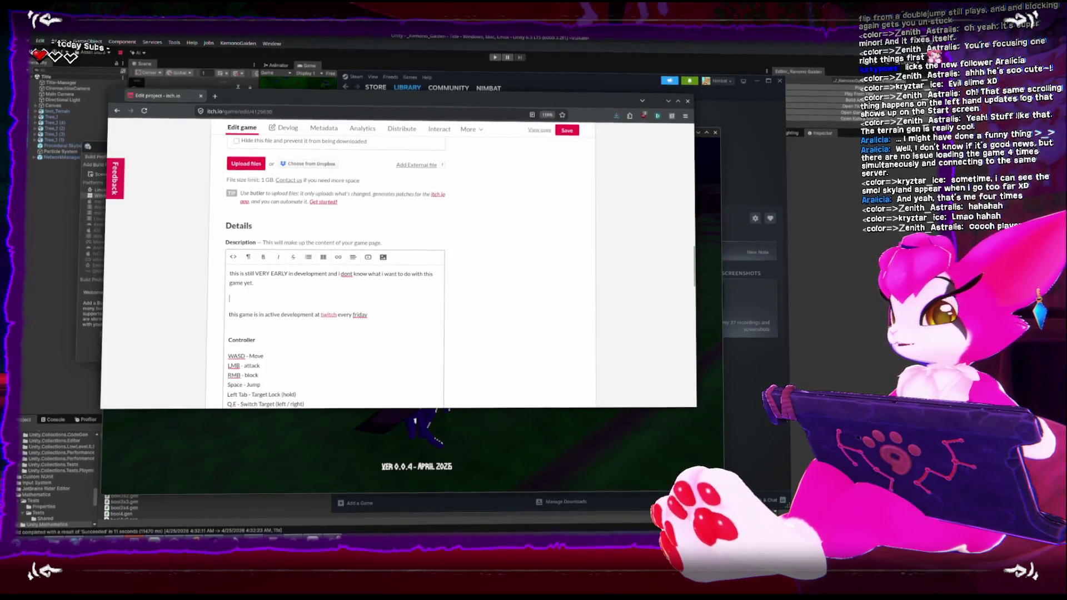
{"action": "key", "text": "alt+Tab"}
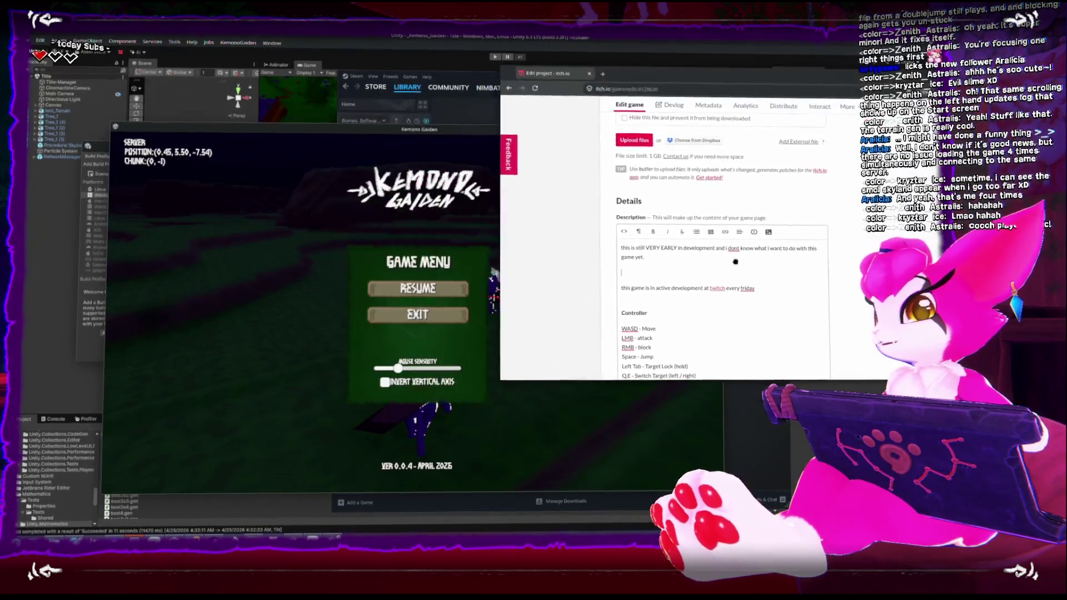
{"action": "key", "text": "Escape"}
{"action": "key", "text": "super+Left"}
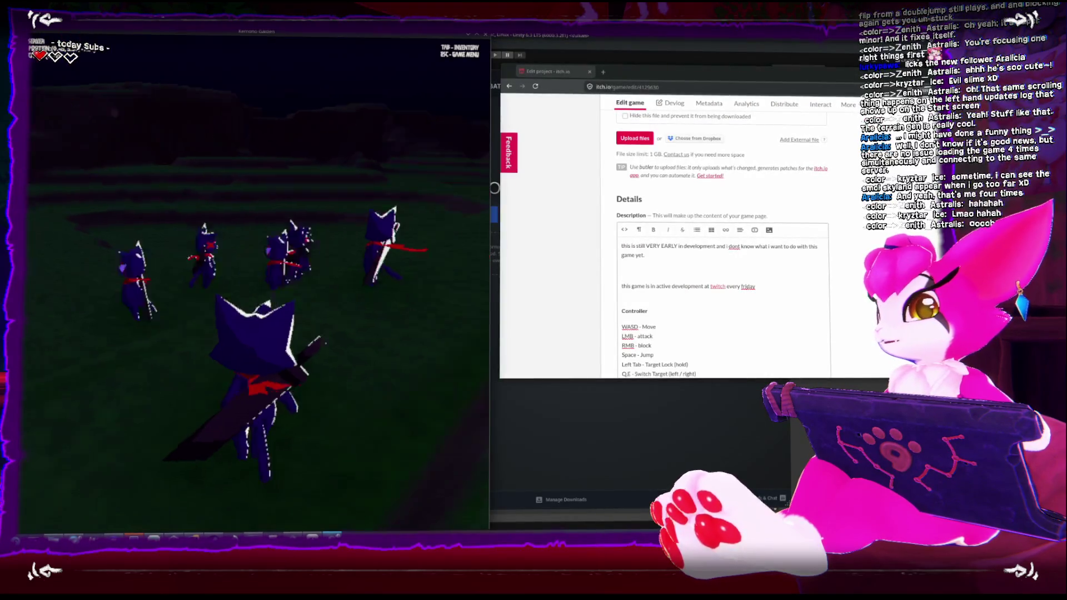
Shift the browser left and begin a paragraph introducing Kemono Gaiden as a furry adventure game
{"action": "key", "text": "Escape"}
{"action": "key", "text": "Escape"}
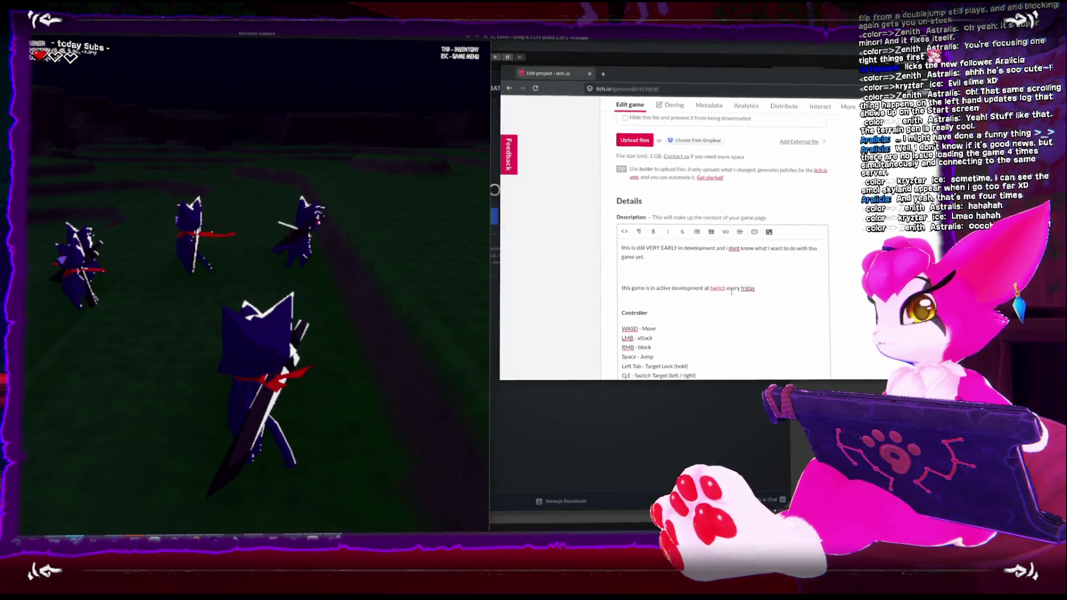
{"action": "left_click_drag", "start_coordinate": [720, 295], "coordinate": [628, 290]}
{"action": "left_click", "coordinate": [538, 275]}
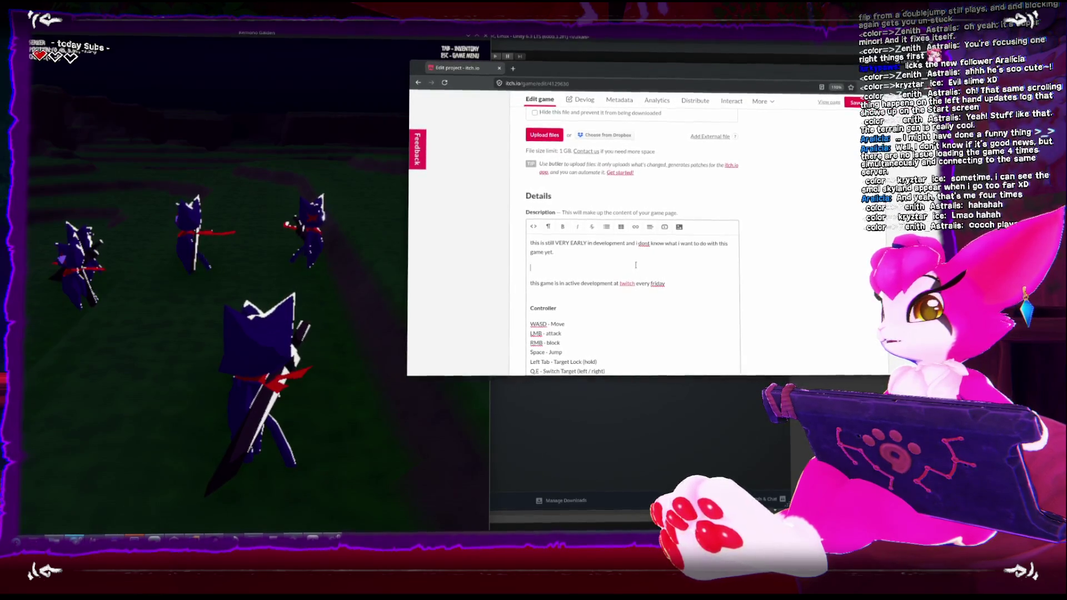
{"action": "type", "text": "Kemono"}
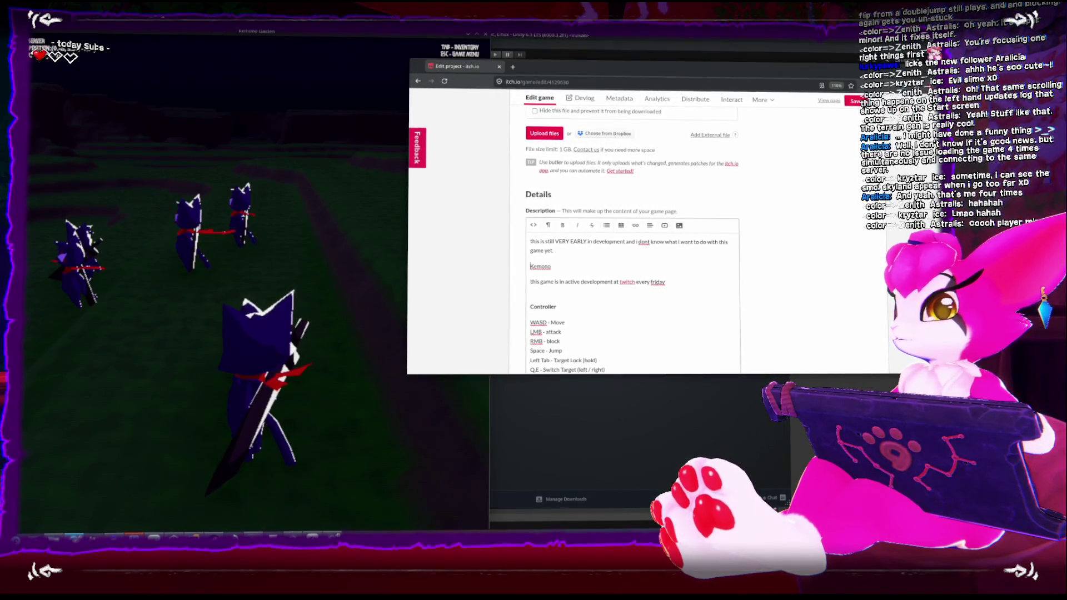
{"action": "type", "text": "rden"}
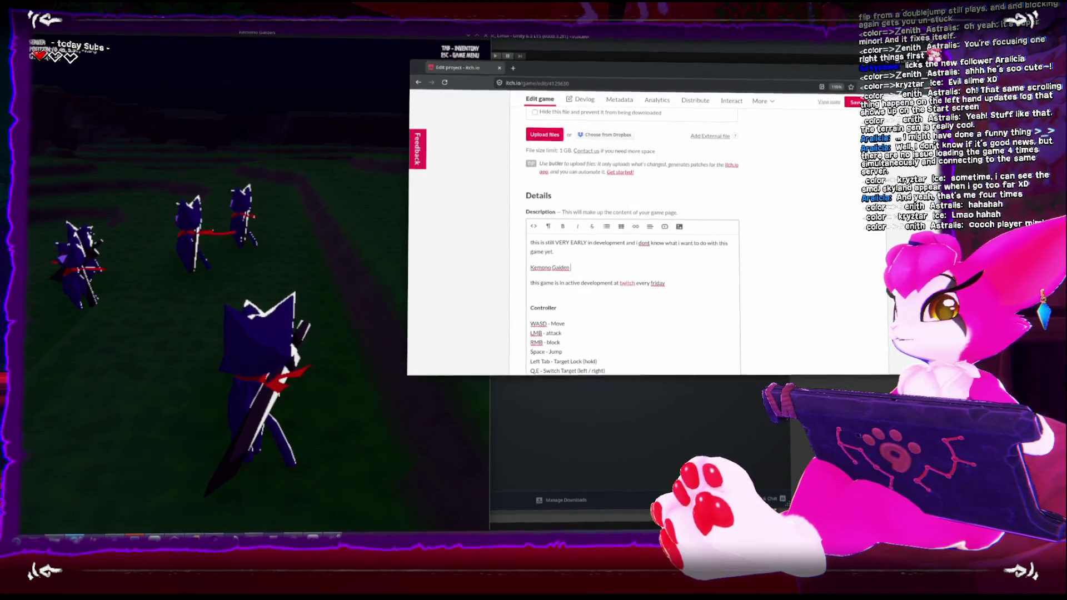
{"action": "type", "text": " will be a"}
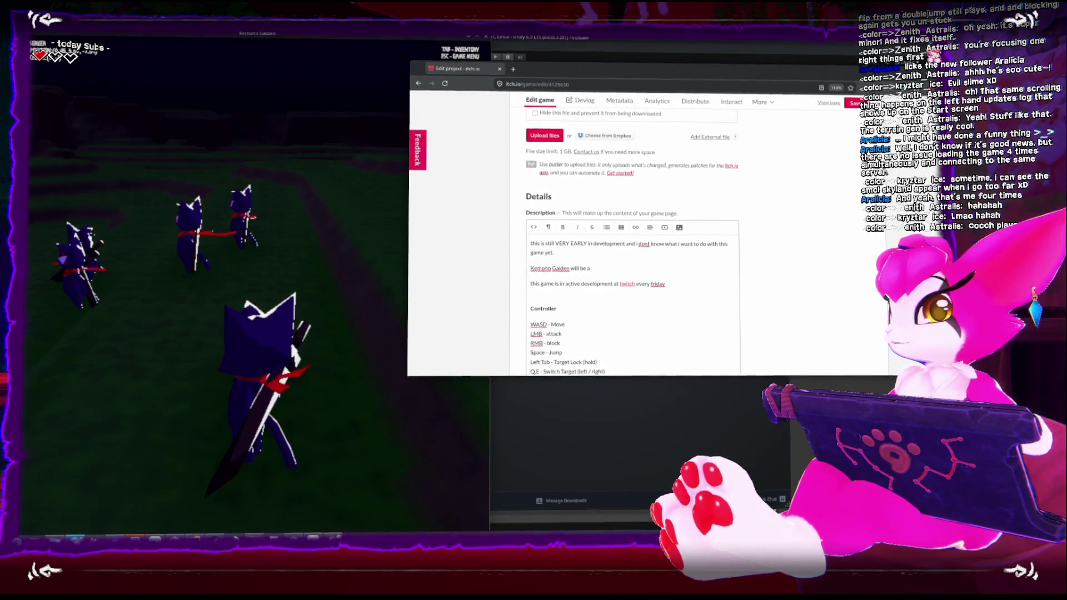
{"action": "type", "text": " furry adventure surviv"}
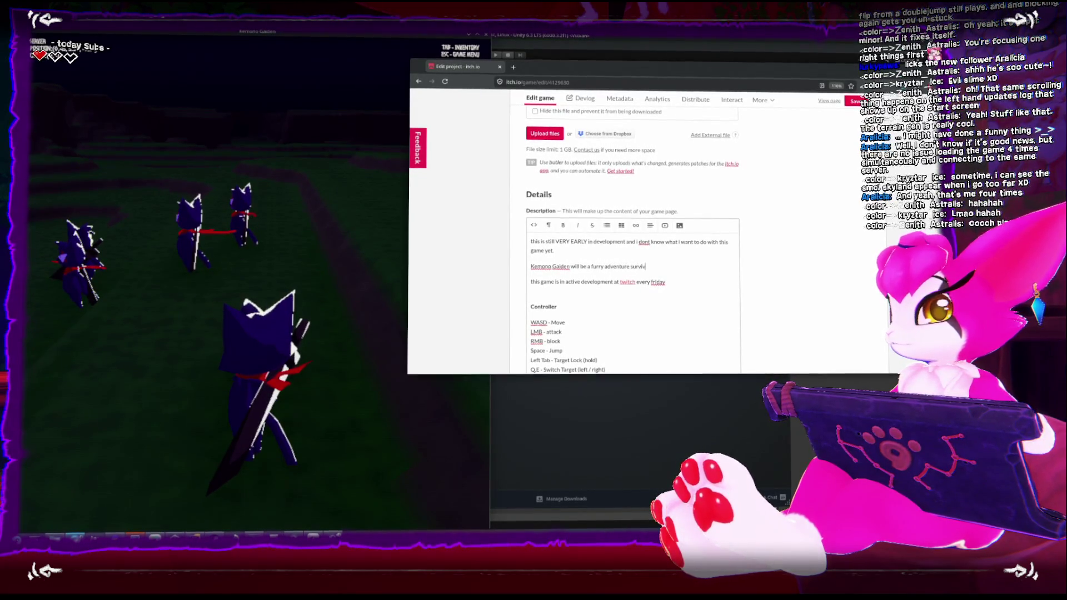
{"action": "type", "text": " game,"}
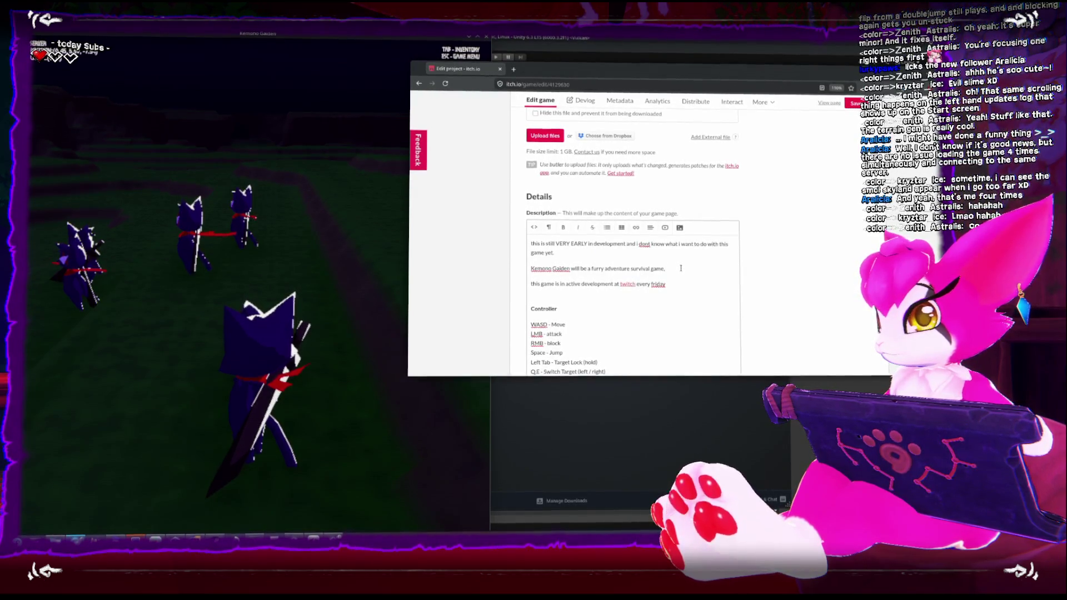
{"action": "type", "text": "this build is s"}
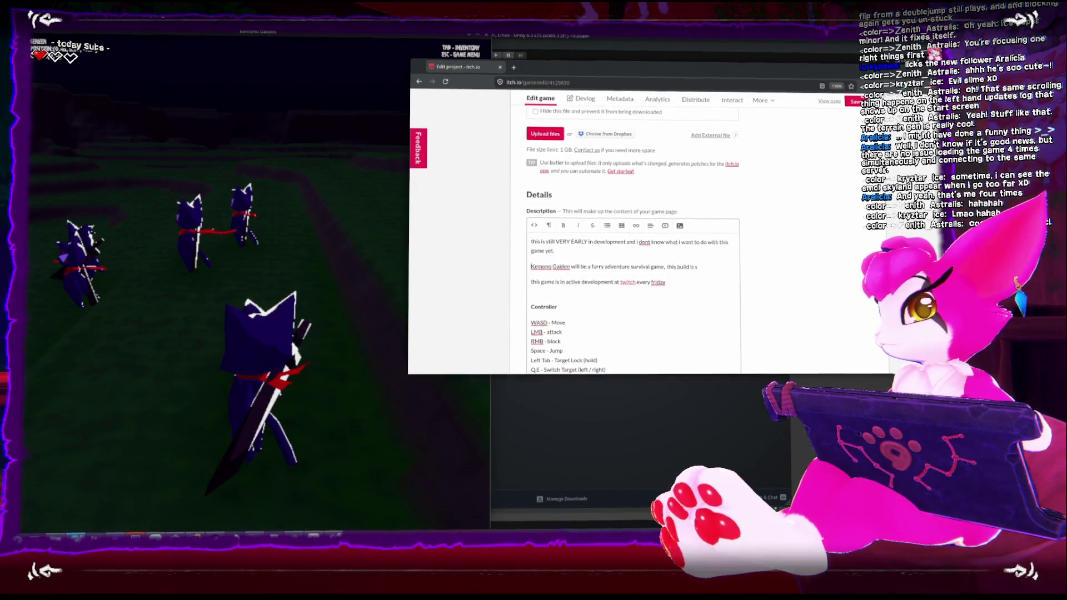
{"action": "type", "text": "till far from showing the basic"}
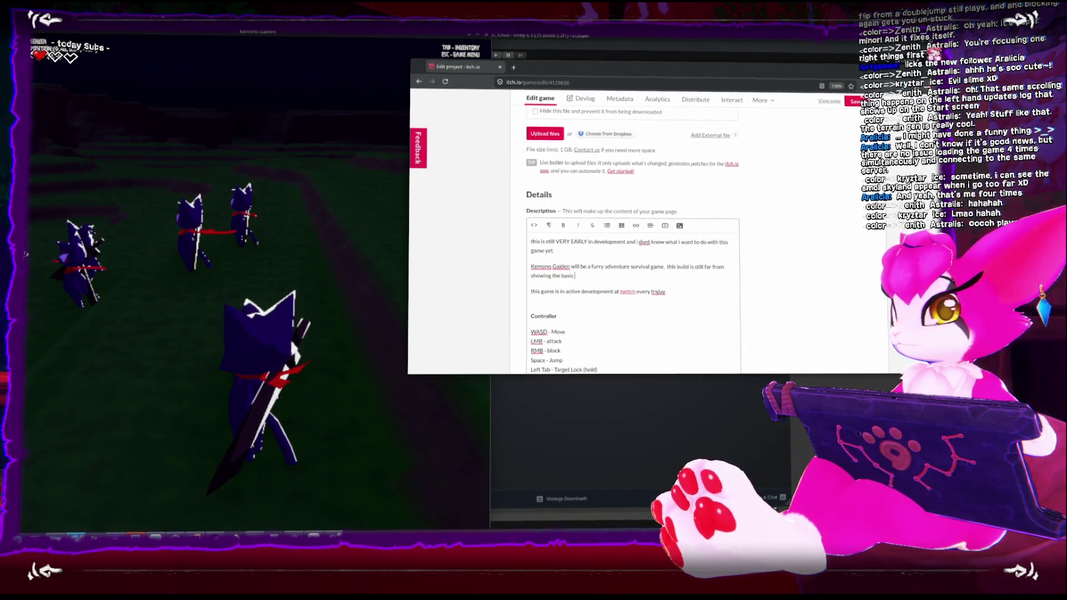
{"action": "type", "text": "idea for thi"}
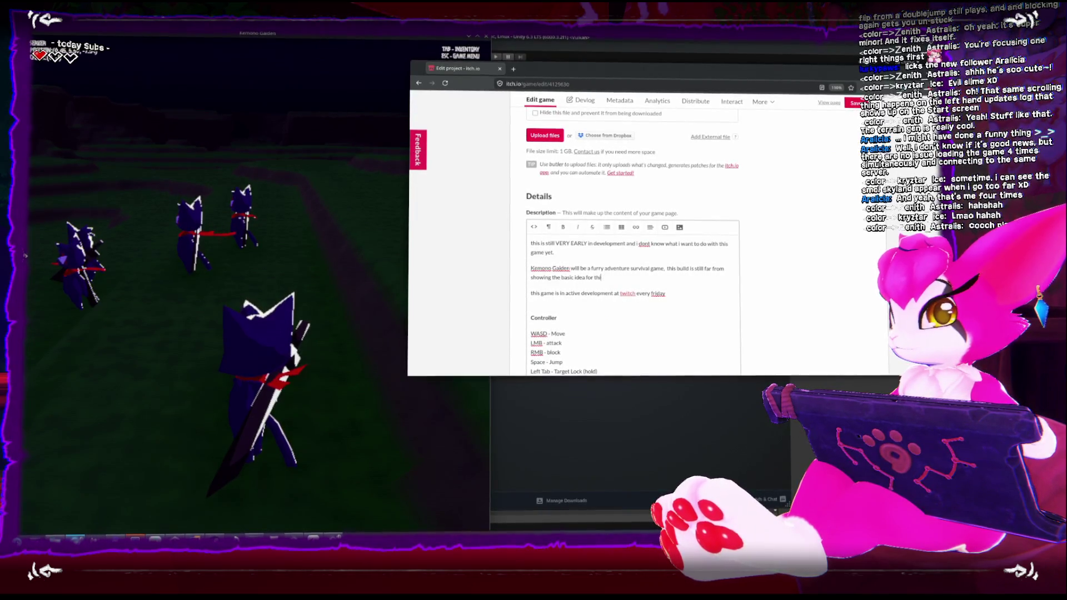
{"action": "type", "text": "s gect however"}
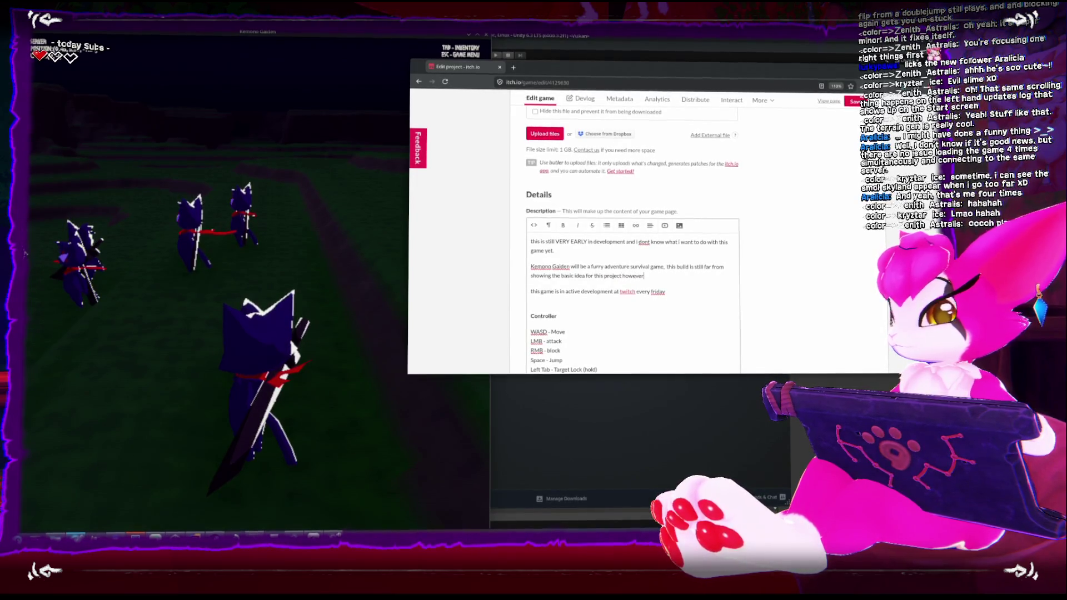
Finish the paragraph: multiplayer procedural terrain generation works and Steam Deck framerate is still 60 fps
{"action": "left_click", "coordinate": [531, 267]}
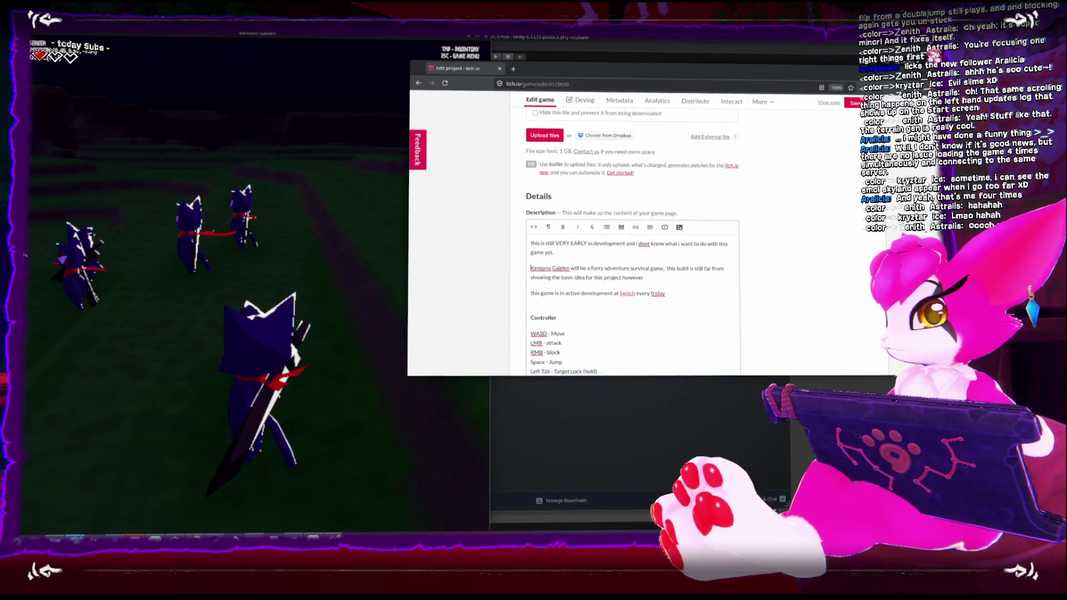
{"action": "left_click", "coordinate": [666, 281]}
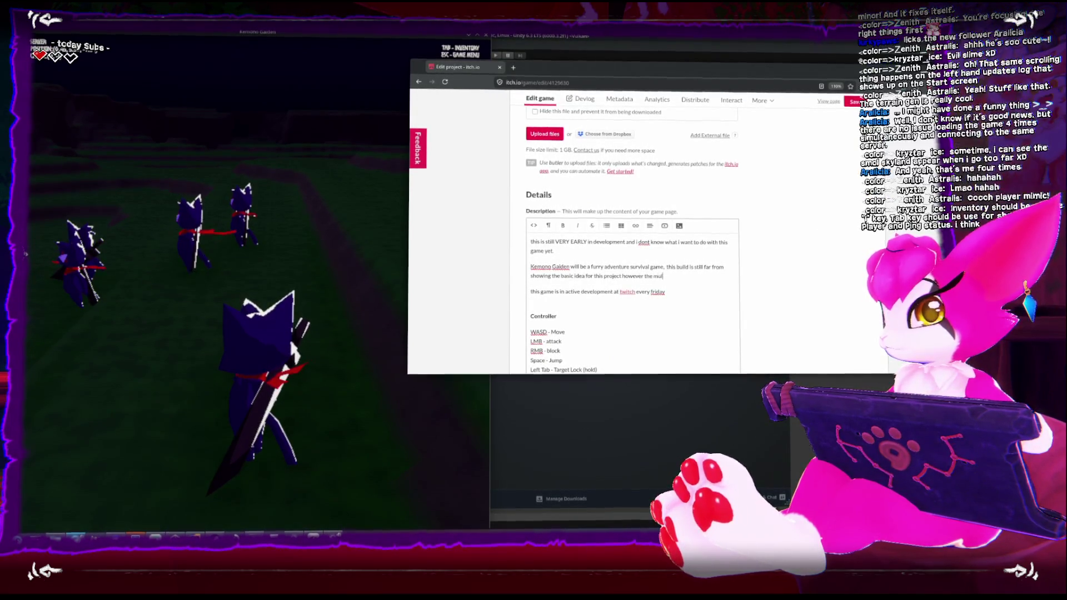
{"action": "type", "text": "tiplayer te"}
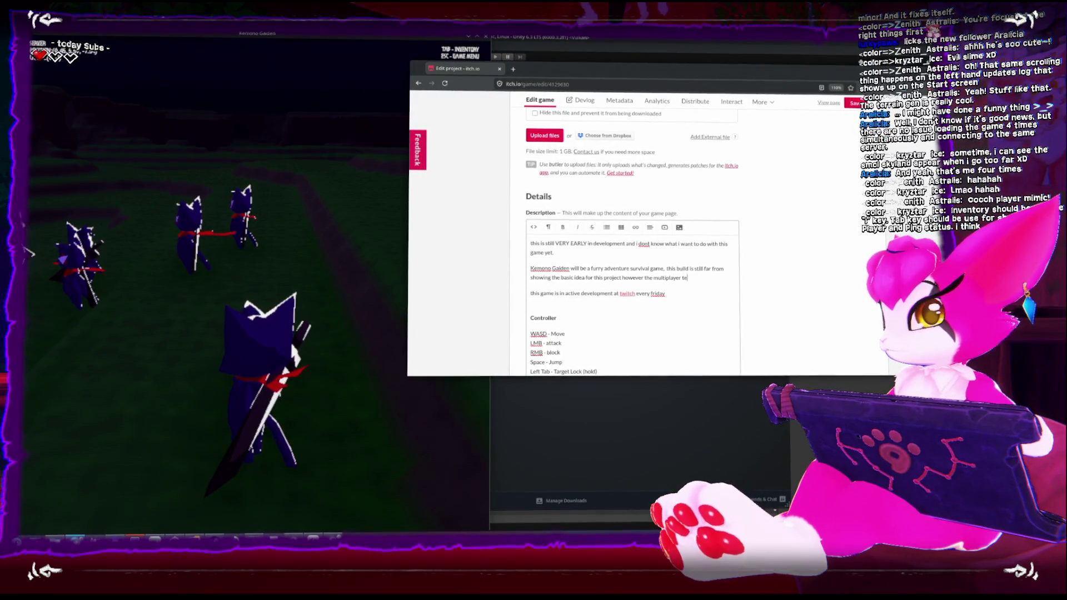
{"action": "key", "text": "BackSpace"}
{"action": "key", "text": "BackSpace"}
{"action": "type", "text": "procedur"}
{"action": "type", "text": "al t"}
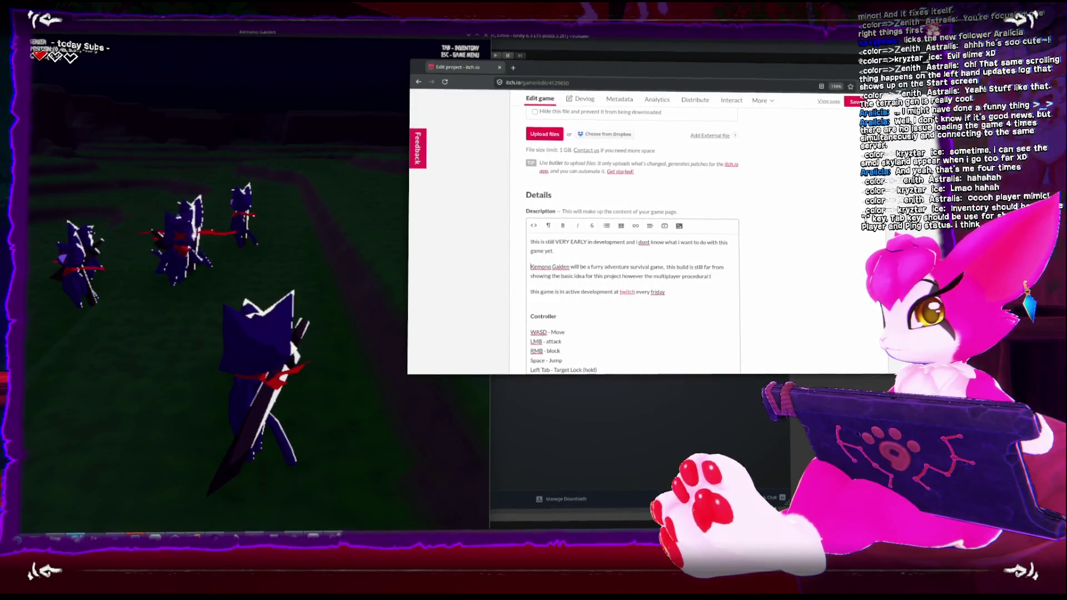
{"action": "type", "text": "errain generation is"}
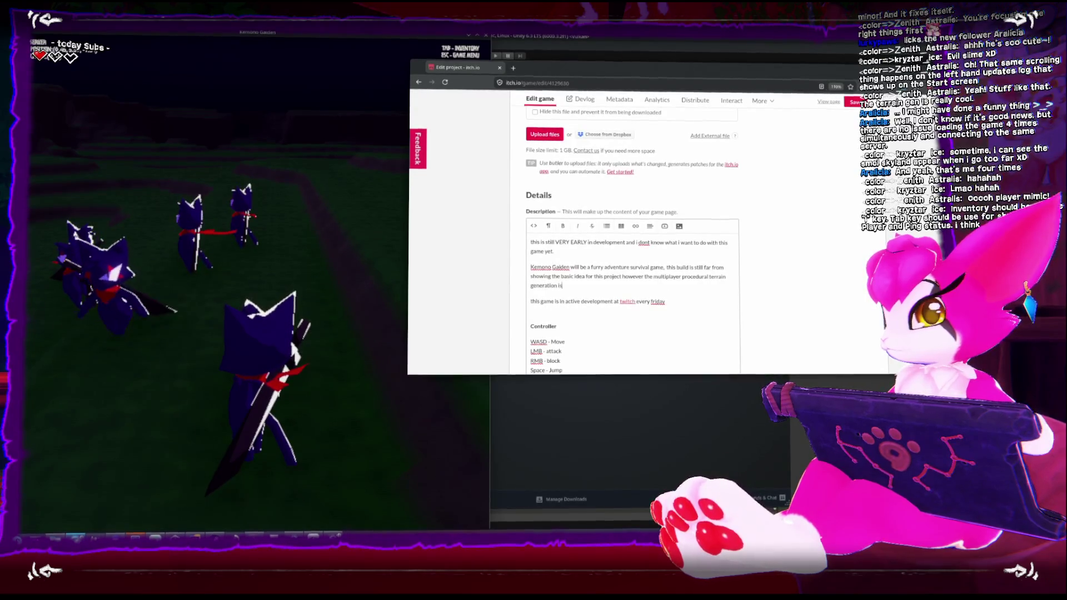
{"action": "type", "text": " working and f"}
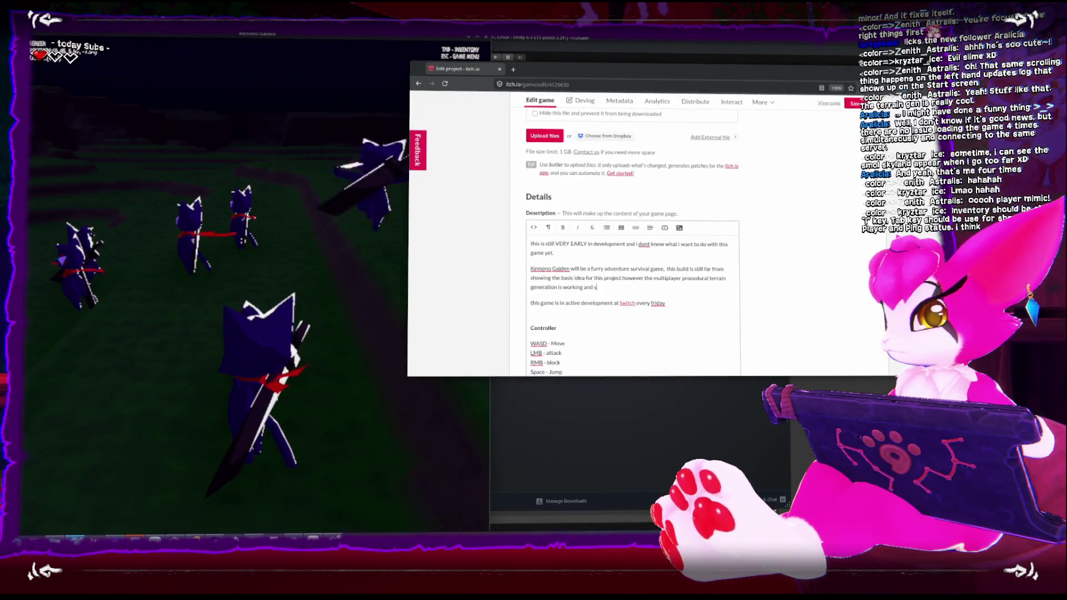
{"action": "type", "text": "ramerate on ste"}
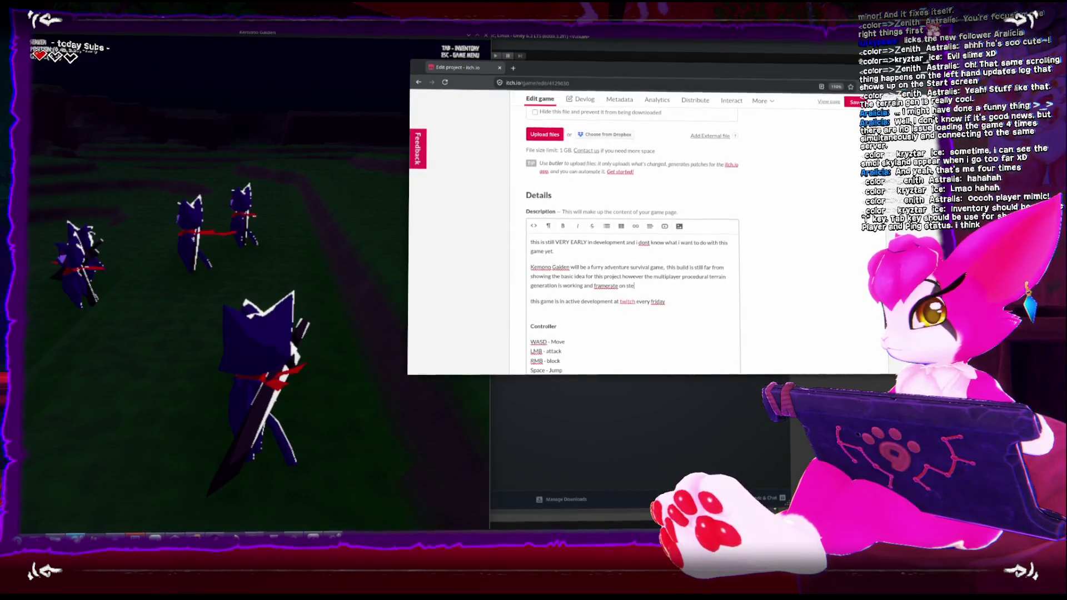
{"action": "type", "text": "amdeck is still 60"}
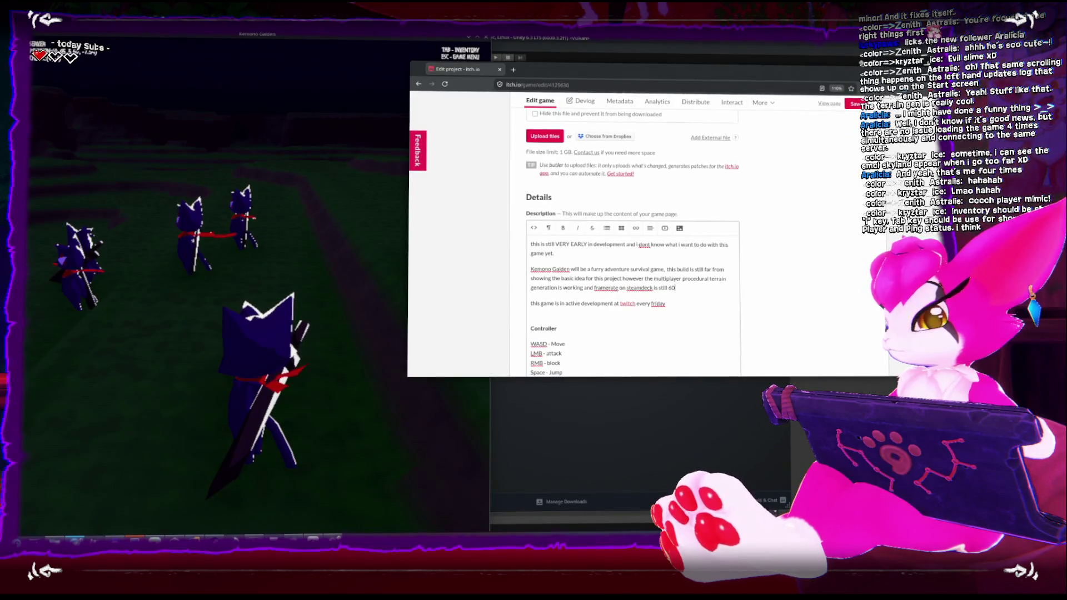
{"action": "type", "text": " fps."}
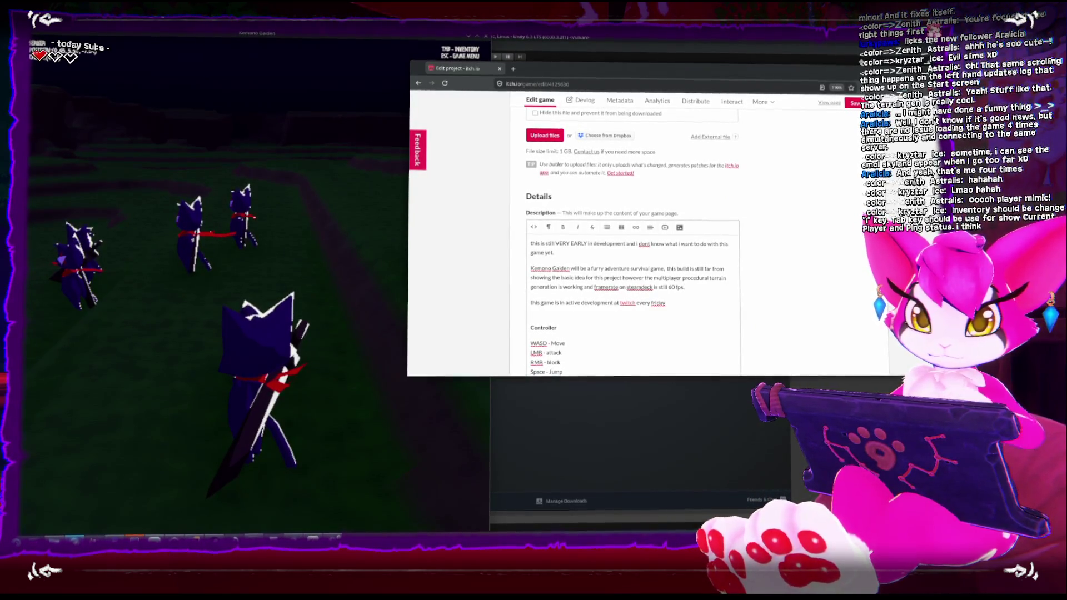
{"action": "key", "text": "alt+Tab"}
Toggle the Kemono Gaiden inventory panel open and closed a few times
{"action": "key", "text": "Escape"}
{"action": "key", "text": "Escape"}
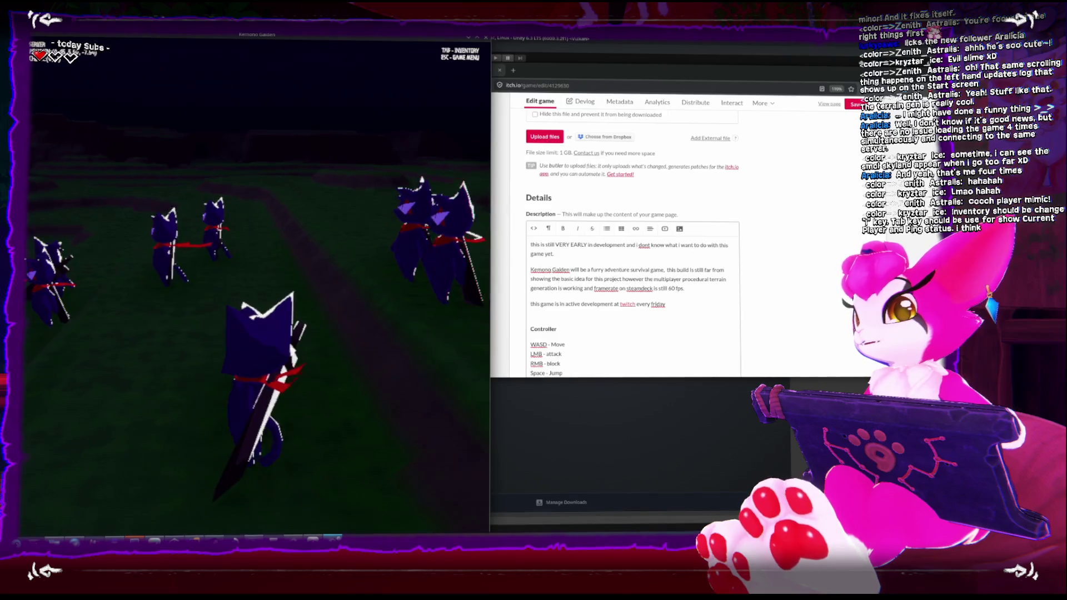
{"action": "key", "text": "Tab"}
{"action": "key", "text": "Tab"}
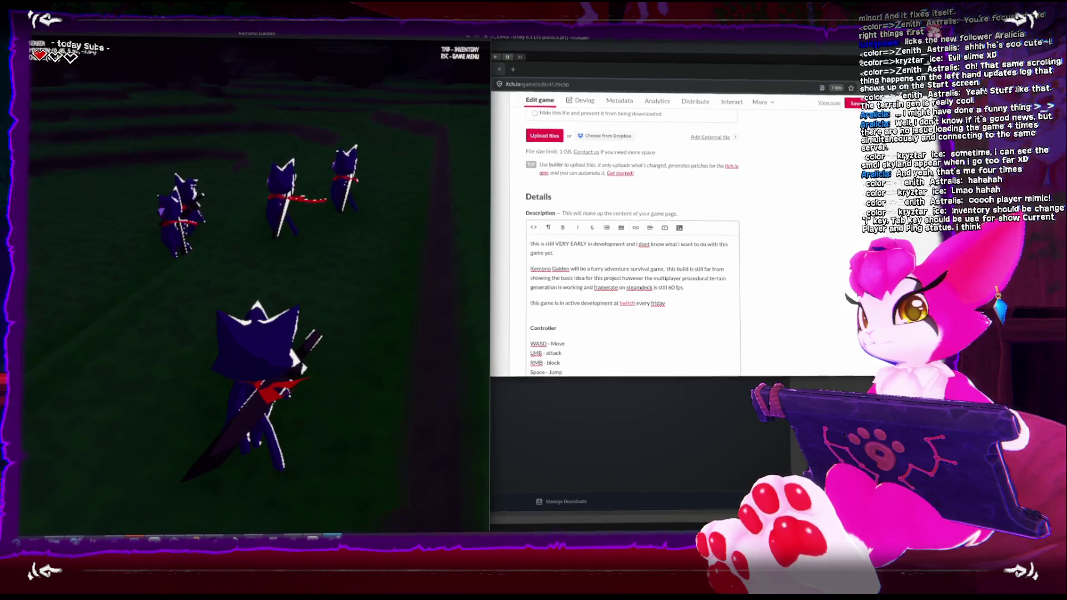
{"action": "key", "text": "Tab"}
{"action": "key", "text": "Tab"}
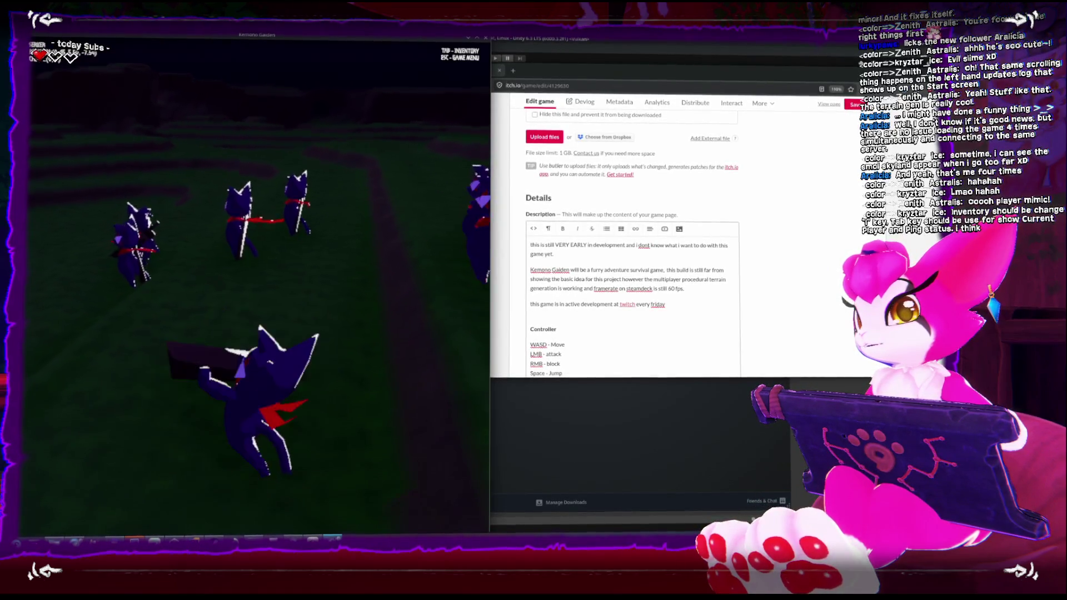
{"action": "key", "text": "Tab"}
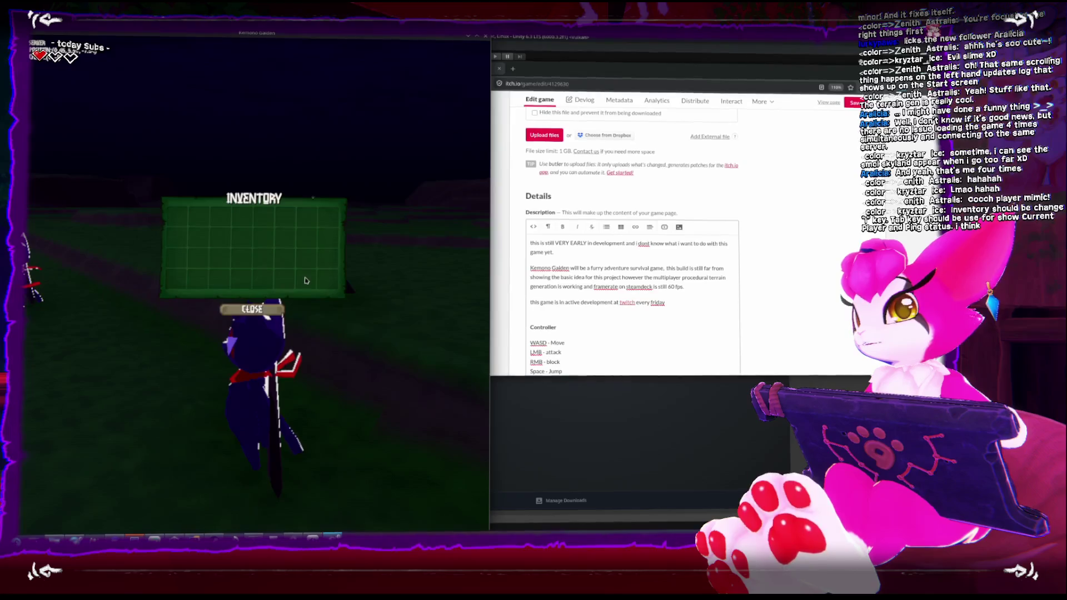
{"action": "key", "text": "Tab"}
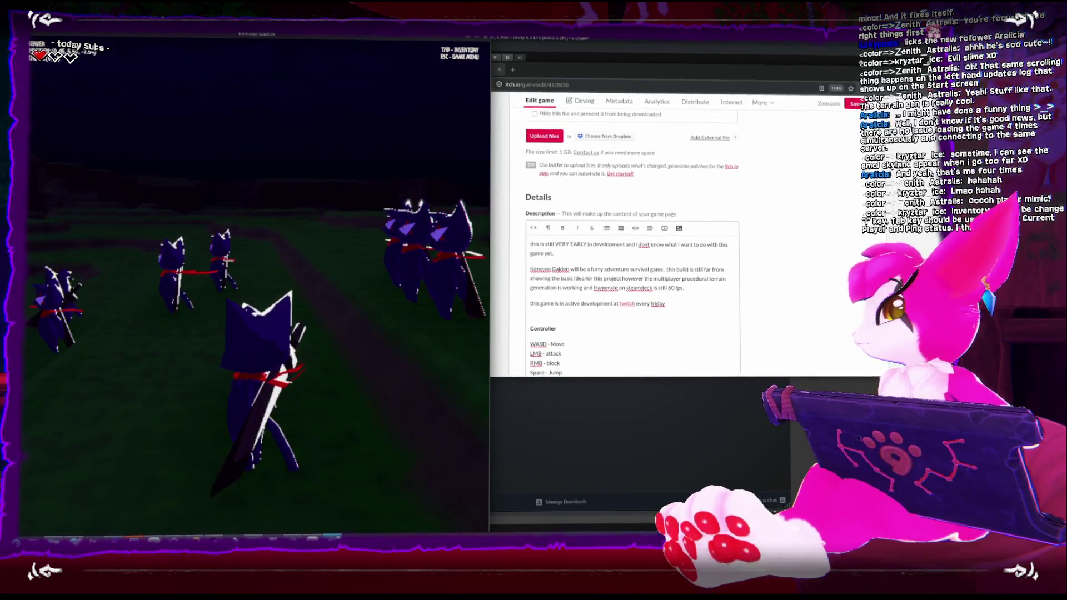
Open the Game Menu, then place the cursor after the 60 fps sentence in the description
{"action": "key", "text": "Escape"}
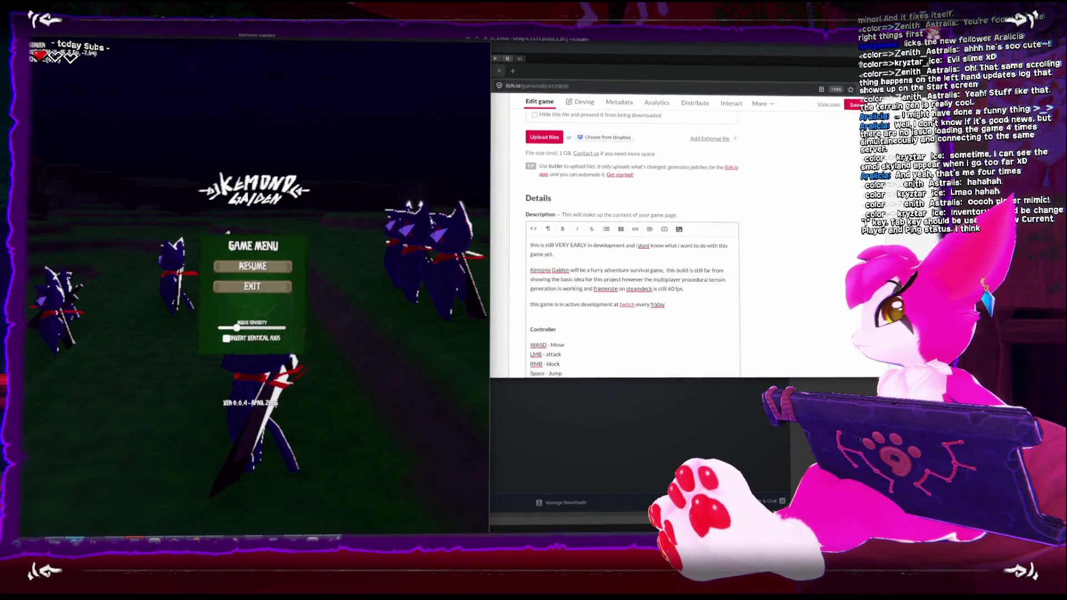
{"action": "key", "text": "Escape"}
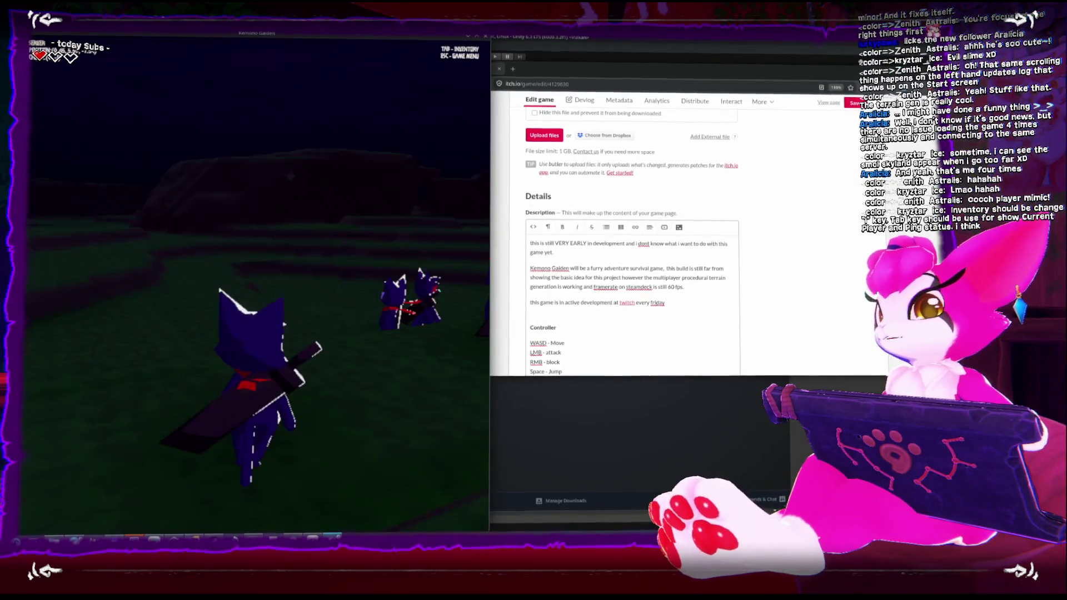
{"action": "key", "text": "Tab"}
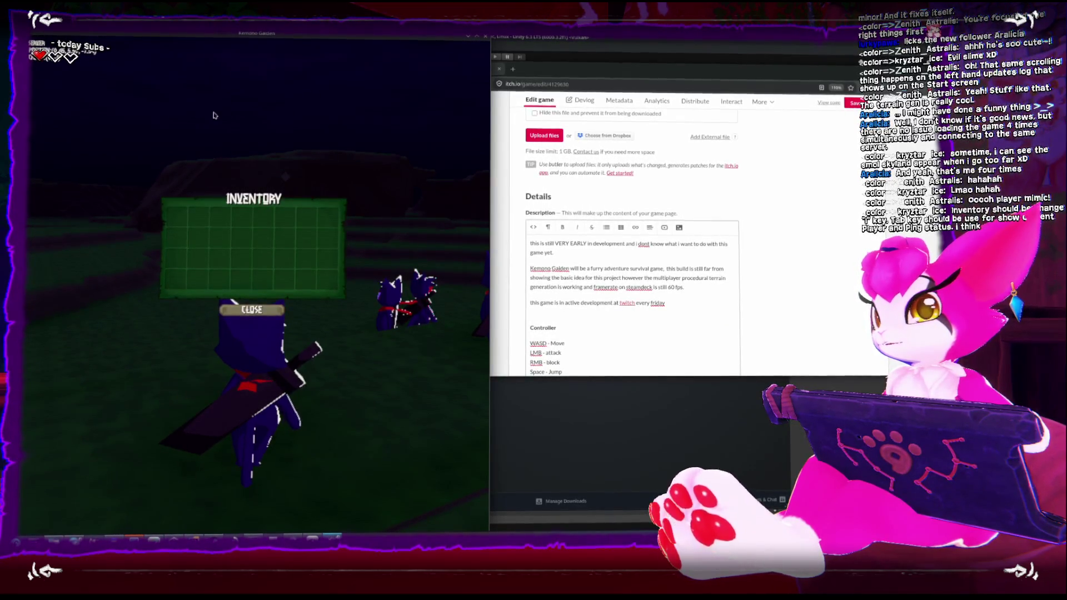
{"action": "key", "text": "Tab"}
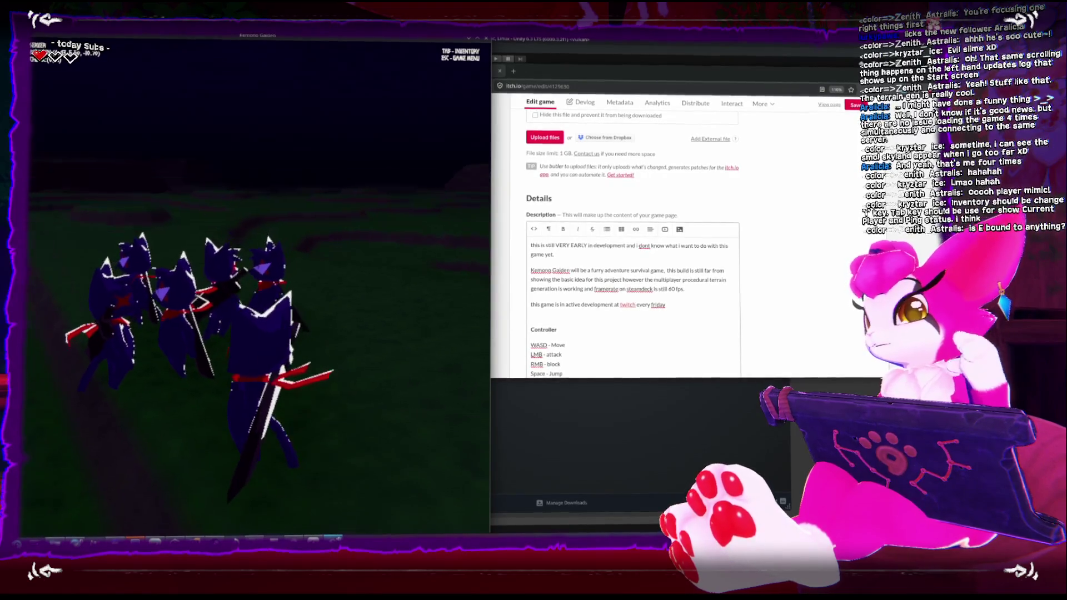
{"action": "key", "text": "Escape"}
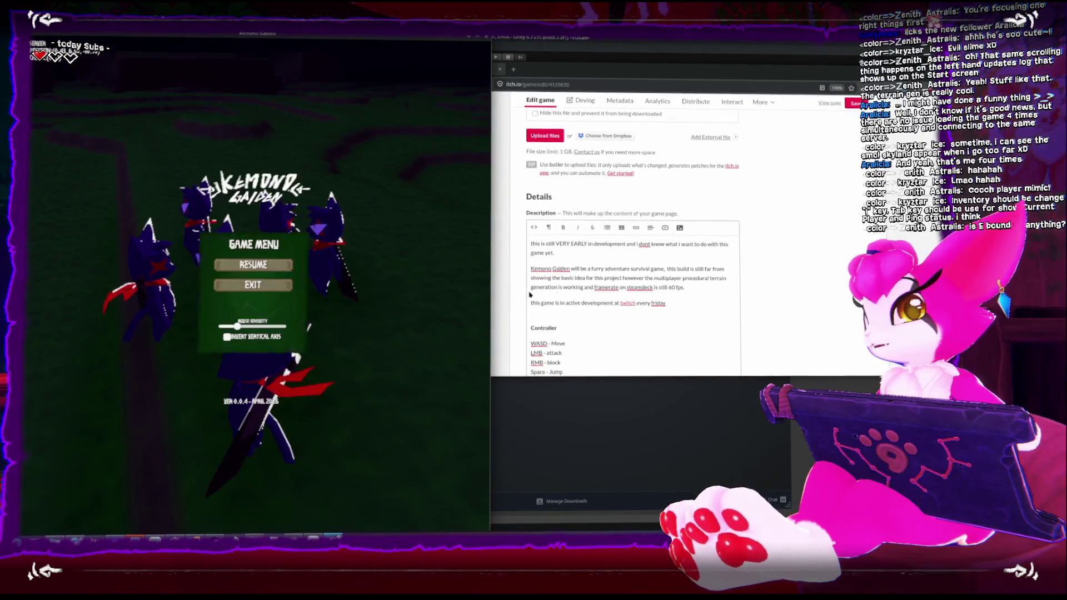
{"action": "left_click", "coordinate": [705, 293]}
{"action": "type", "text": ", there are enemies and pick"}
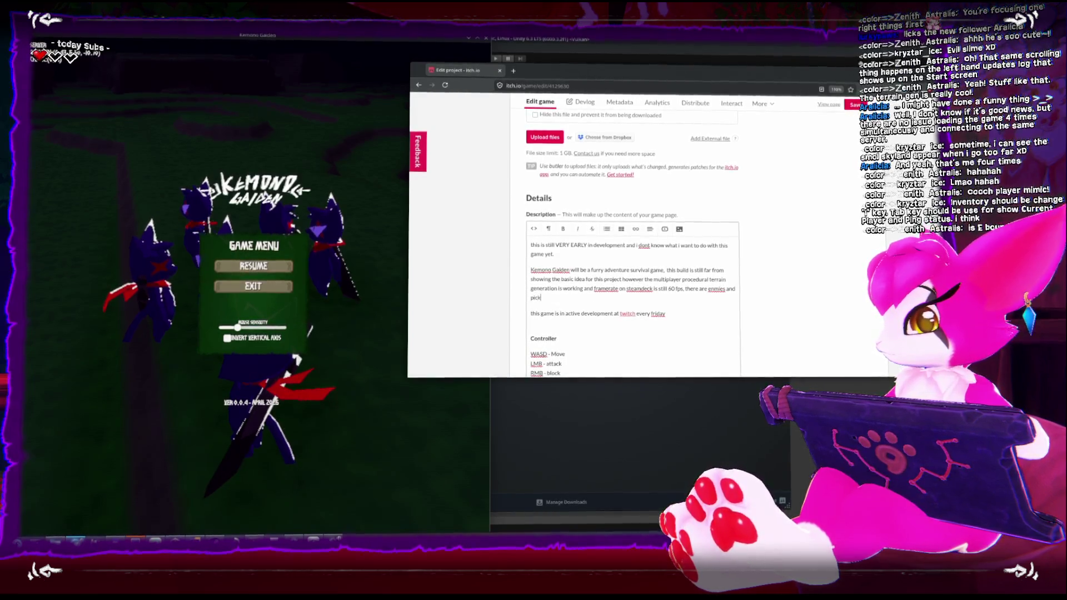
Add the note that enemies and pickups aren't in the current build, then review the page
{"action": "type", "text": "ups however those"}
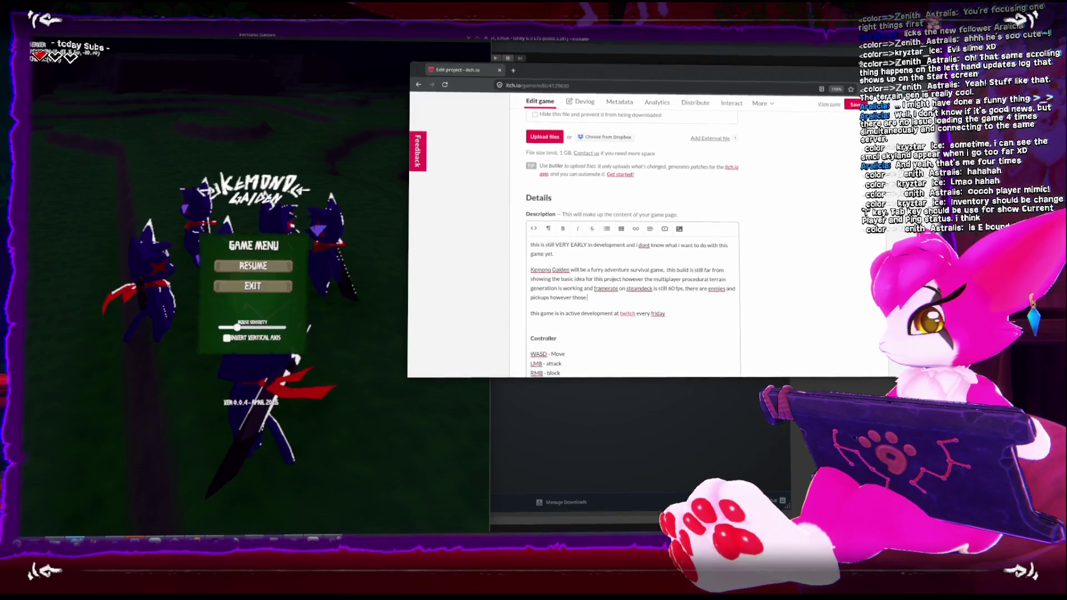
{"action": "type", "text": "are not present"}
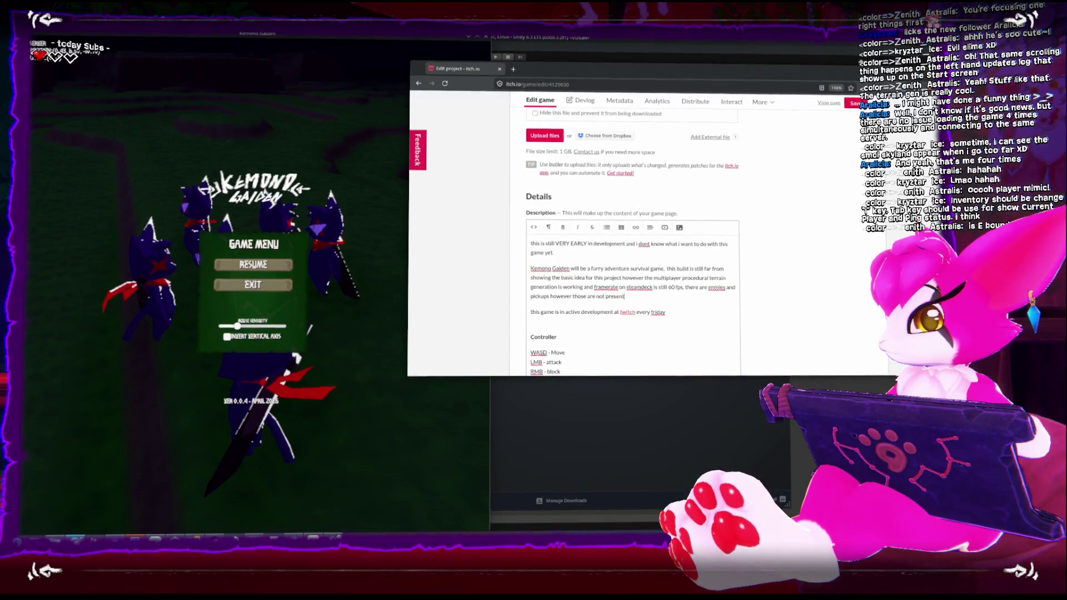
{"action": "type", "text": "rrent build."}
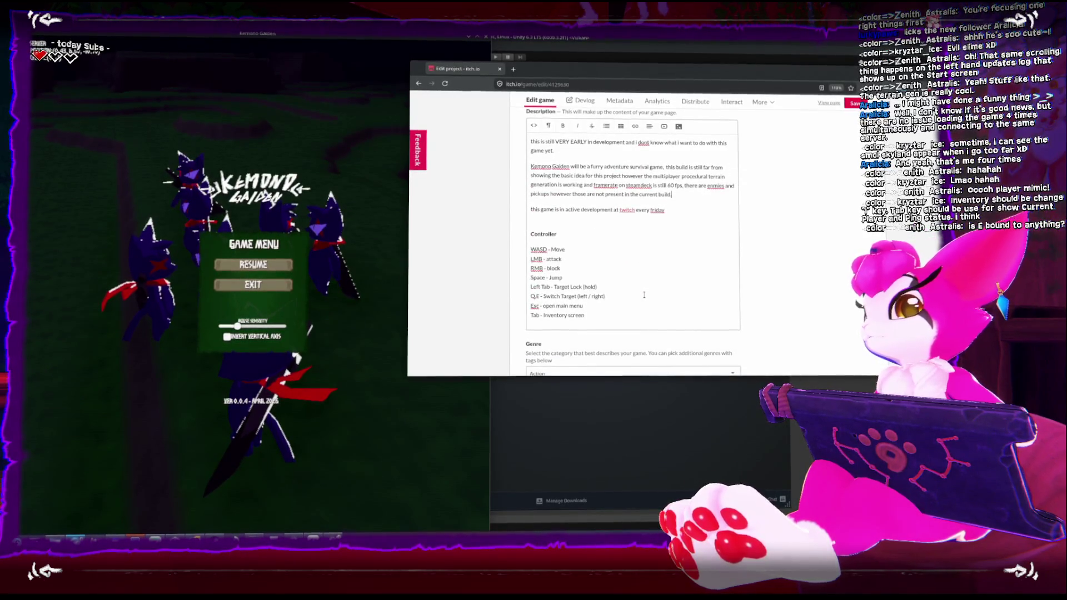
{"action": "scroll", "coordinate": [645, 295], "scroll_direction": "down", "scroll_amount": 3}
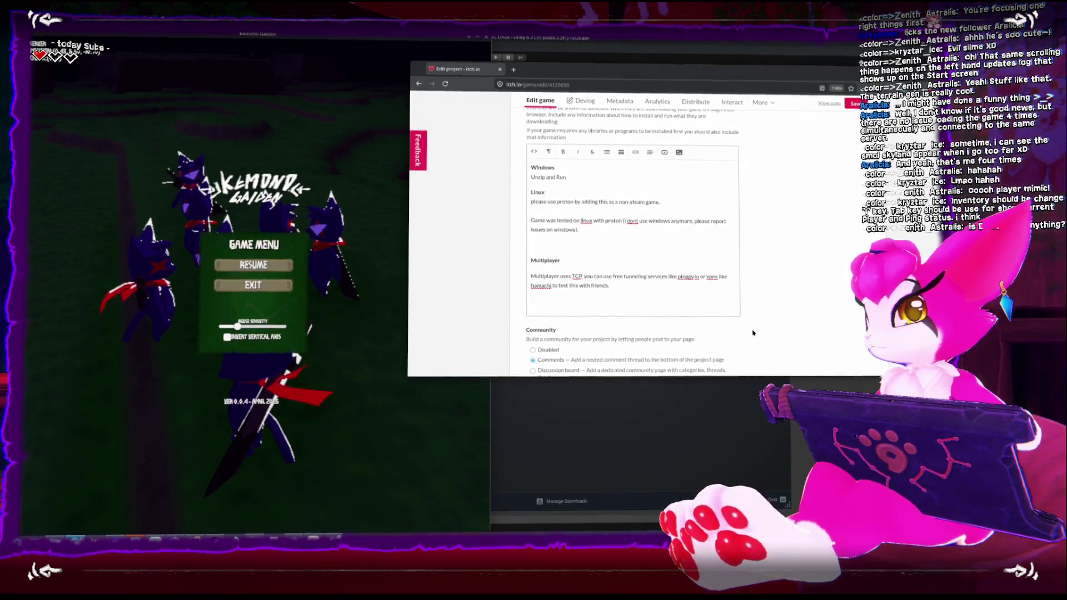
{"action": "scroll", "coordinate": [753, 333], "scroll_direction": "up", "scroll_amount": 5}
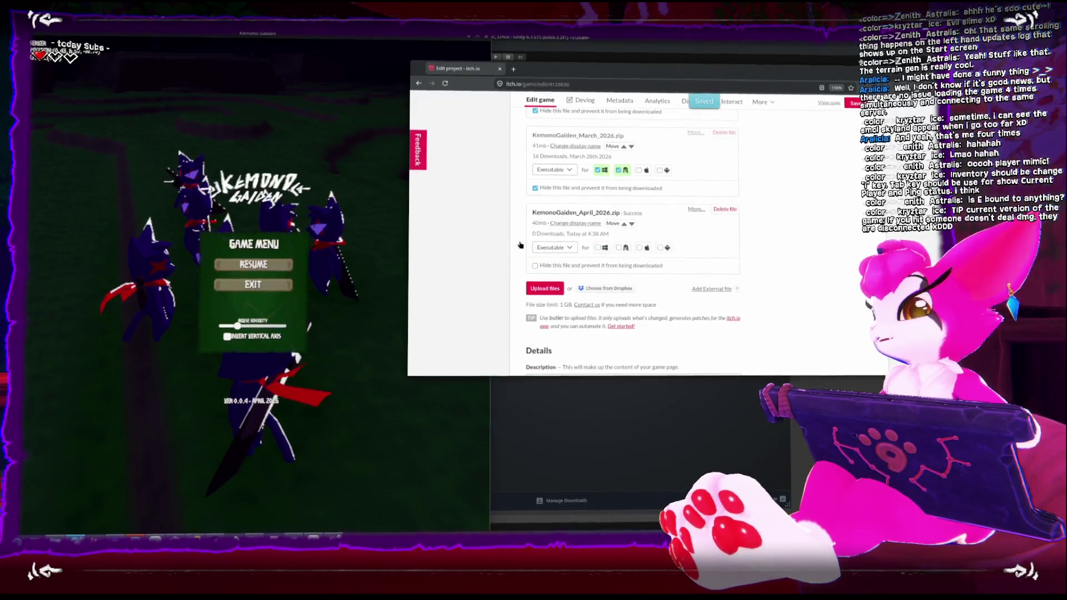
Focus the Kemono Gaiden window, resume play from the Game Menu, and later pause again
{"action": "left_click", "coordinate": [253, 265]}
{"action": "left_click", "coordinate": [253, 265]}
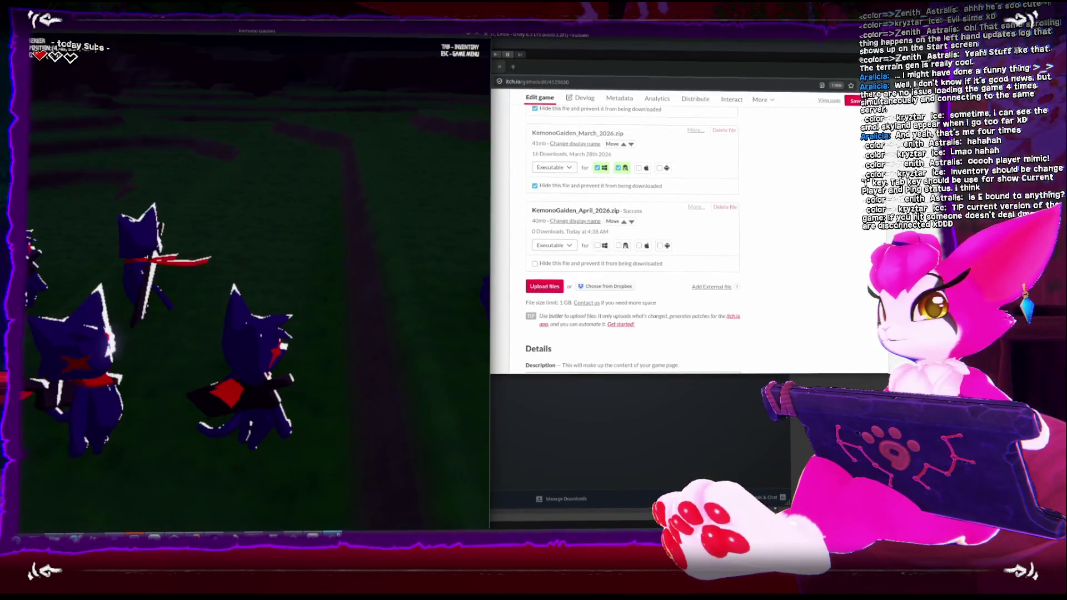
{"action": "key", "text": "Escape"}
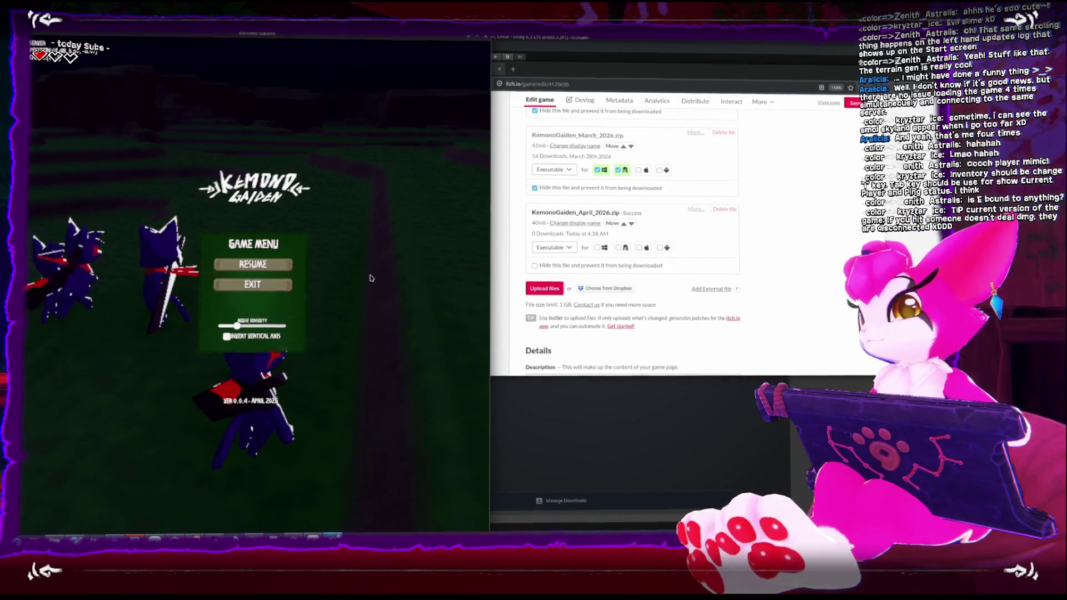
Close the pause menu and make the character jump
{"action": "key", "text": "Escape"}
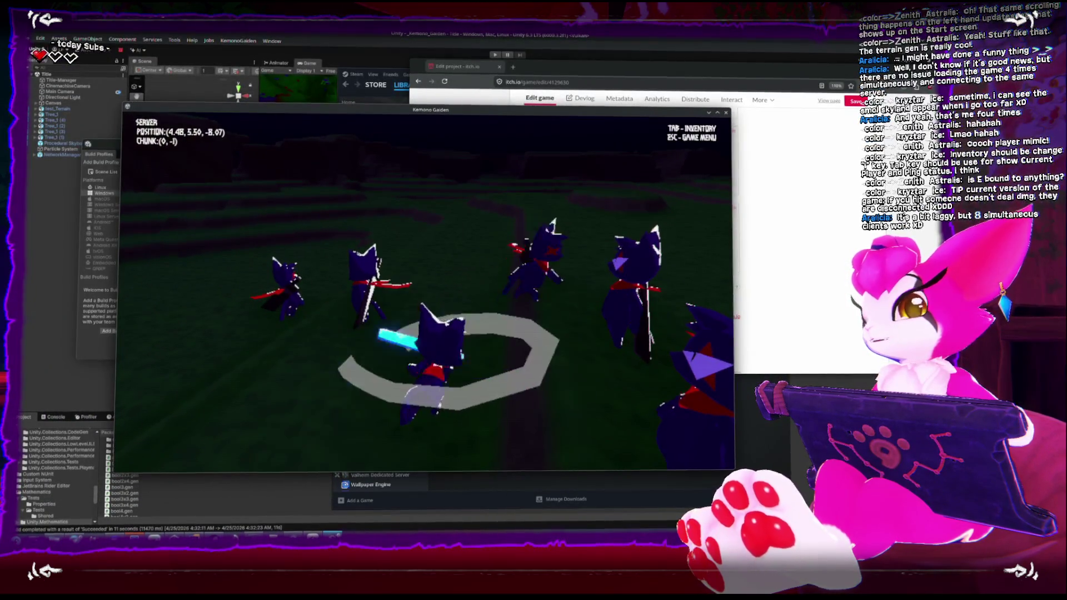
{"action": "key", "text": "space"}
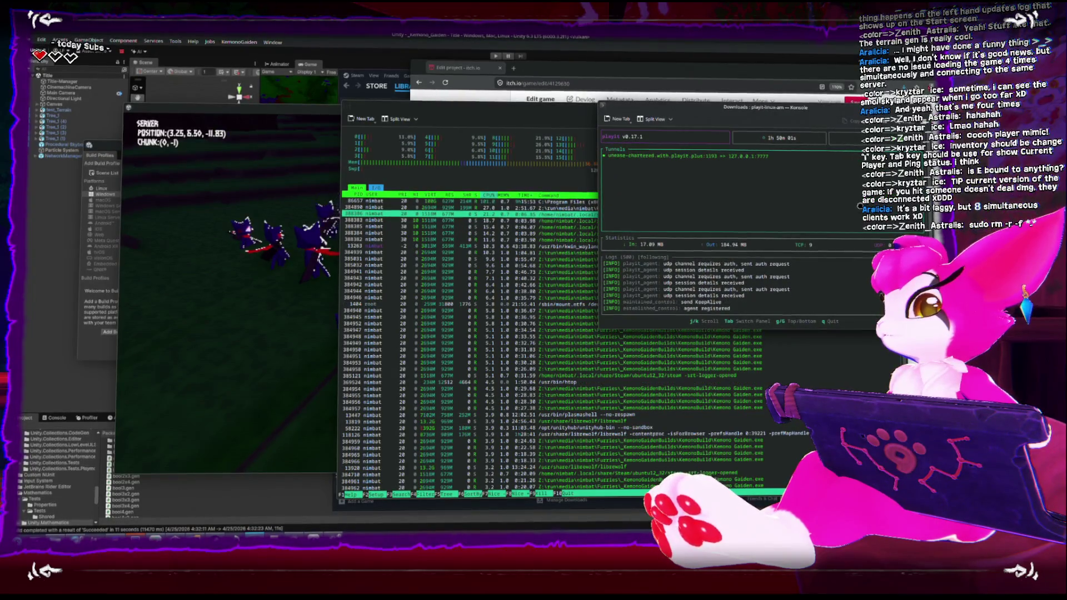
Move the playit tunnel window to the upper right and bring the game window forward
{"action": "left_click_drag", "start_coordinate": [859, 206], "coordinate": [507, 220]}
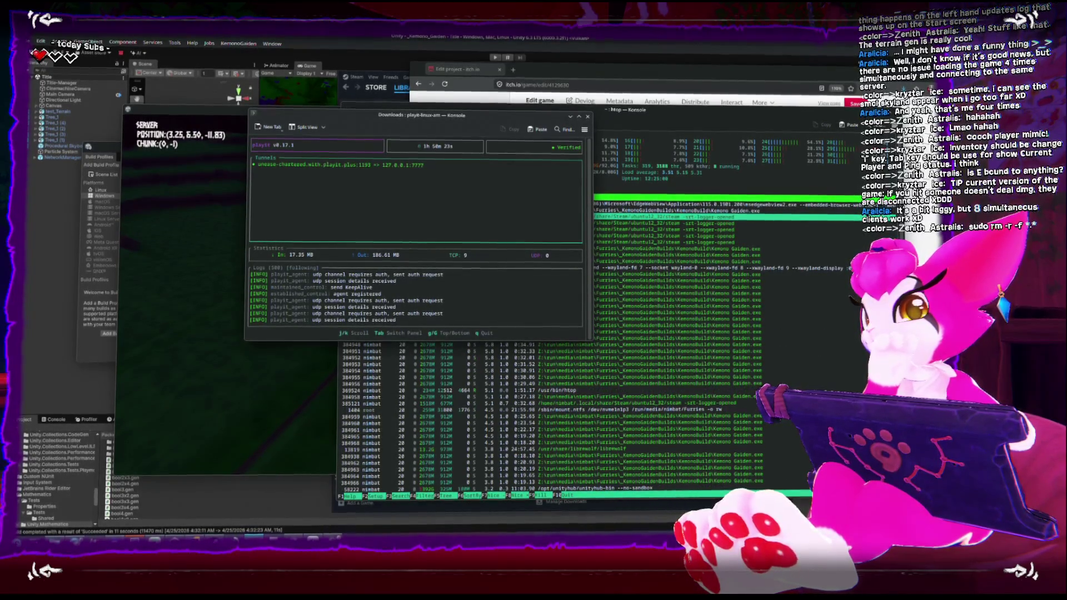
{"action": "mouse_move", "coordinate": [434, 130]}
{"action": "left_mouse_down"}
{"action": "mouse_move", "coordinate": [673, 117]}
{"action": "mouse_move", "coordinate": [685, 99]}
{"action": "left_mouse_up"}
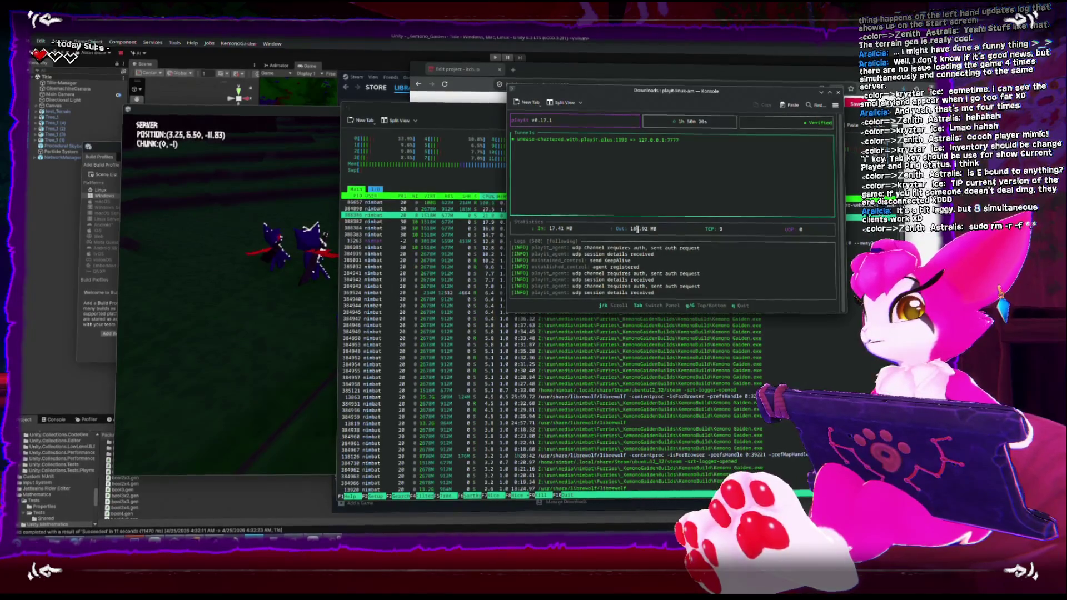
{"action": "left_click", "coordinate": [218, 212]}
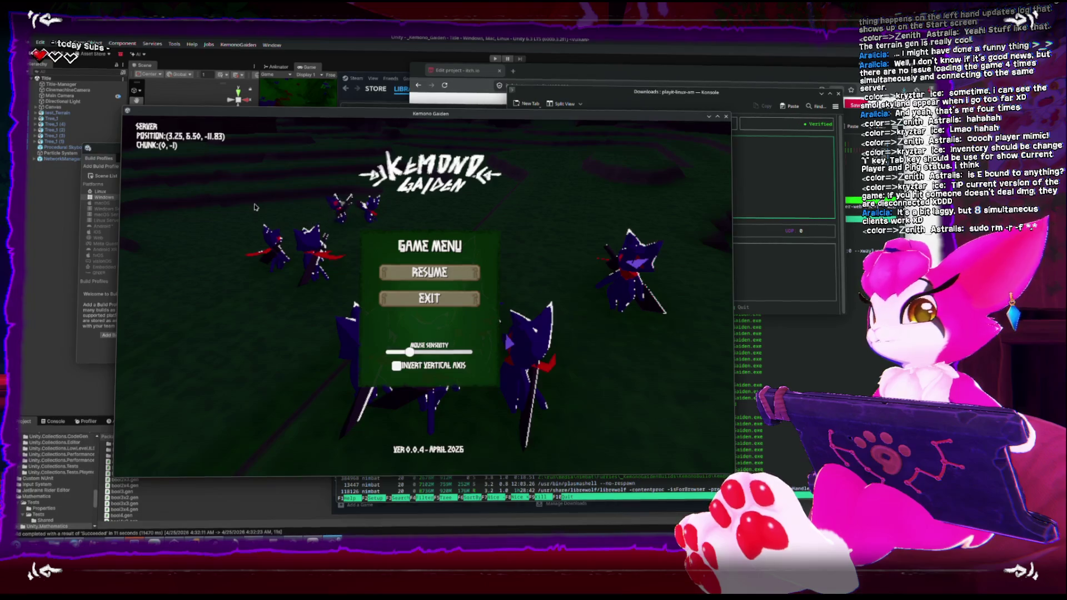
Resume the game, enlarge the htop process monitor, then switch back to the game
{"action": "key", "text": "Escape"}
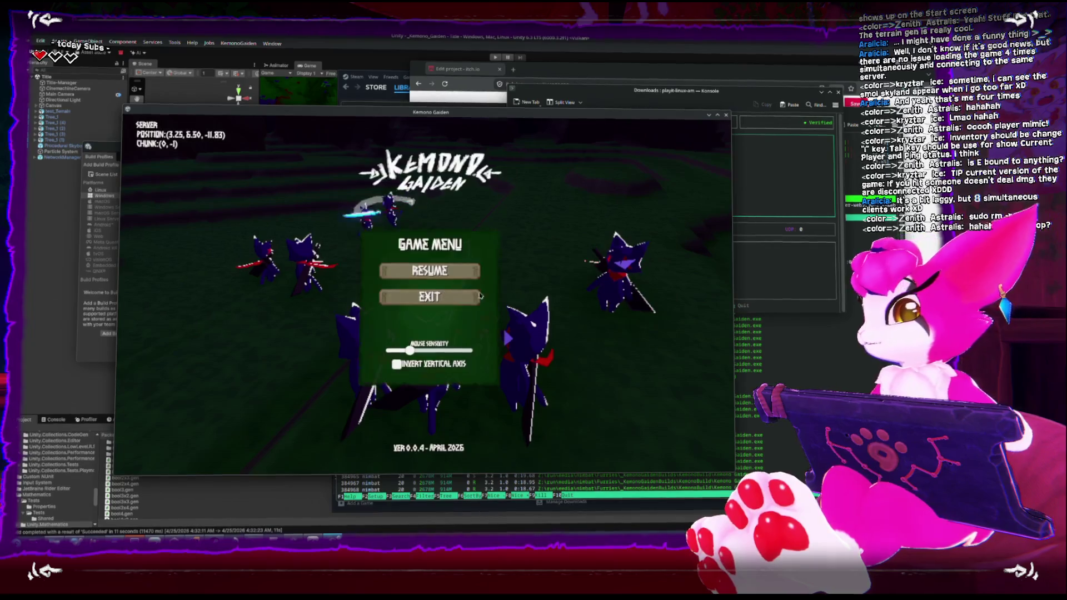
{"action": "left_click_drag", "start_coordinate": [389, 278], "coordinate": [422, 291]}
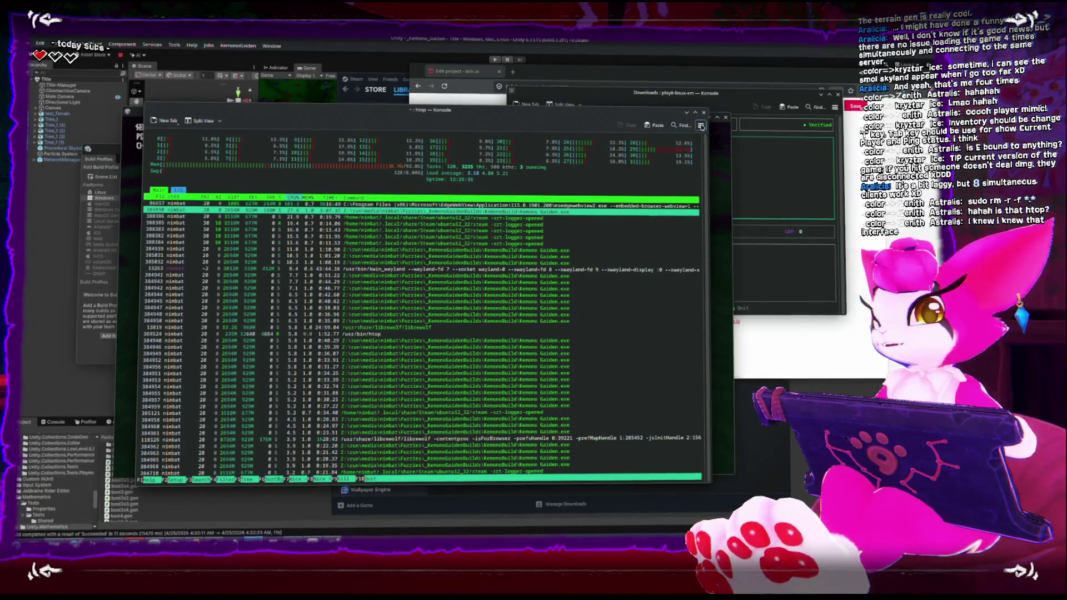
{"action": "key", "text": "alt+Tab"}
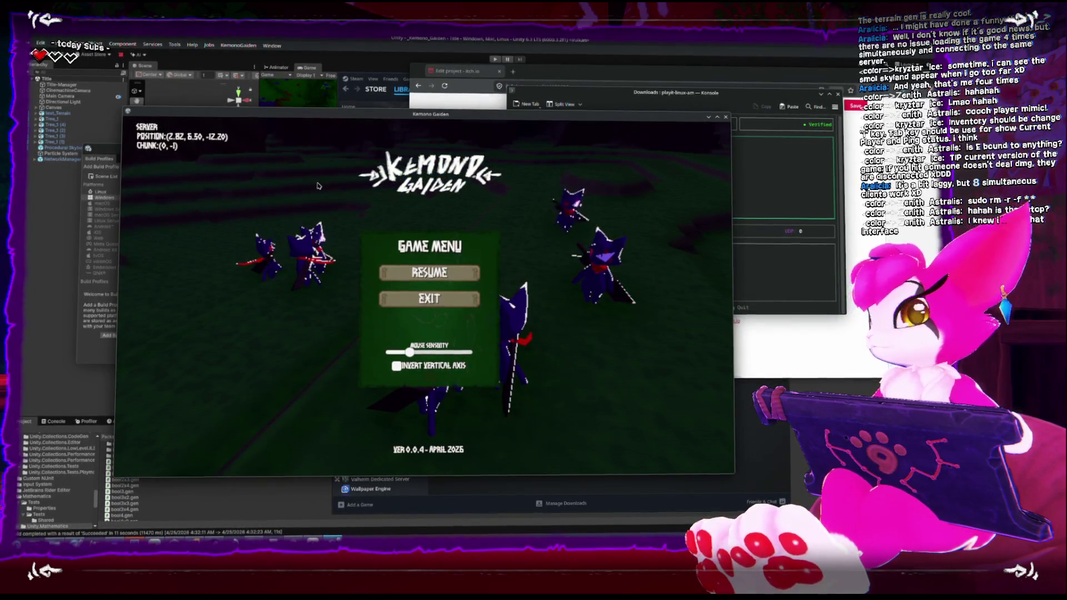
{"action": "key", "text": "Escape"}
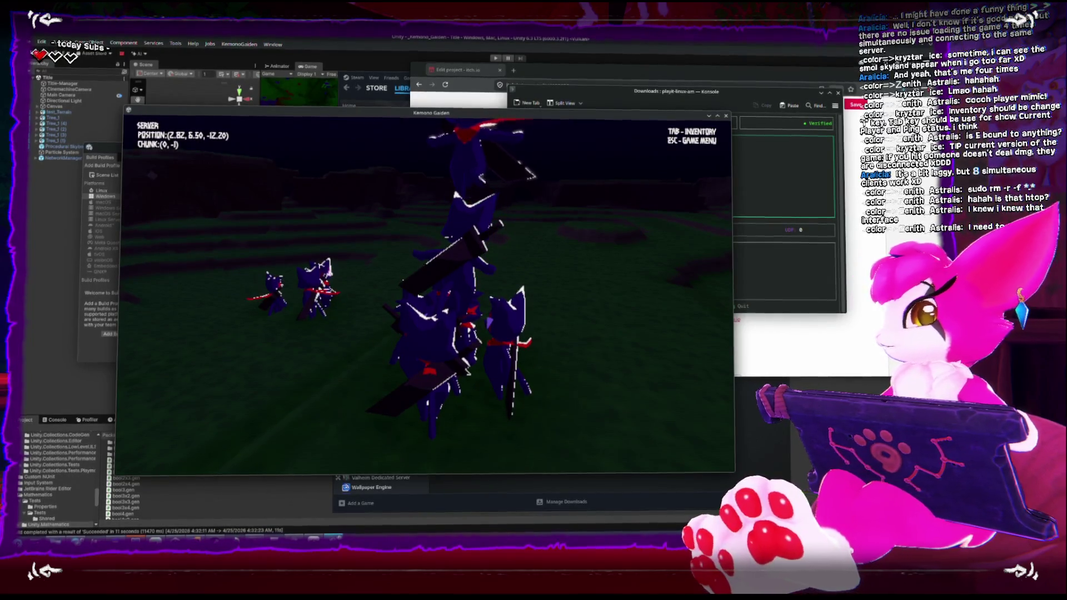
{"action": "key", "text": "Escape"}
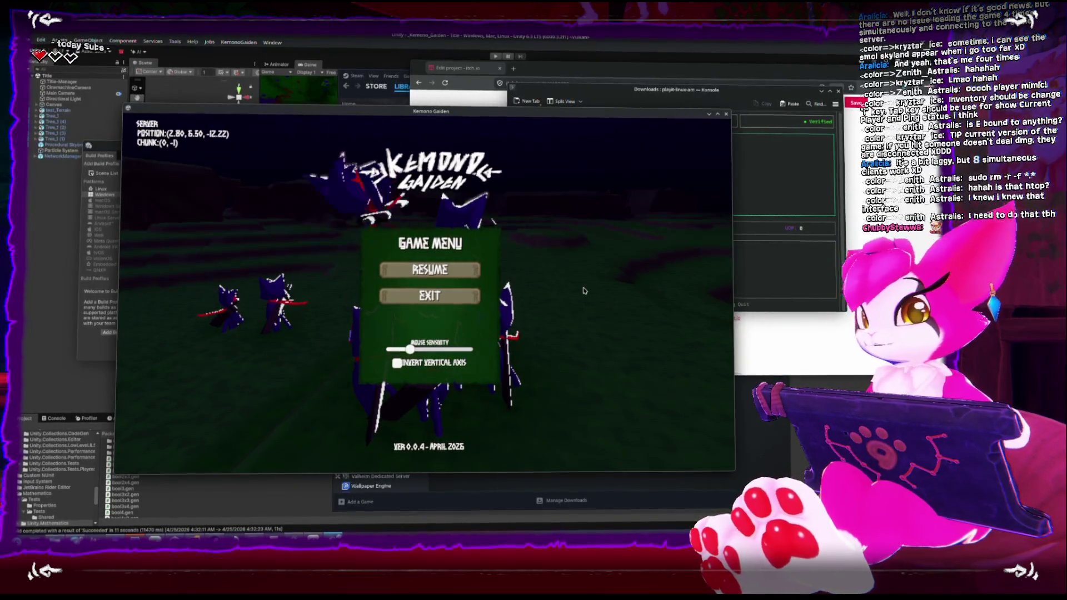
{"action": "key", "text": "Escape"}
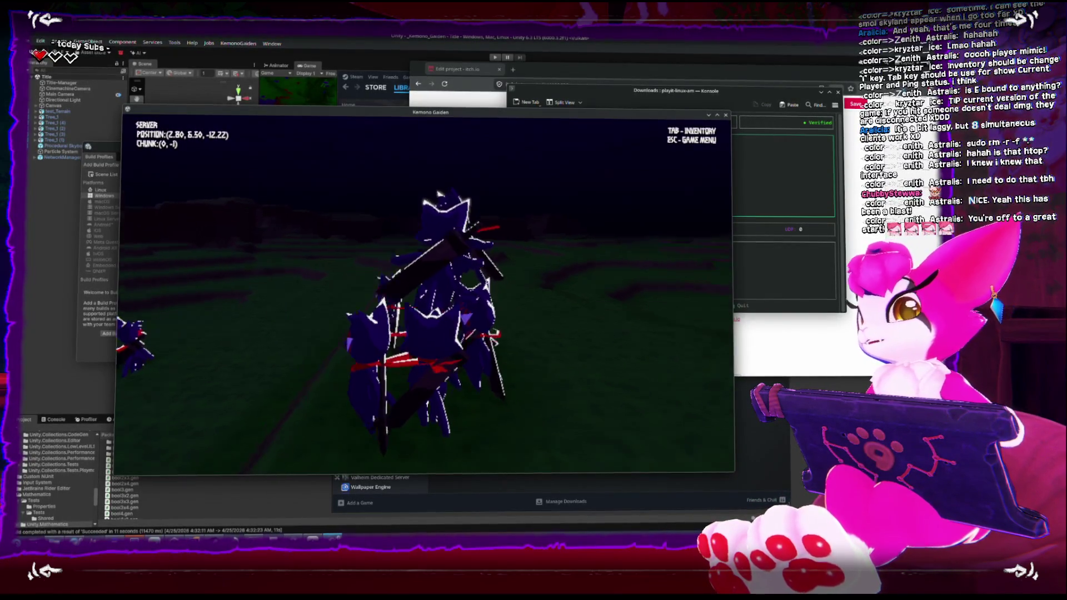
Open the Game Menu over the server view of the connected player characters
{"action": "key", "text": "Escape"}
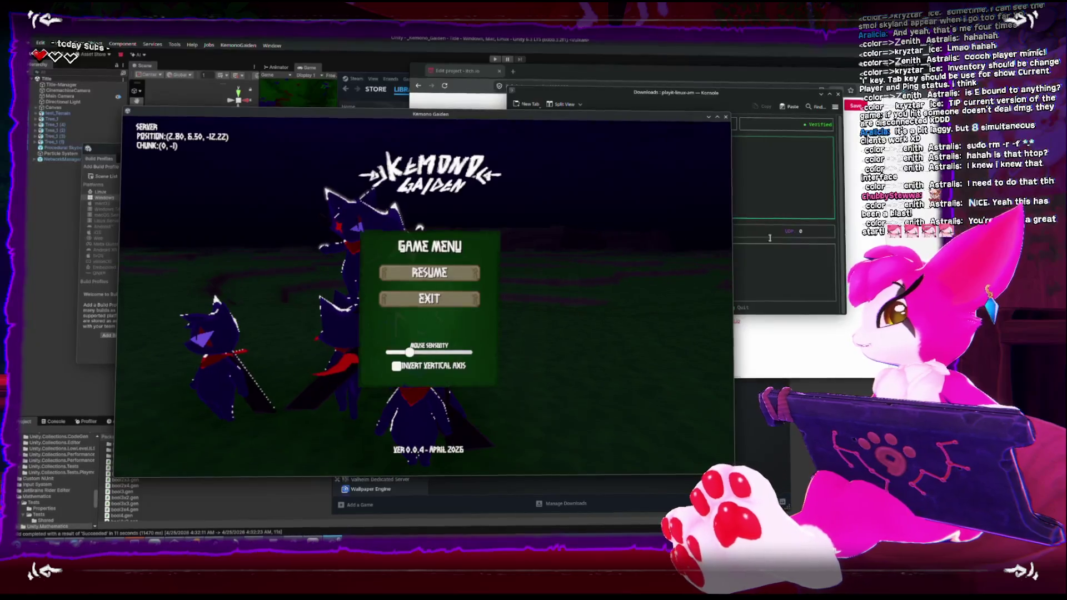